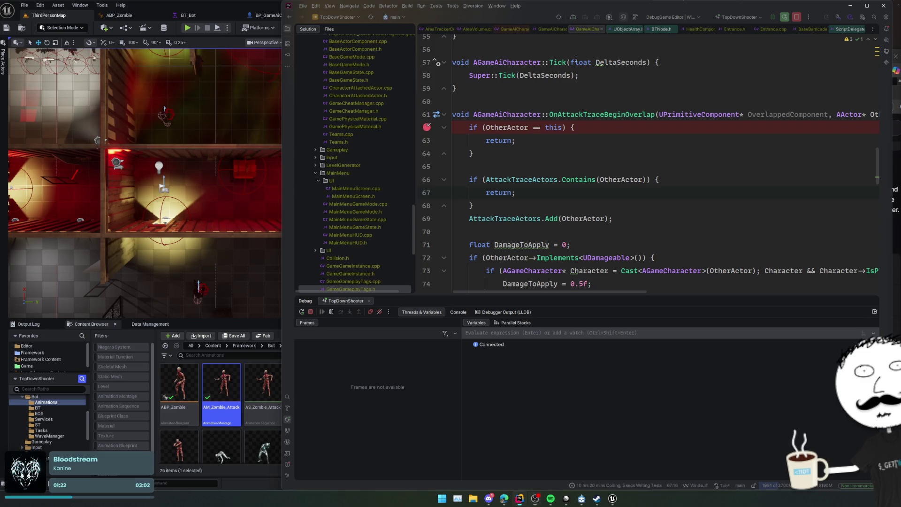
Step: Close the BT_Bot, ABP_Zombie and BP_GameAiCharacter tabs, leaving BP_BarricadeBasic in front
click(258, 7)
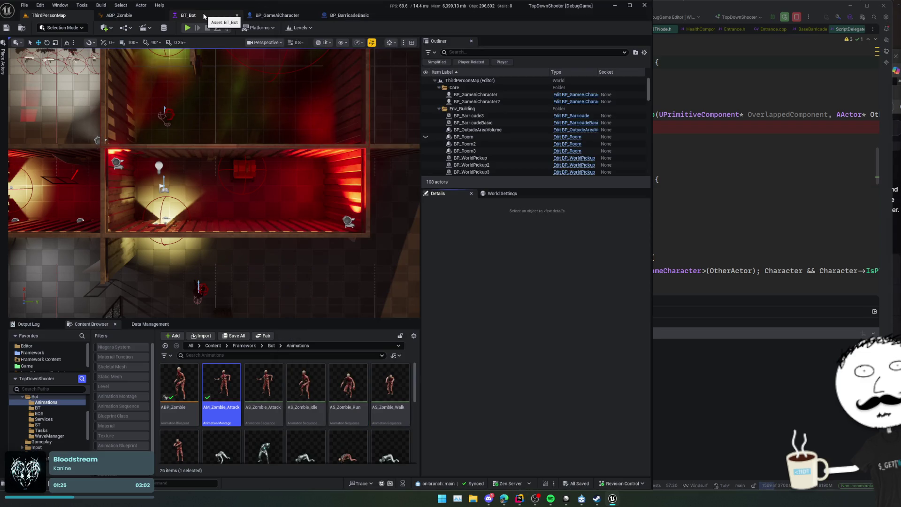
click(237, 15)
middle_click(150, 20)
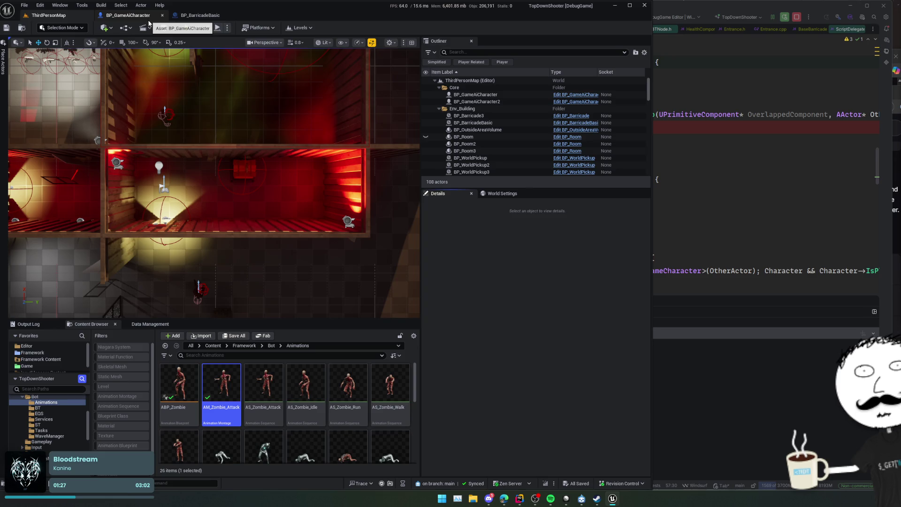
middle_click(150, 19)
click(150, 20)
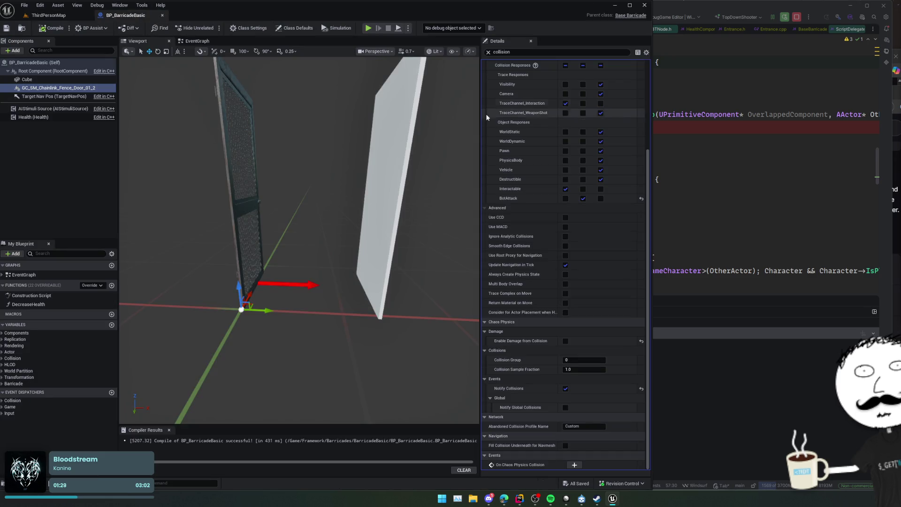
Step: Frame the whole barricade in the viewport and collapse the collision preset settings
mouse_move(386, 152)
mouse_down()
mouse_move(370, 183)
mouse_move(385, 152)
mouse_move(369, 162)
mouse_up()
scroll(519, 190, up, 5)
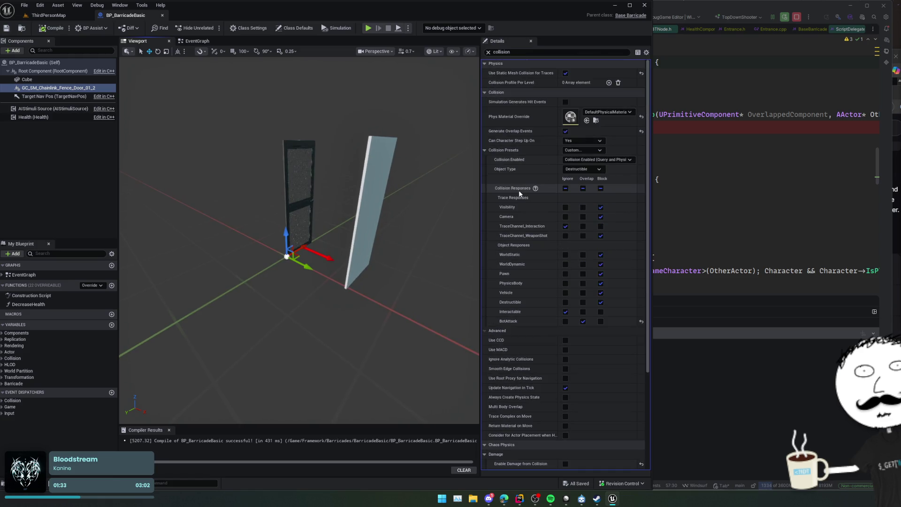
click(484, 153)
scroll(511, 120, up, 1)
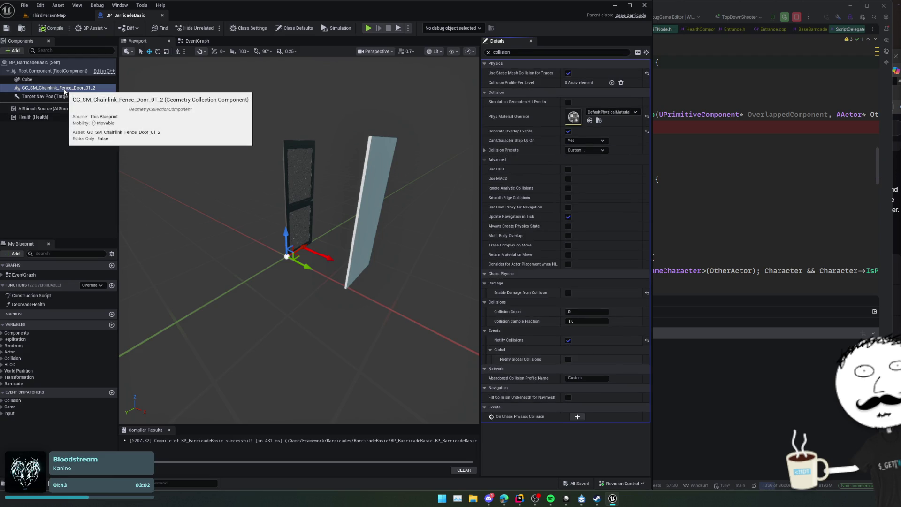
drag(232, 126, 356, 140)
click(13, 51)
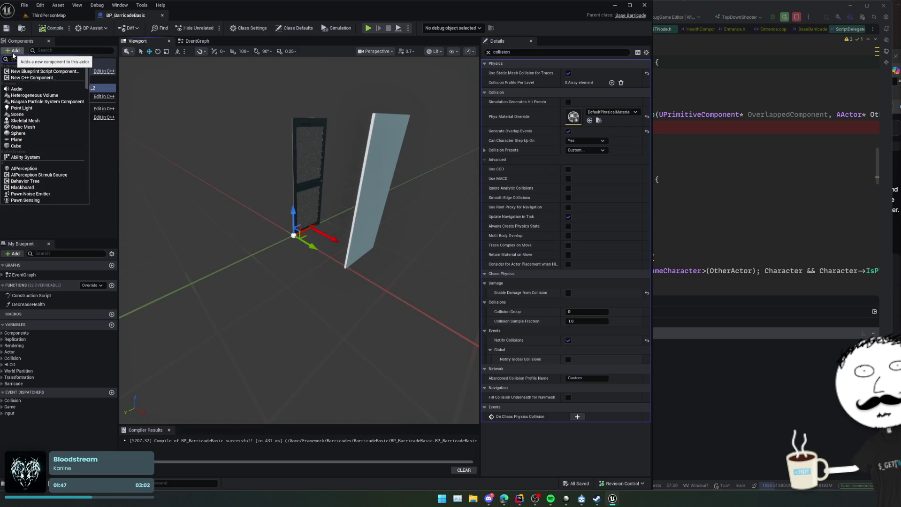
Step: Add a Static Mesh component and move it directly under the Root Component
text(static me)
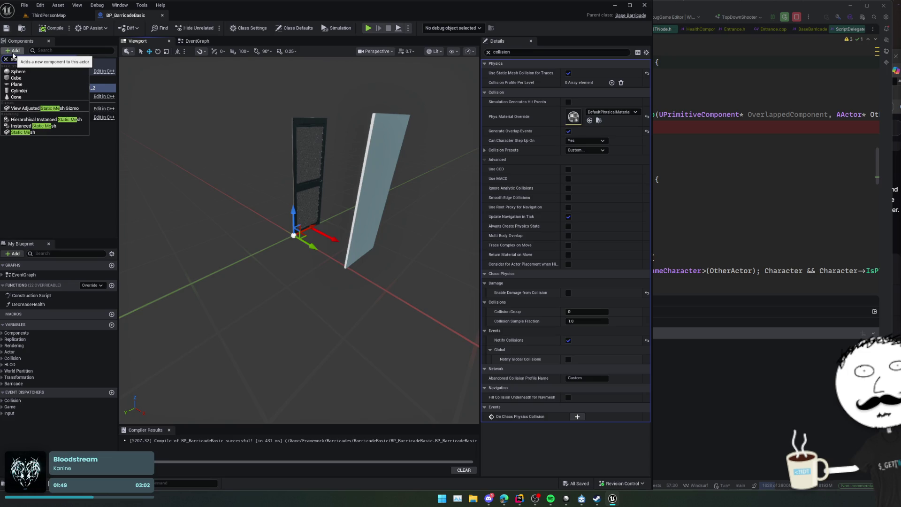
click(24, 132)
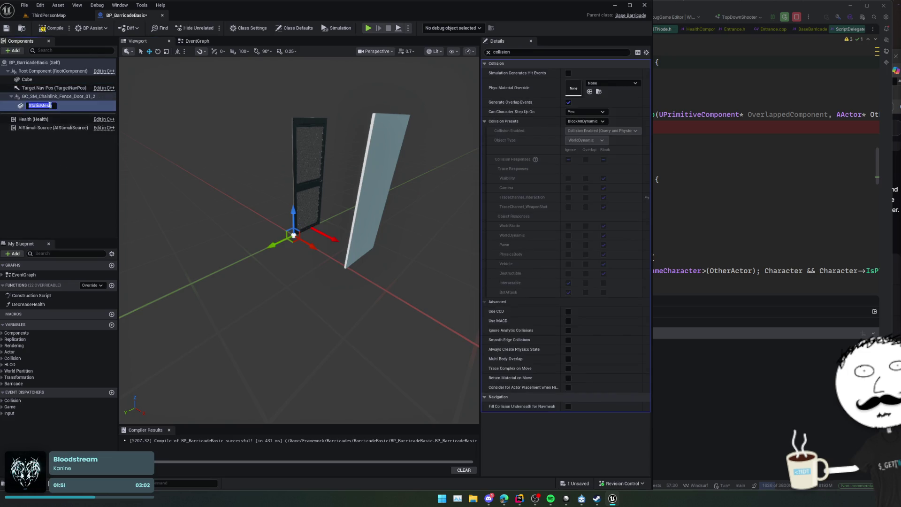
drag(48, 105, 48, 74)
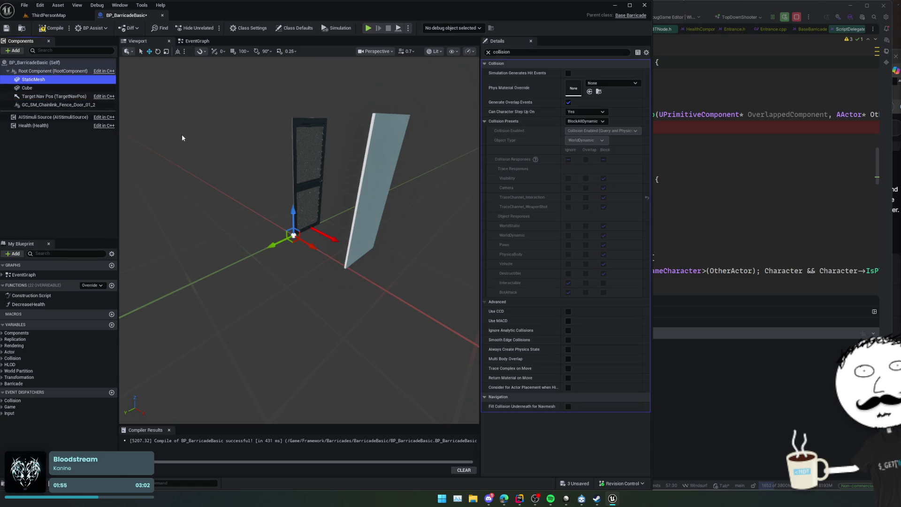
drag(183, 137, 225, 141)
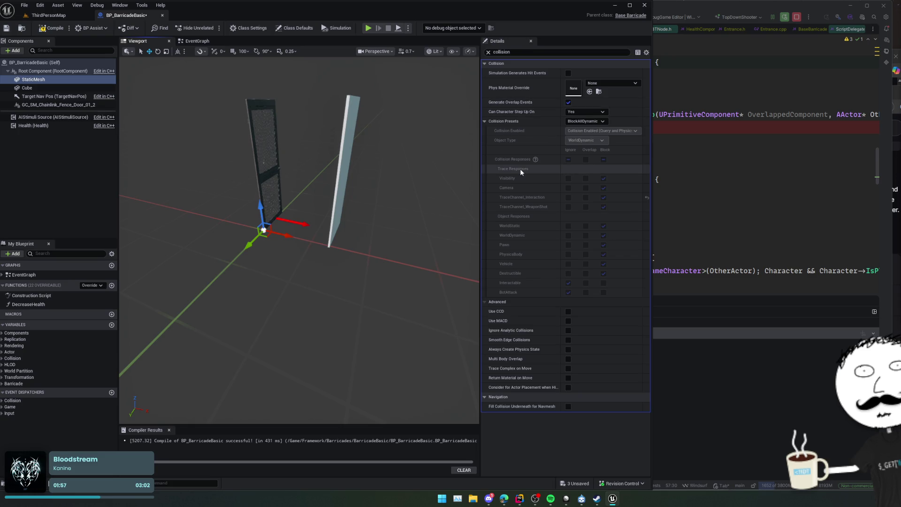
Step: Clear the Details filter on the new StaticMesh and search its mesh list for 'chainlink_f'
click(42, 80)
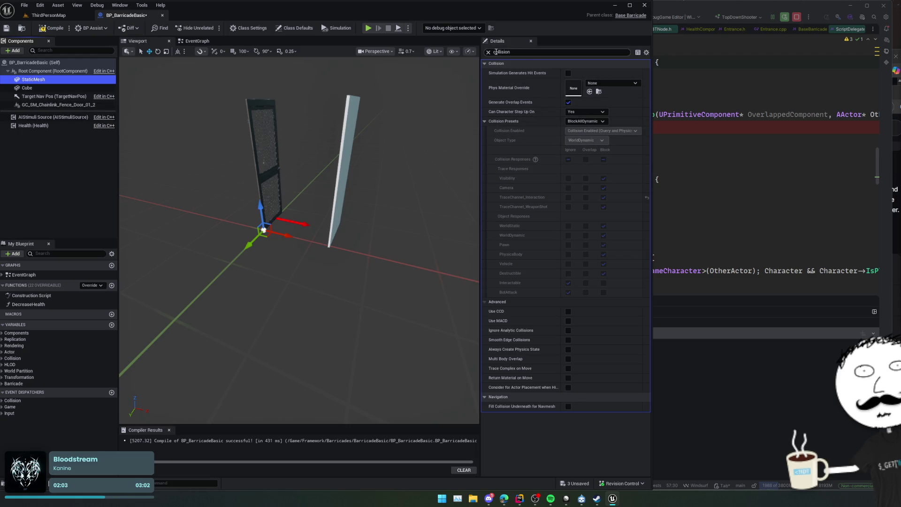
click(522, 52)
key(ctrl+a)
key(BackSpace)
scroll(523, 178, down, 2)
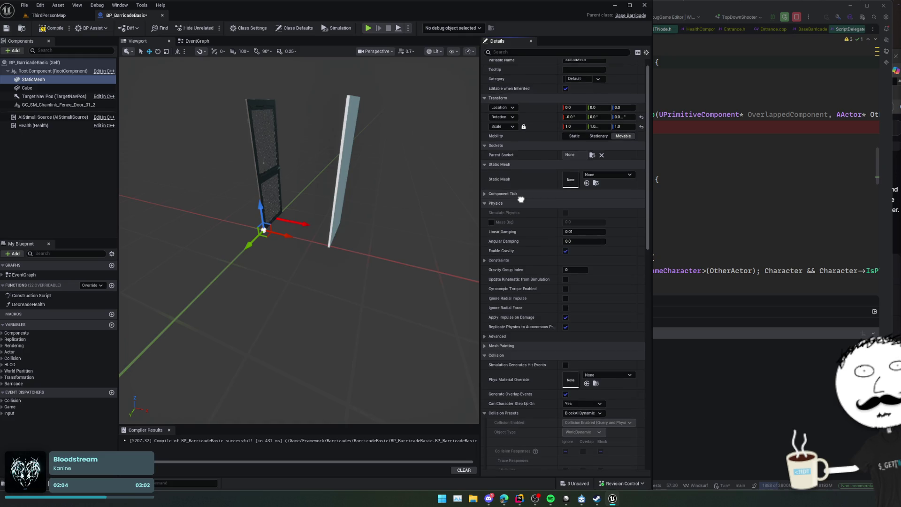
click(604, 173)
text(chainlink)
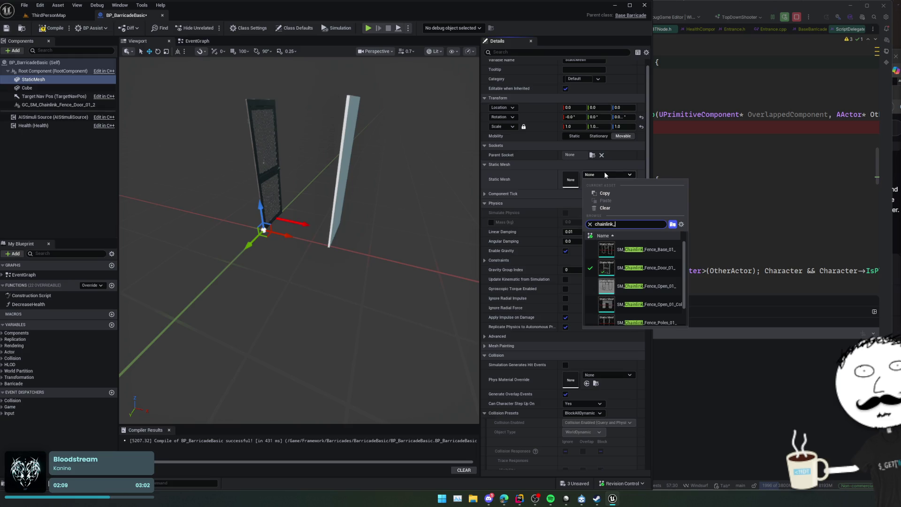
text(_f)
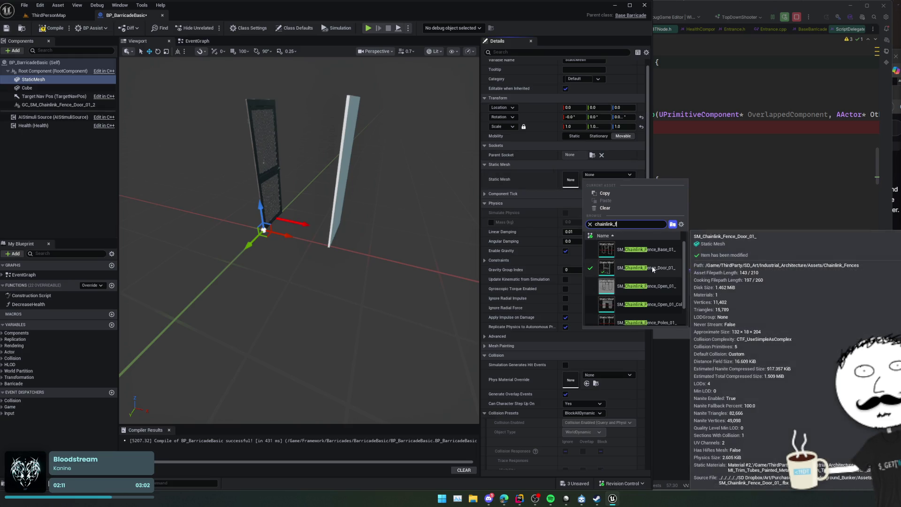
Step: Assign SM_Chainlink_Fence_Door_01 to the new component and rotate it -90° on Z
click(651, 265)
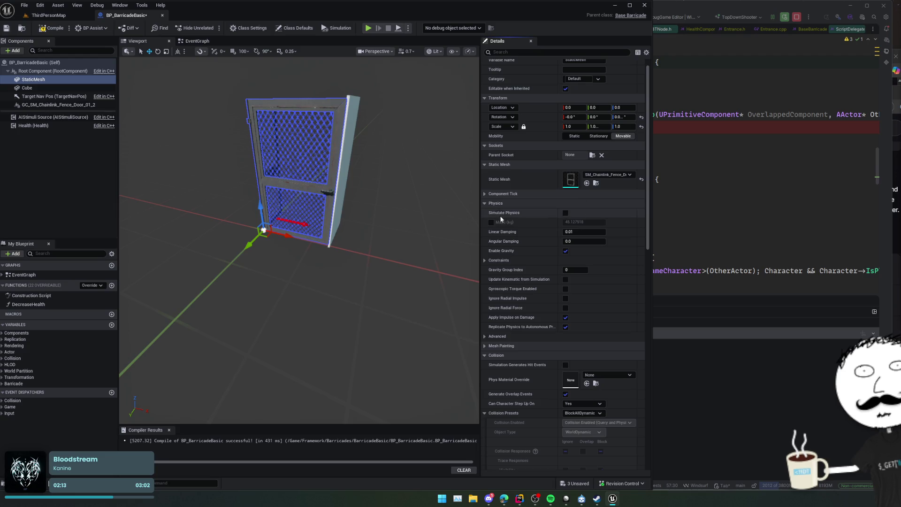
mouse_move(423, 216)
mouse_down()
mouse_move(319, 225)
mouse_move(300, 197)
mouse_move(418, 183)
mouse_up()
click(282, 190)
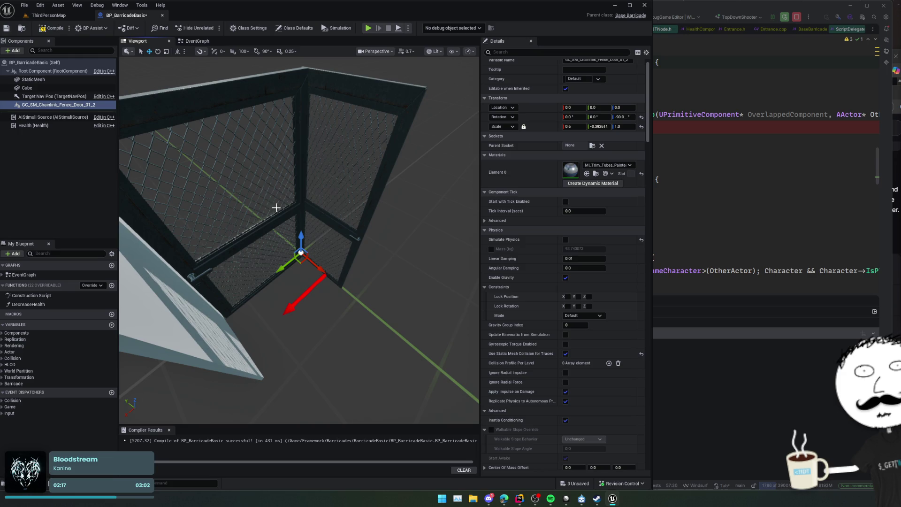
click(277, 197)
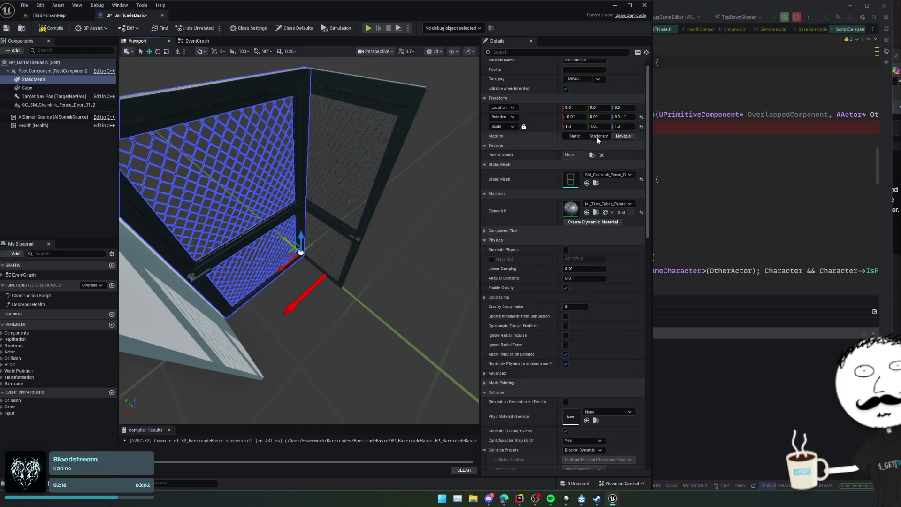
click(621, 117)
text(-90)
key(Return)
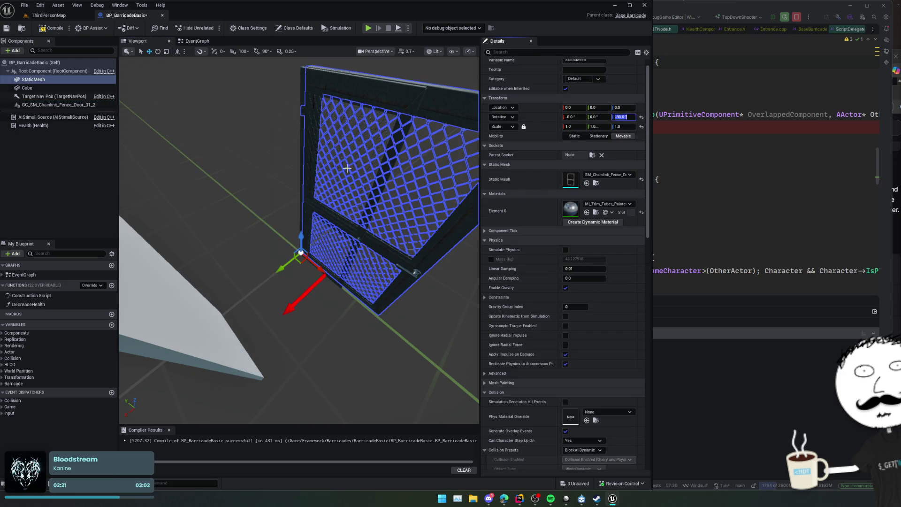
Step: Compare with the original fence door, scale the new mesh to 0.6 by -0.392614, and save
mouse_move(301, 235)
mouse_down()
mouse_move(246, 226)
mouse_move(232, 248)
mouse_move(197, 253)
mouse_up()
click(52, 96)
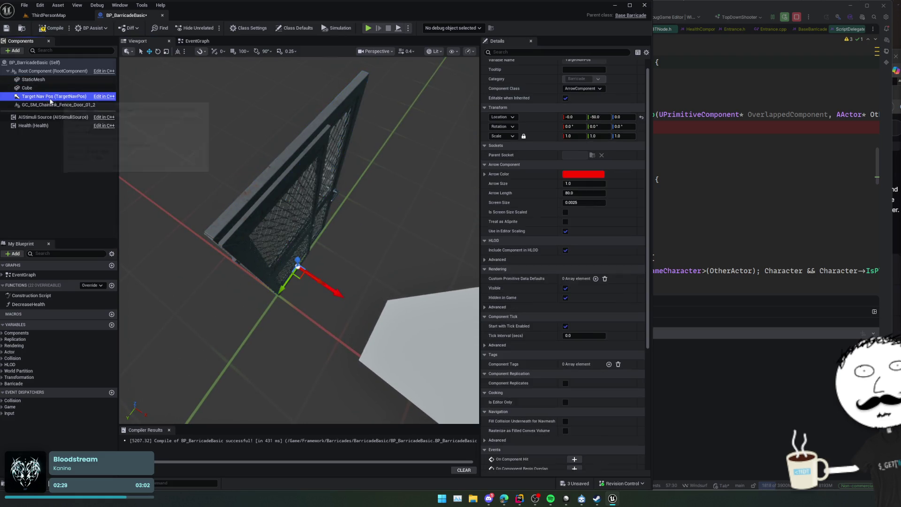
click(58, 106)
mouse_move(139, 125)
mouse_down()
mouse_move(169, 129)
mouse_move(154, 129)
mouse_up()
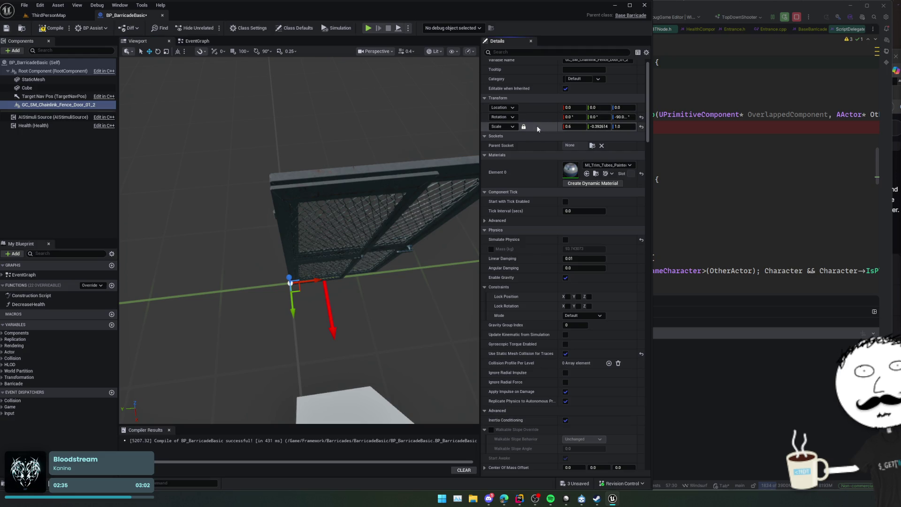
click(61, 79)
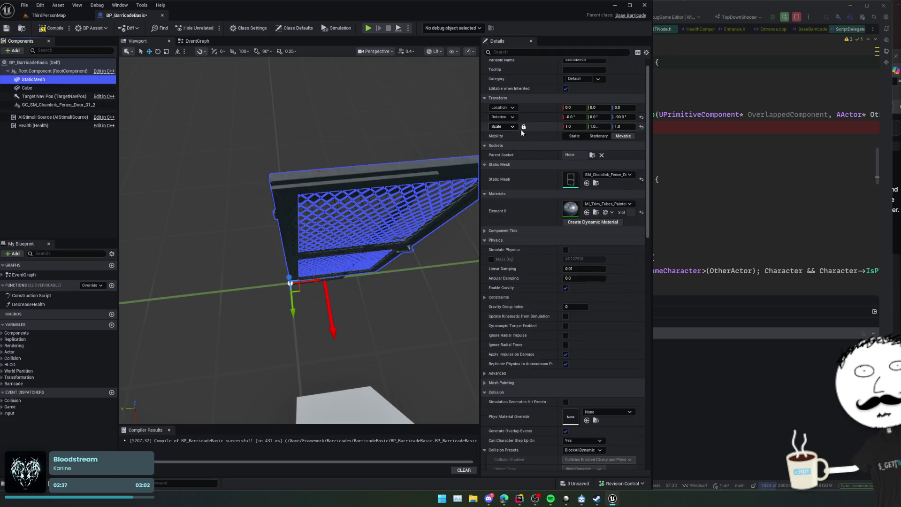
drag(545, 126, 525, 126)
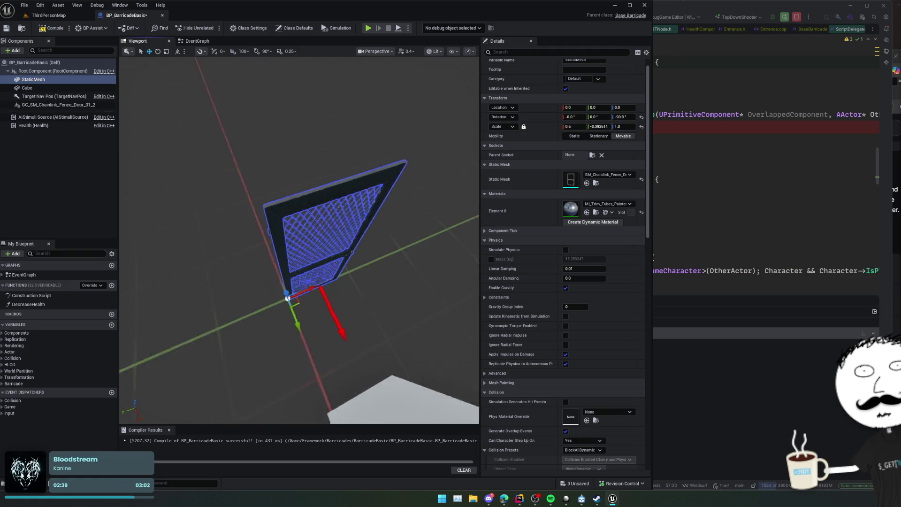
drag(301, 235, 282, 235)
key(ctrl+s)
Step: Rename the StaticMesh component to Mesh
click(96, 86)
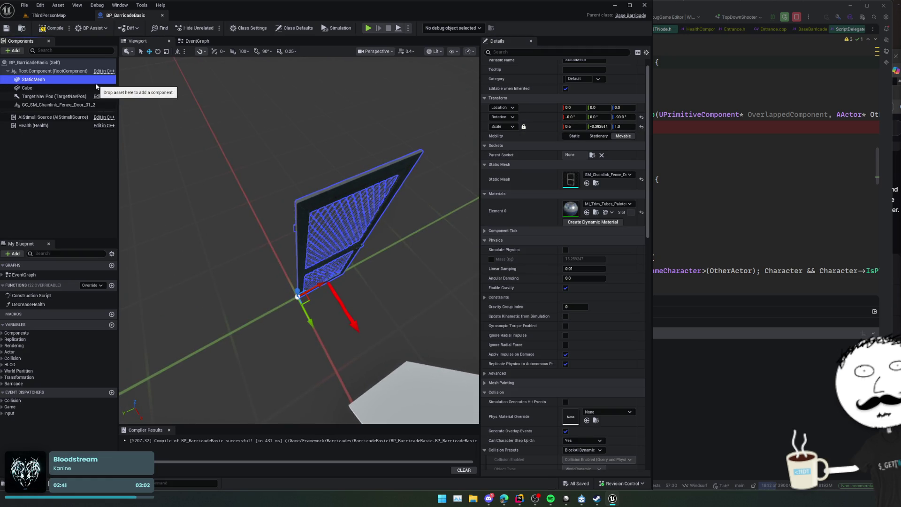
key(F2)
text(D)
key(BackSpace)
key(BackSpace)
key(BackSpace)
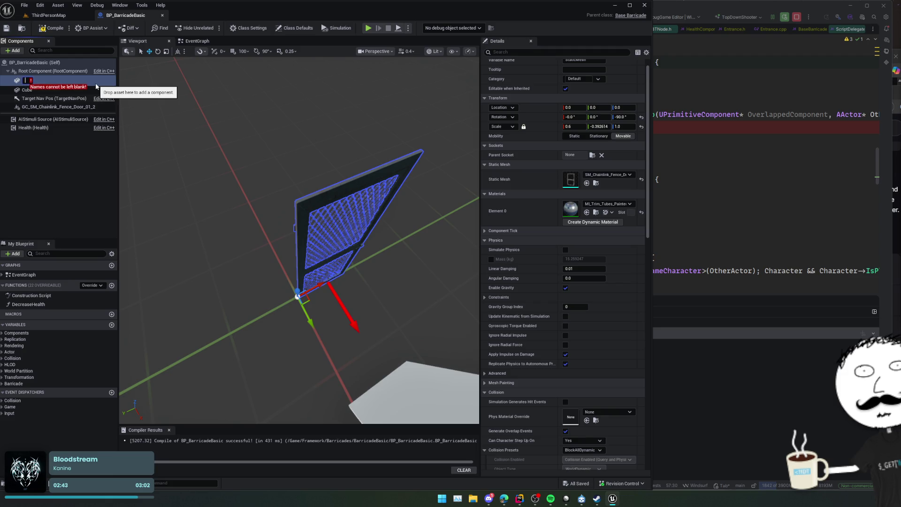
text(Mesh)
key(Return)
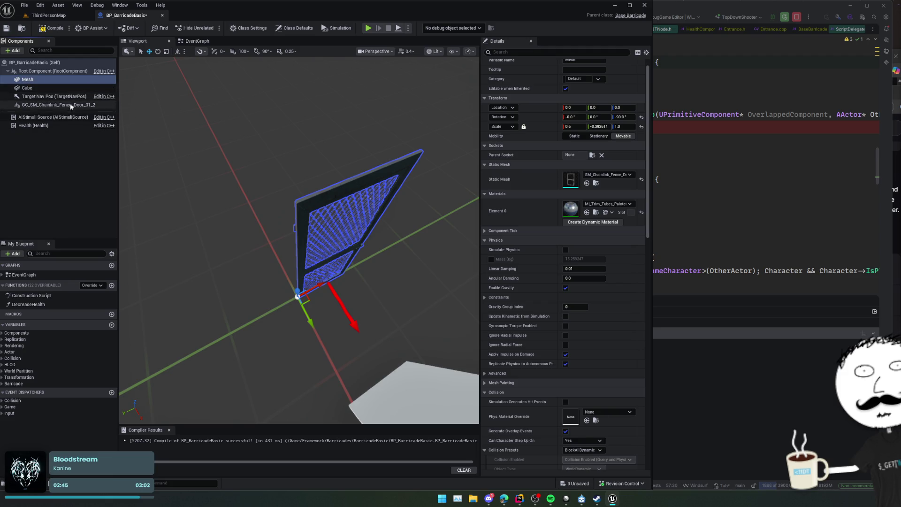
Step: Switch the Mesh's collision preset from BlockAllDynamic to Custom
drag(256, 147, 277, 188)
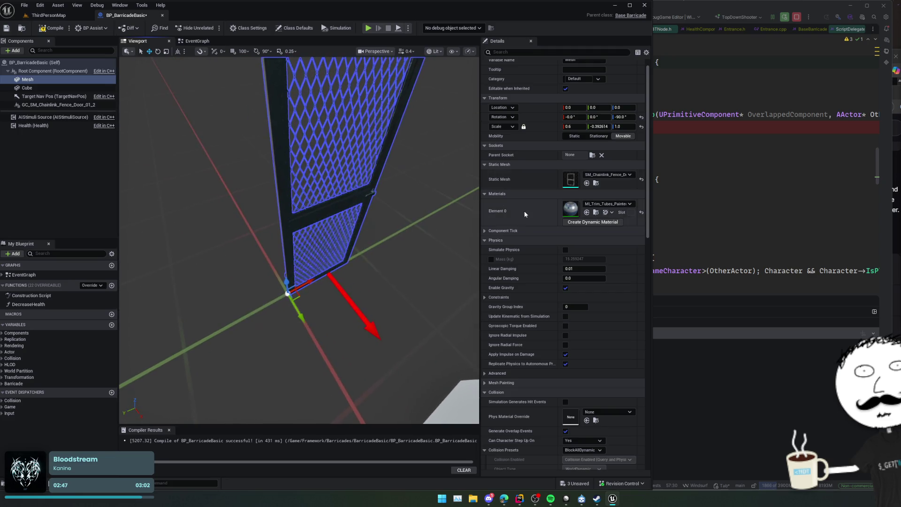
click(527, 239)
scroll(524, 255, down, 1)
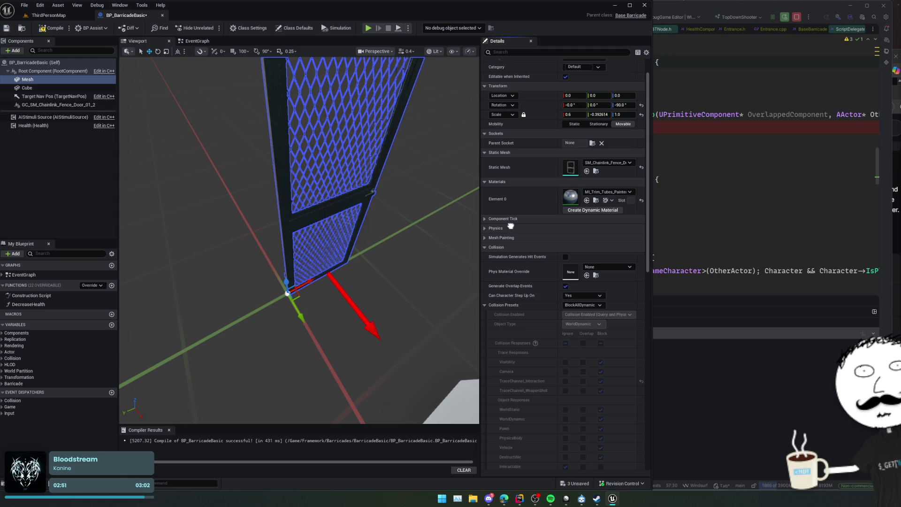
scroll(510, 226, down, 3)
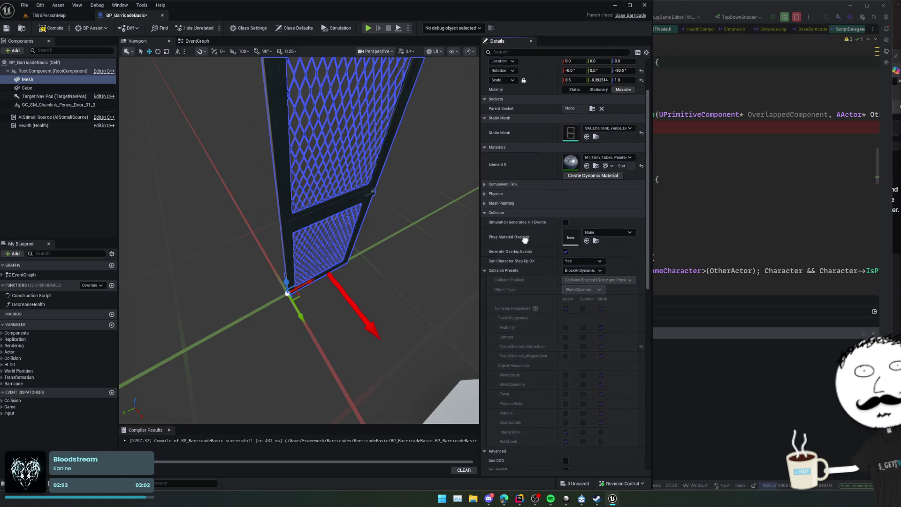
scroll(524, 239, down, 2)
click(587, 248)
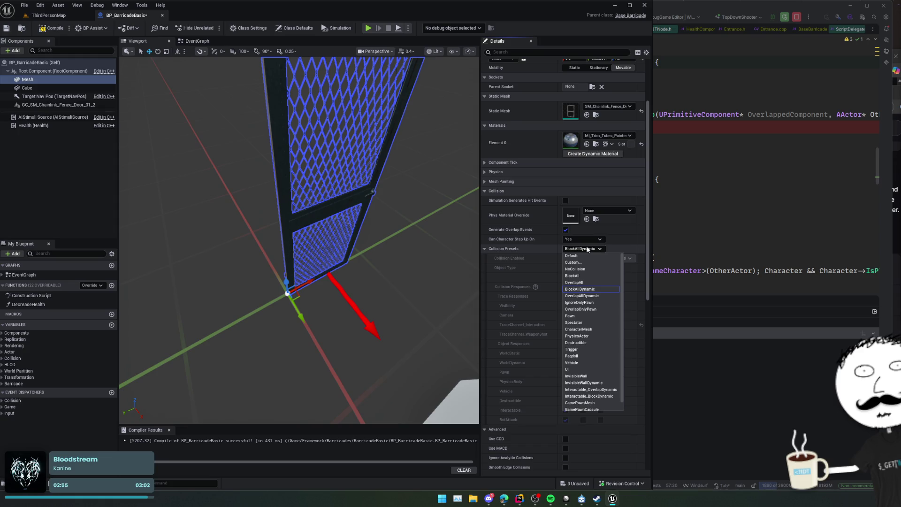
click(587, 248)
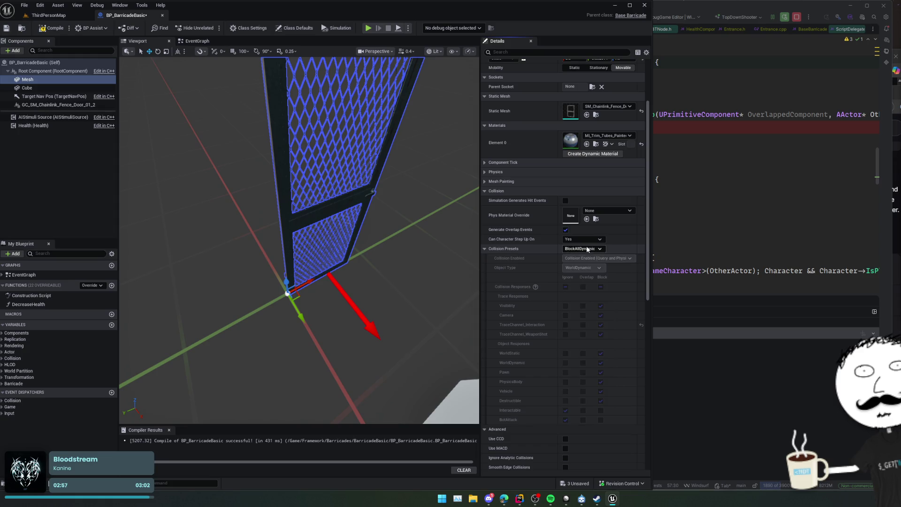
click(587, 249)
click(594, 262)
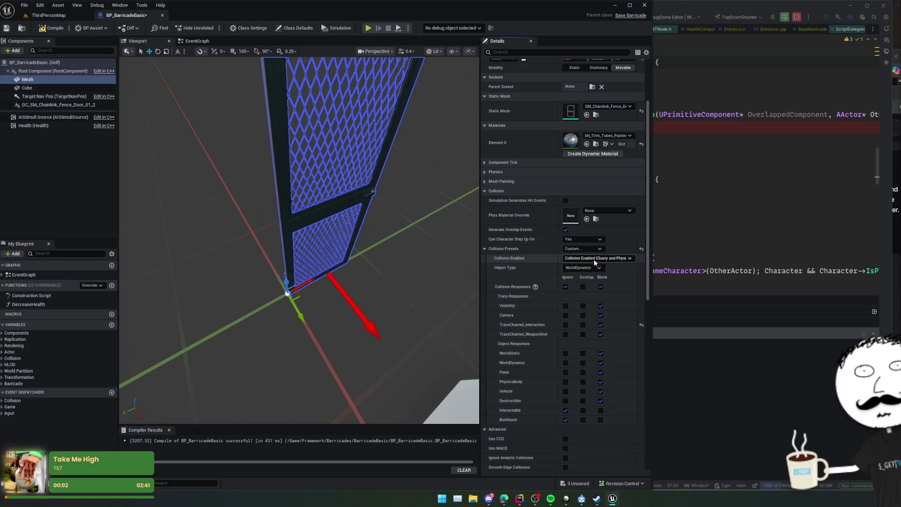
Step: Make the Mesh ignore TraceChannel_Interaction and WeaponShot, overlap BotAttack, then compile
scroll(610, 293, down, 1)
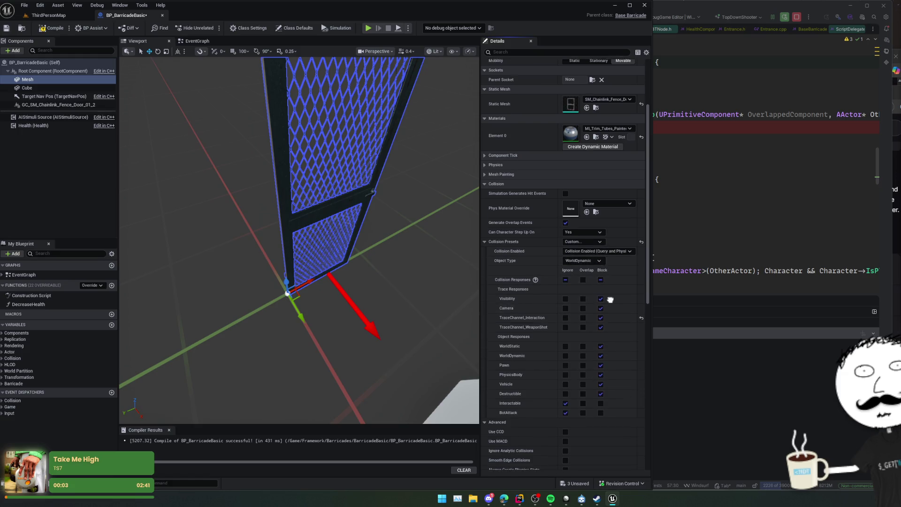
click(565, 312)
scroll(517, 300, down, 1)
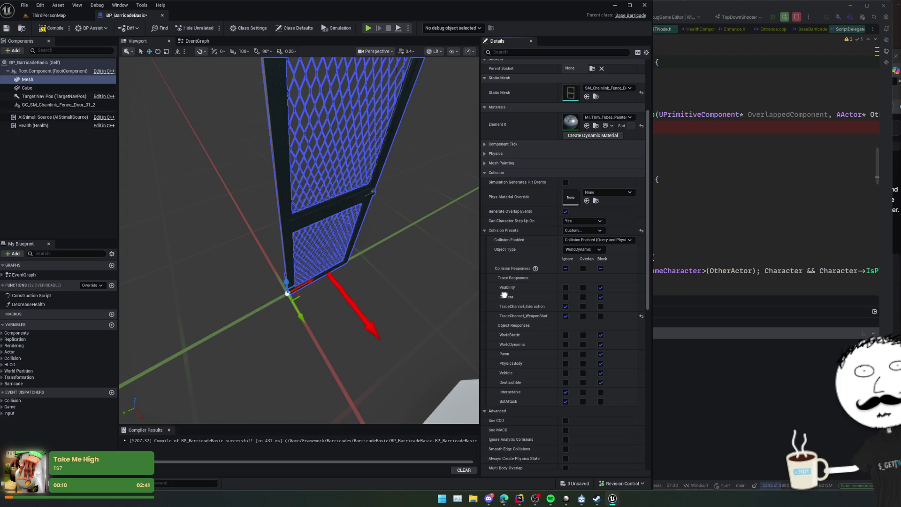
scroll(512, 314, down, 1)
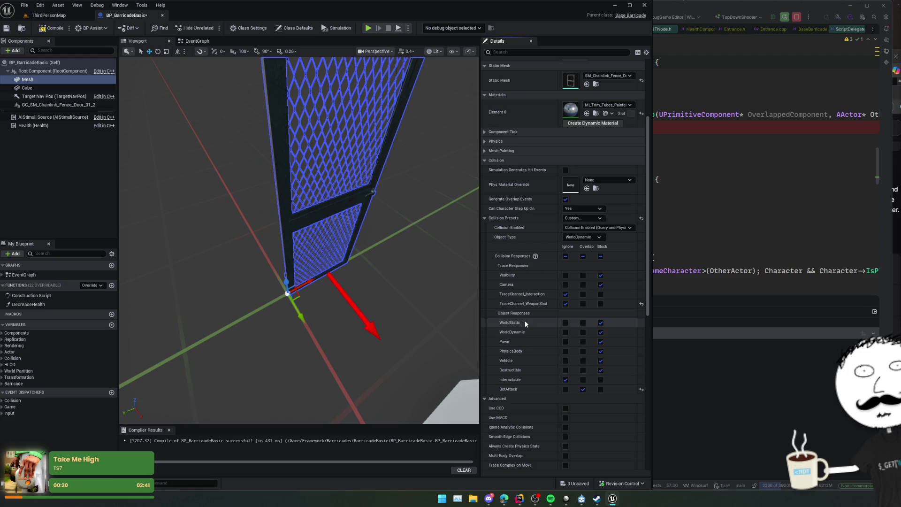
scroll(525, 323, down, 10)
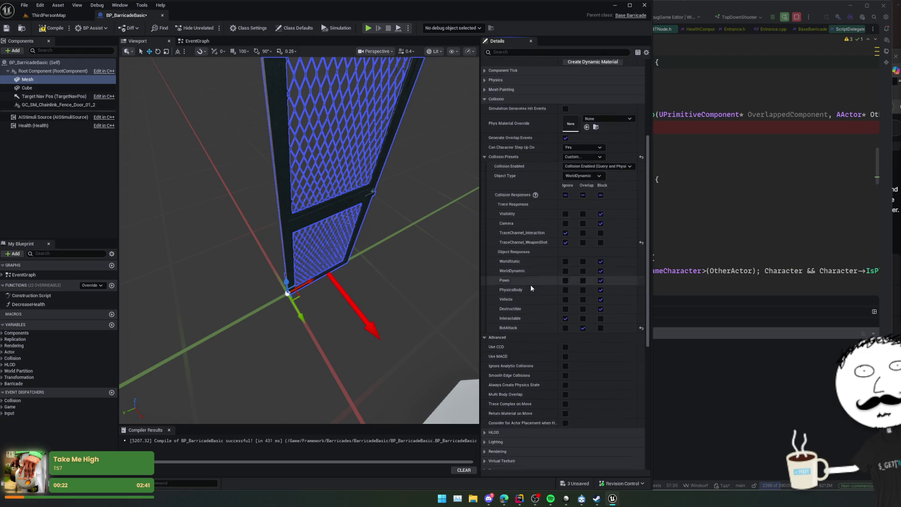
drag(522, 274, 521, 205)
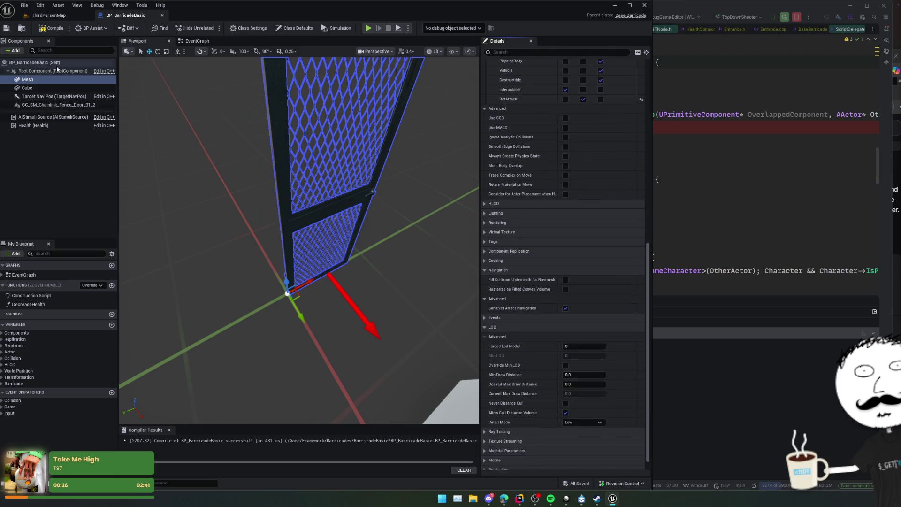
click(52, 28)
scroll(171, 112, down, 5)
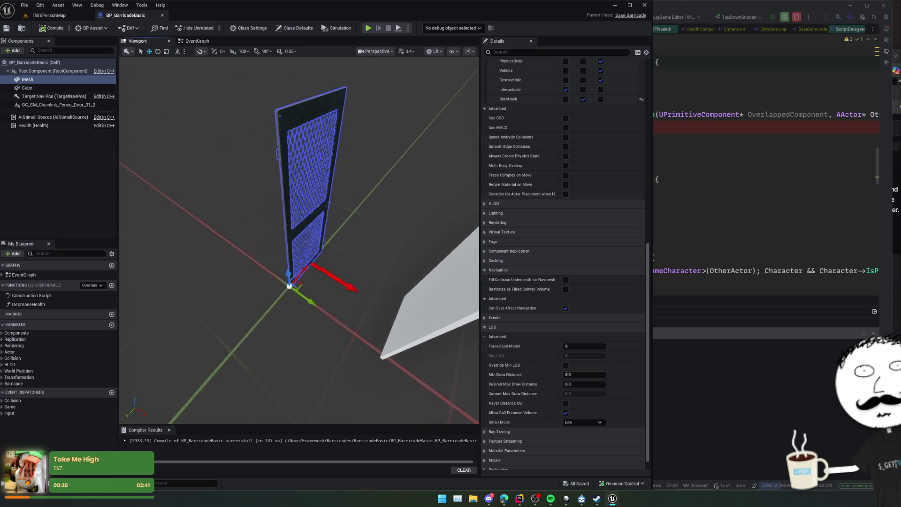
Step: Delete the Cube component from BP_BarricadeBasic and save the blueprint
click(34, 90)
key(Delete)
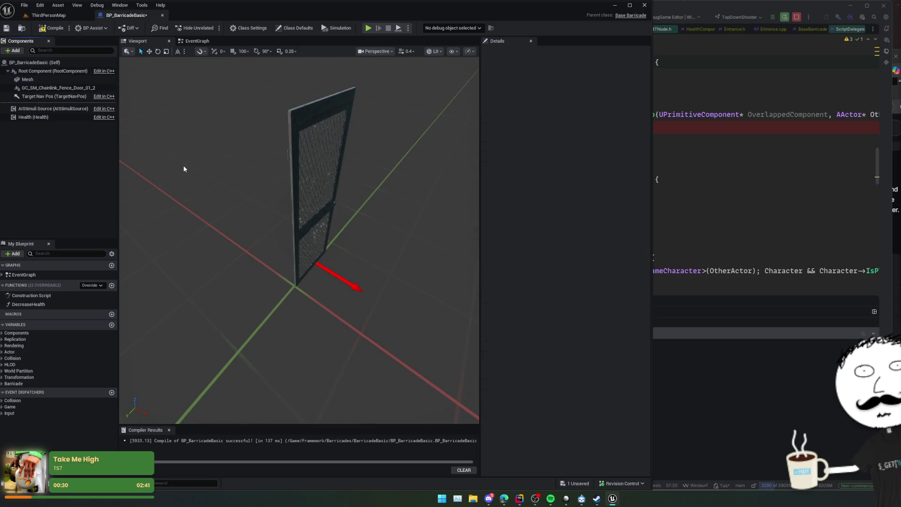
scroll(188, 170, up, 3)
key(ctrl+s)
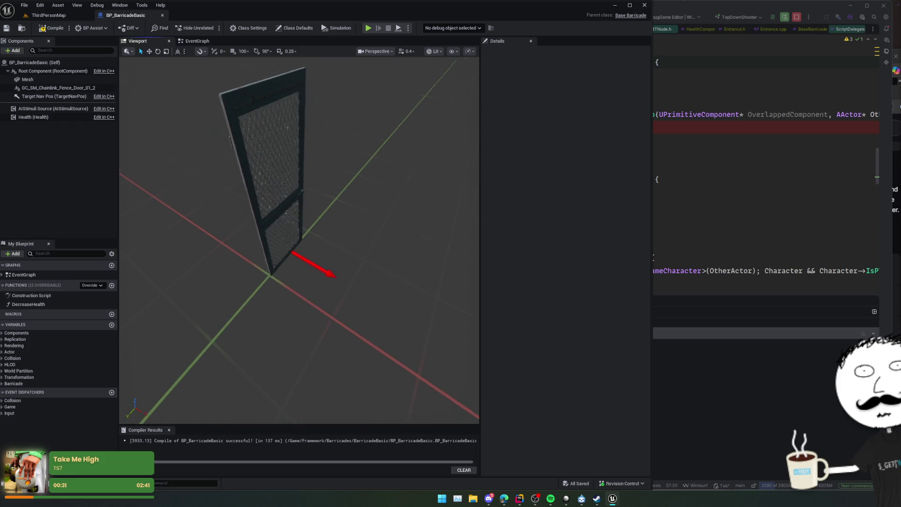
Step: Select and frame GC_SM_Chainlink_Fence_Door_01_2, collapsing its Physics, Collision, Lighting, Rendering and other Details sections
click(58, 88)
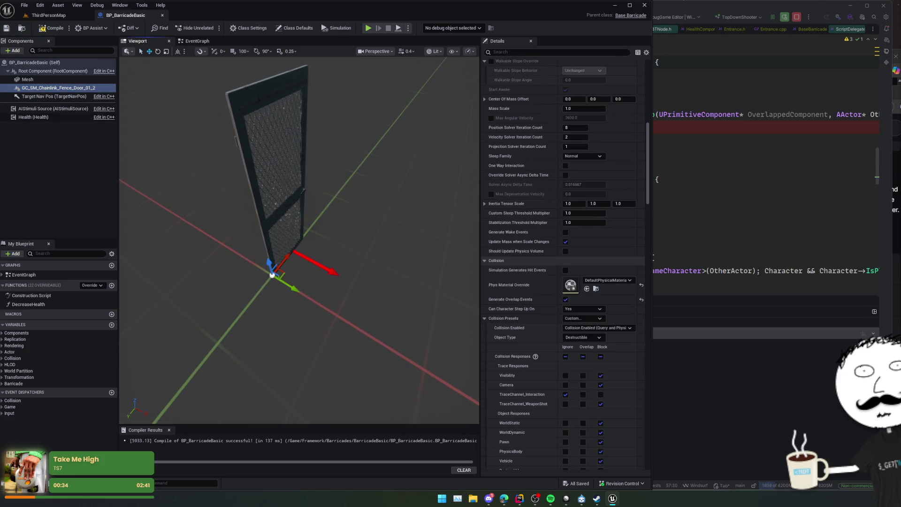
key(f)
scroll(514, 183, down, 5)
scroll(515, 183, up, 10)
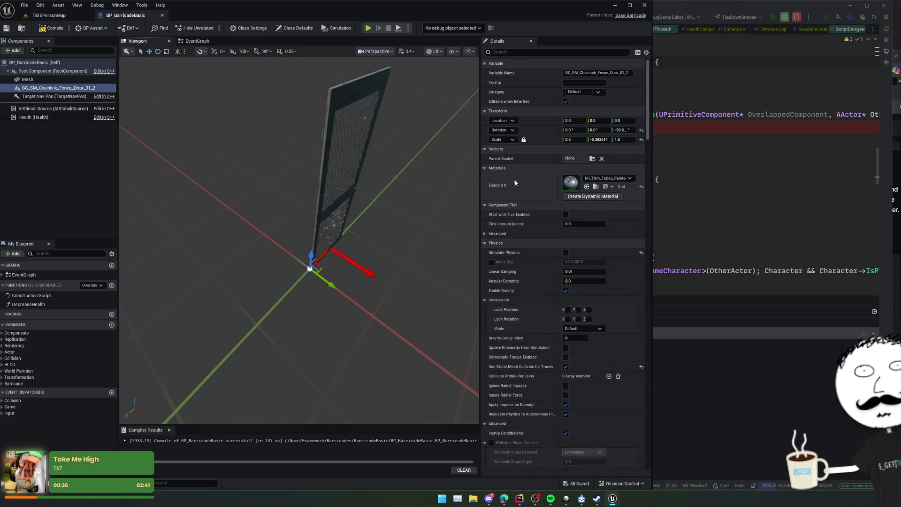
click(488, 242)
scroll(502, 225, down, 2)
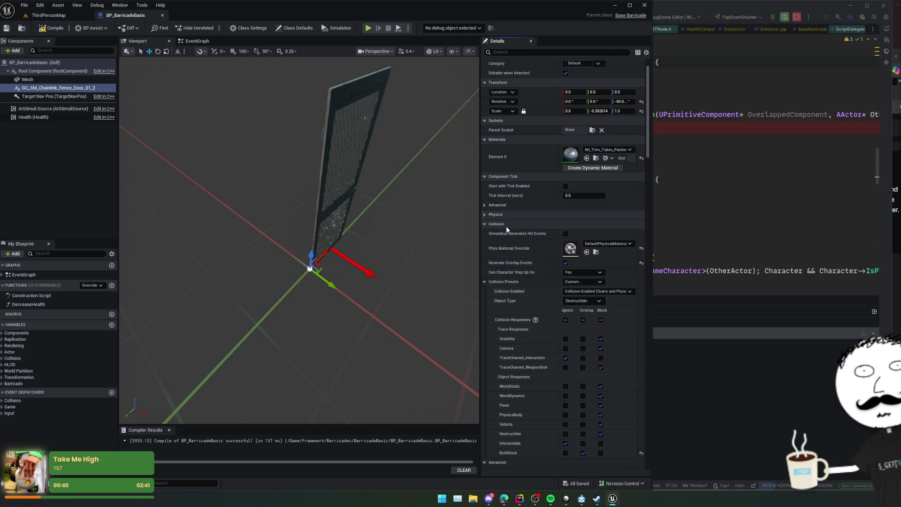
click(506, 225)
click(505, 234)
click(505, 242)
click(504, 262)
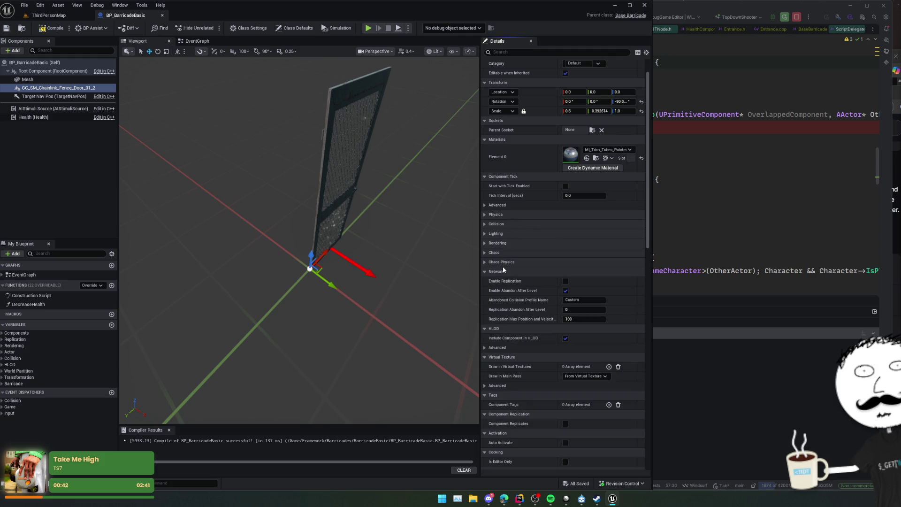
click(502, 271)
click(502, 280)
click(503, 290)
click(501, 300)
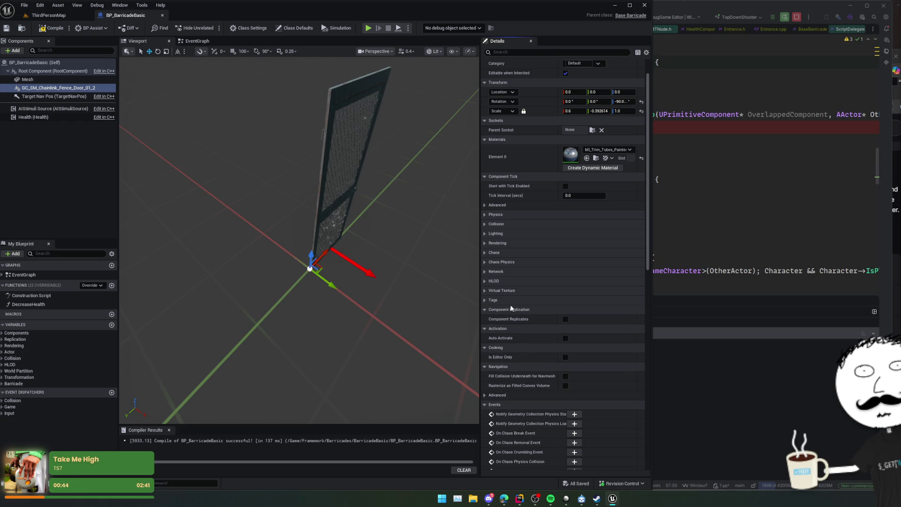
Step: Orbit the view around the fence door and return to the top of its Details
scroll(512, 305, down, 10)
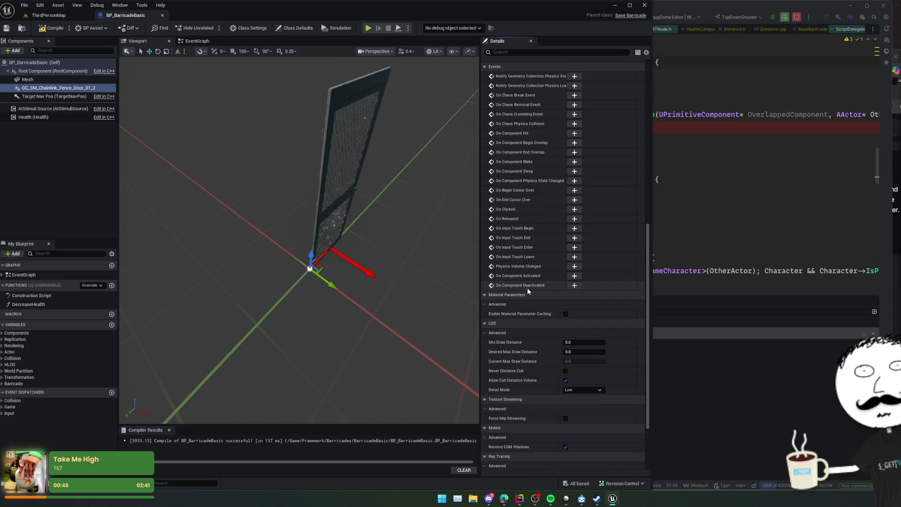
scroll(528, 289, down, 5)
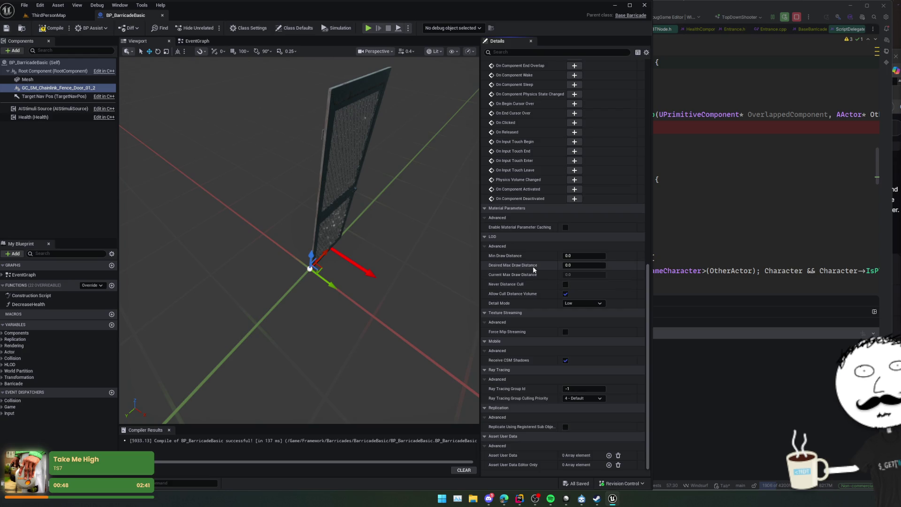
mouse_move(423, 281)
mouse_down()
mouse_move(413, 287)
mouse_move(475, 62)
mouse_up()
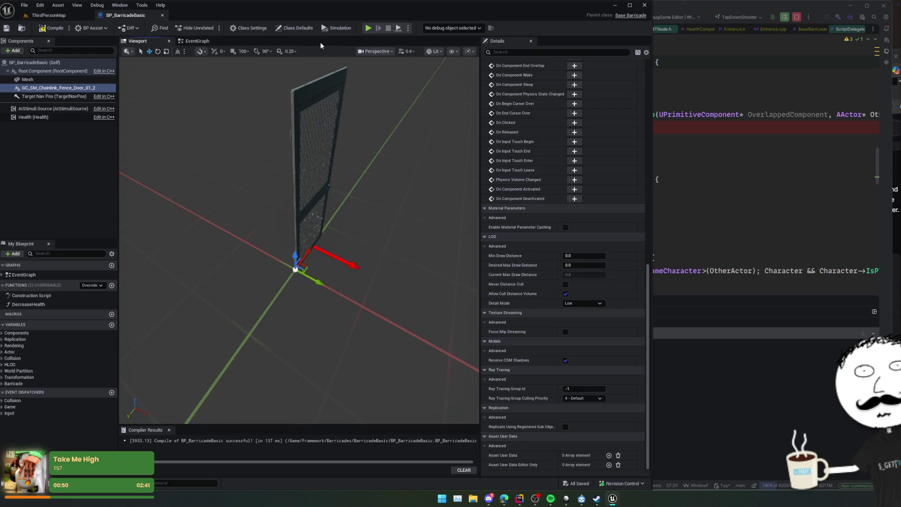
drag(253, 117, 272, 117)
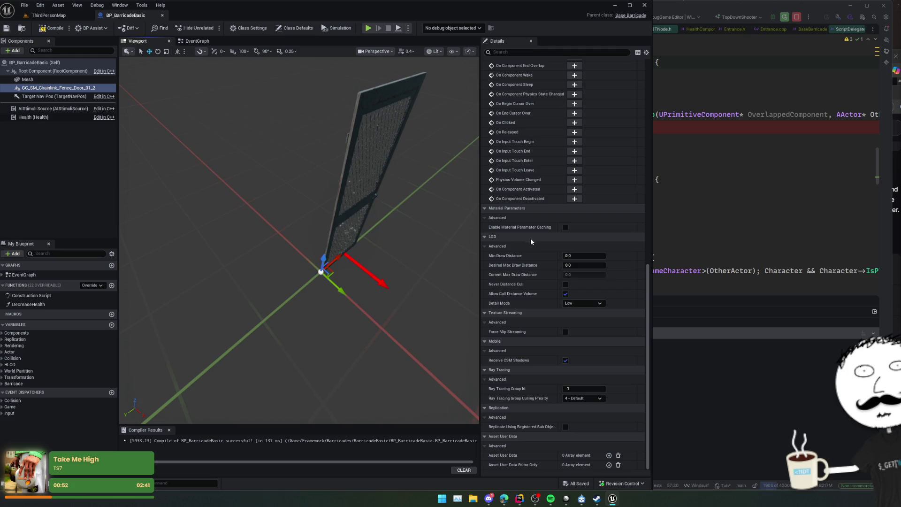
scroll(520, 236, up, 10)
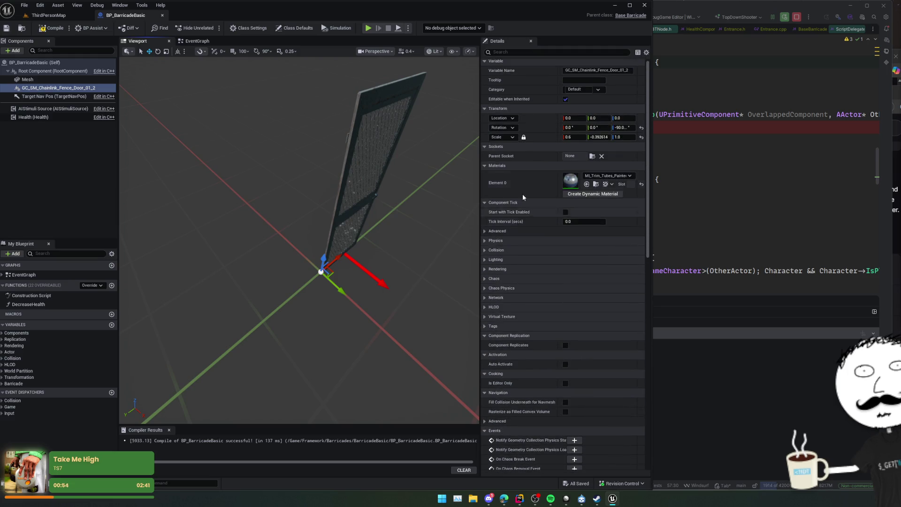
scroll(528, 141, up, 1)
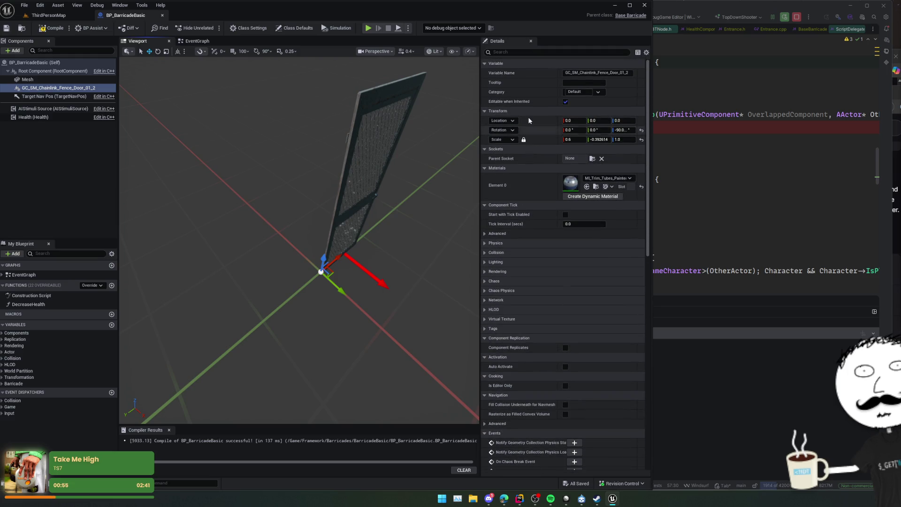
click(528, 53)
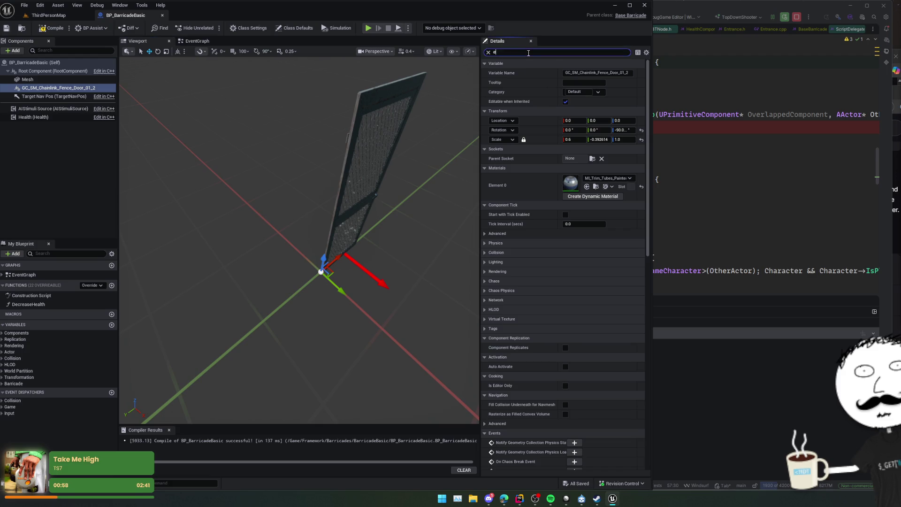
Step: Filter the fence door's Details by 'enabled', then reselect it and start a new search with 'v'
text(nabled)
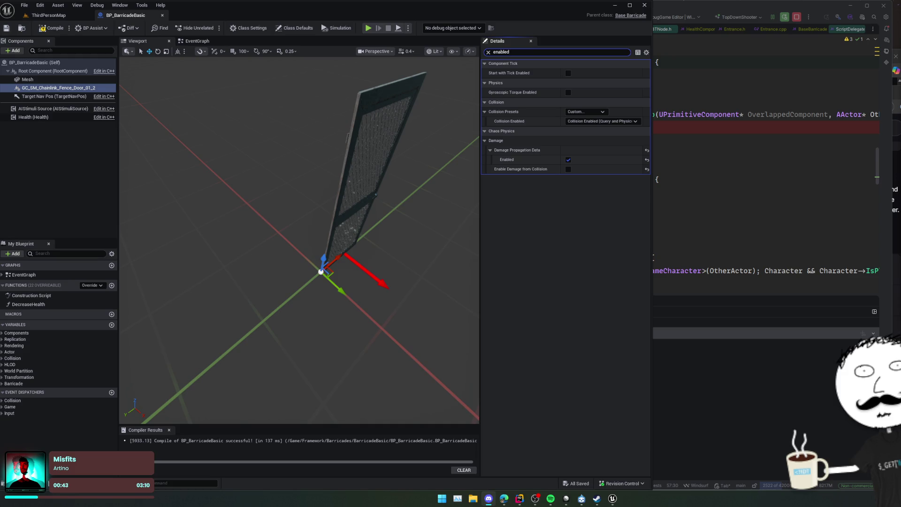
drag(452, 250, 471, 233)
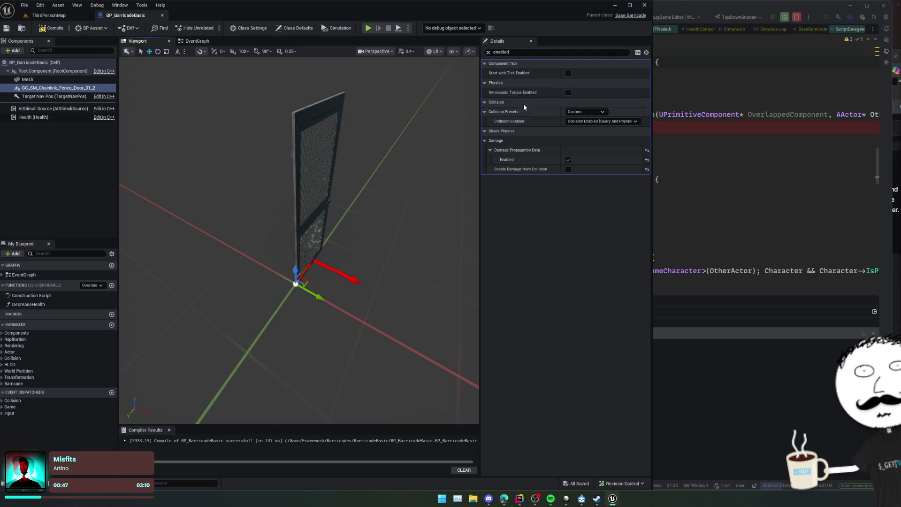
click(60, 80)
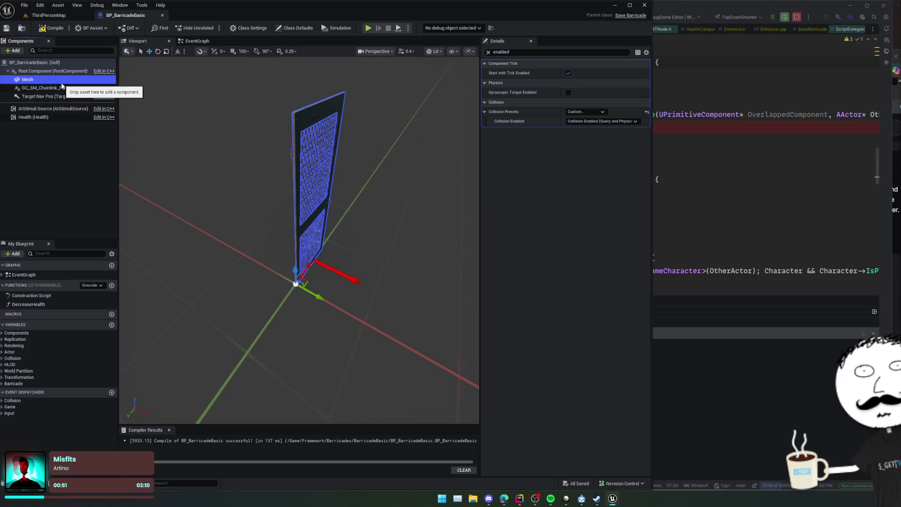
click(61, 88)
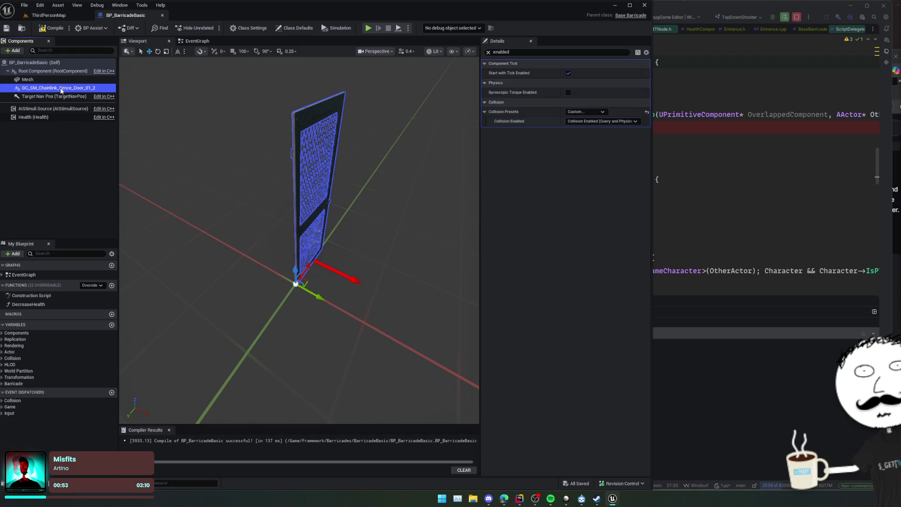
click(515, 52)
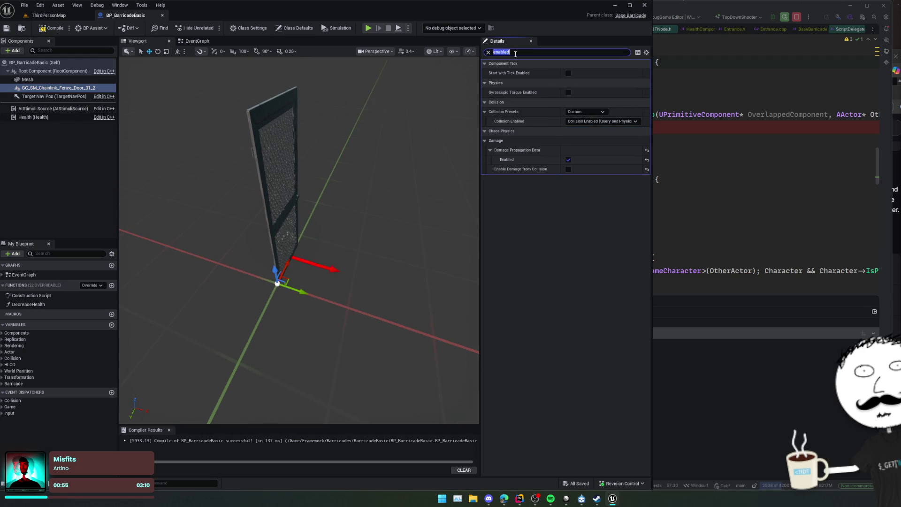
text(vis)
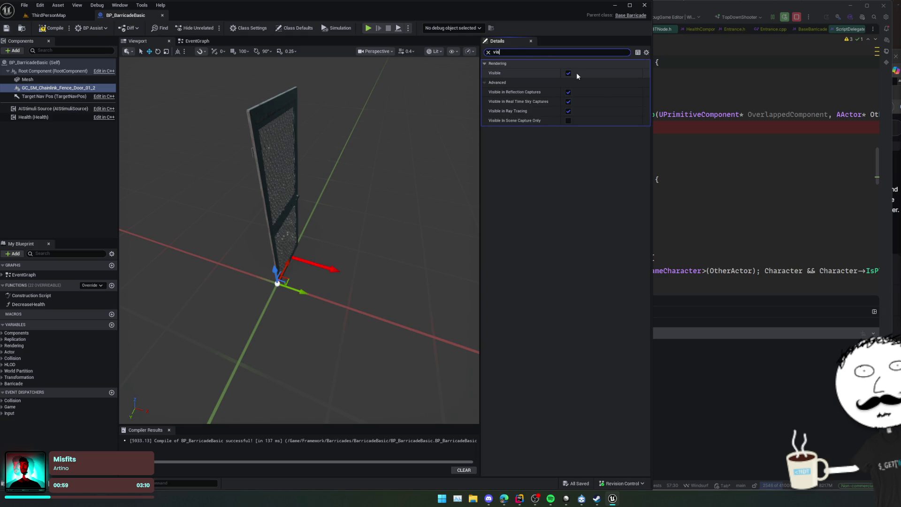
Step: Toggle the fence door's Visible option back on, then recompile and save BP_BarricadeBasic
click(568, 74)
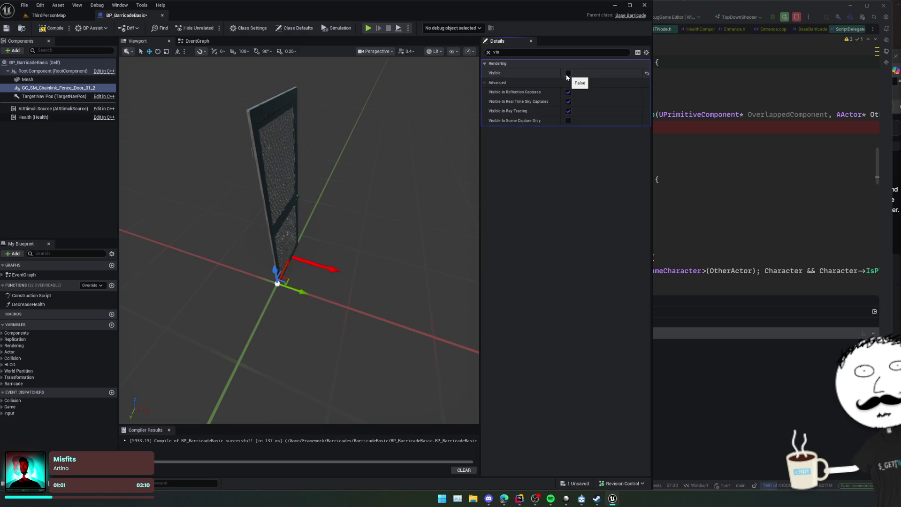
drag(301, 234, 328, 235)
key(ctrl+s)
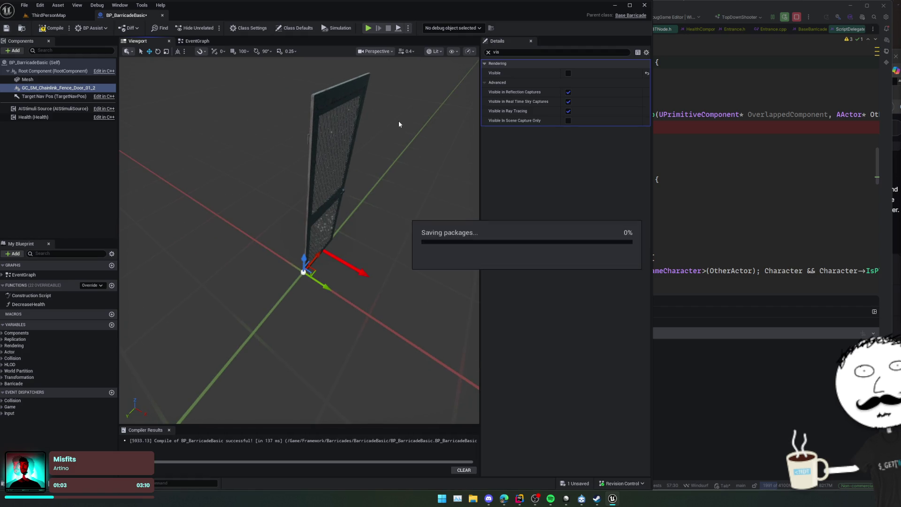
click(42, 29)
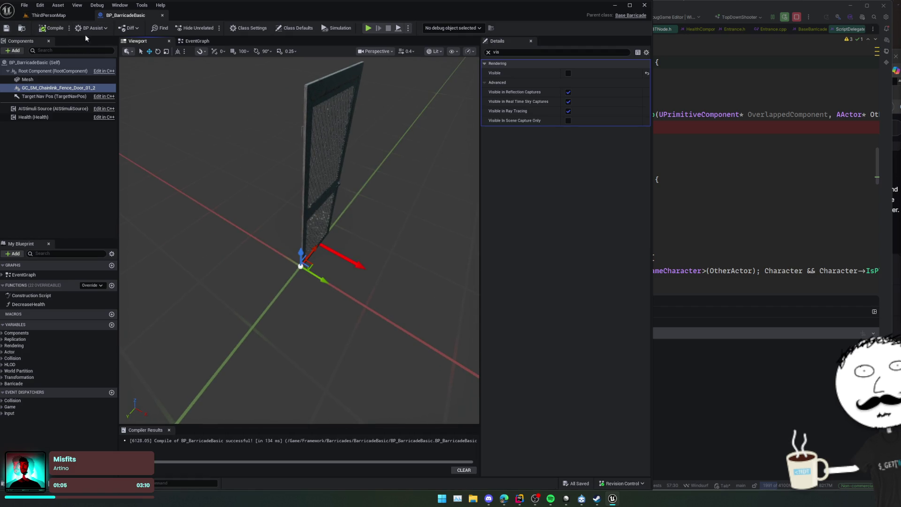
click(568, 73)
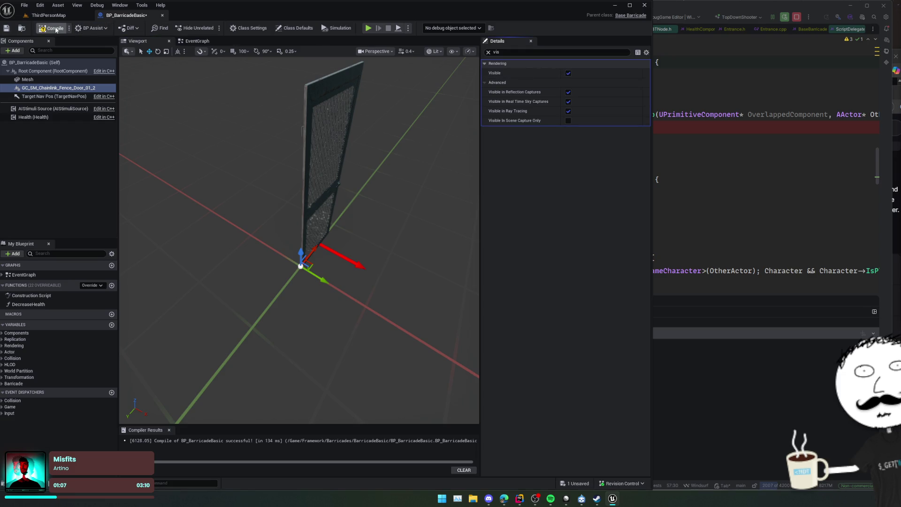
key(ctrl+s)
mouse_move(231, 77)
mouse_down()
mouse_move(253, 77)
mouse_move(240, 53)
mouse_up()
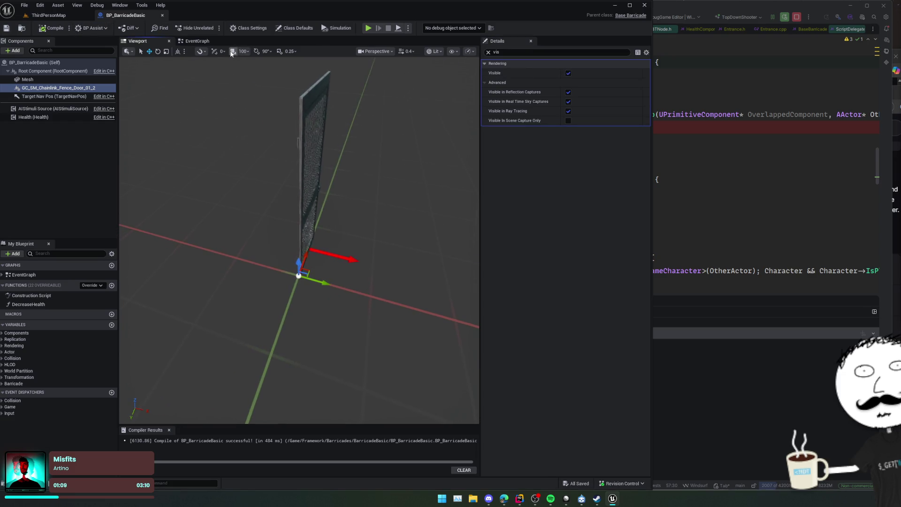
click(196, 42)
Step: Add an Event BeginPlay node and place it above the ChaosDestroy event
scroll(418, 133, down, 3)
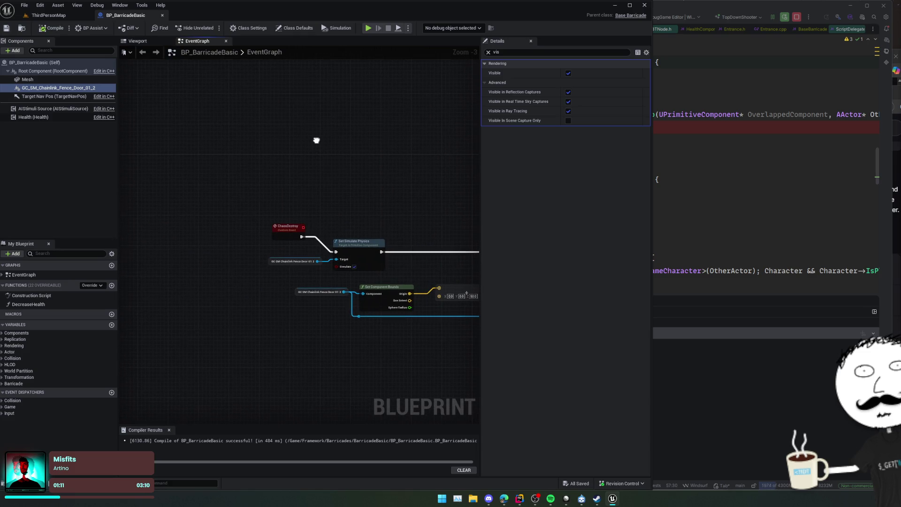
scroll(311, 207, down, 3)
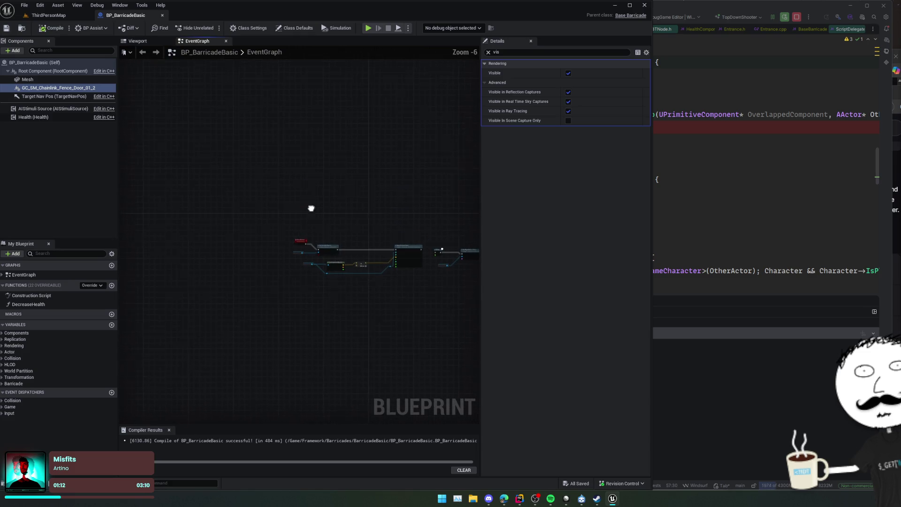
right_click(272, 186)
text(beginpl)
key(Return)
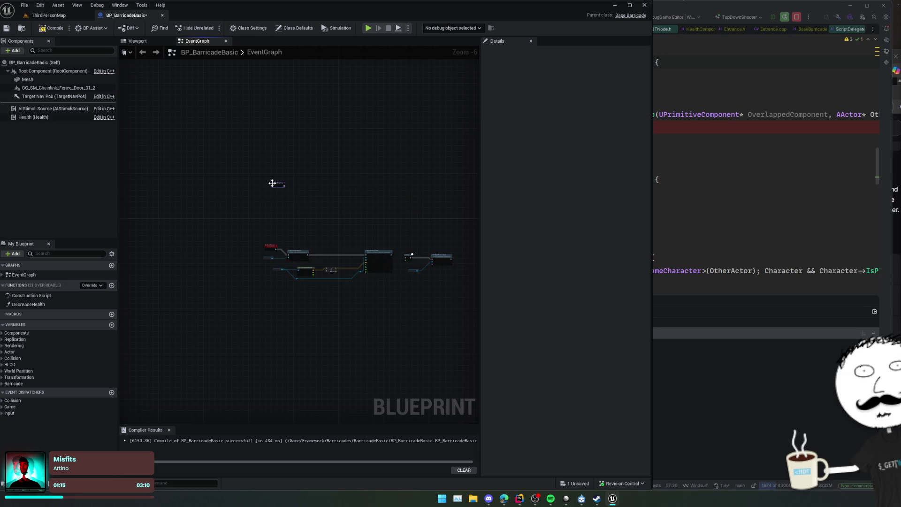
scroll(272, 188, up, 3)
mouse_move(275, 177)
mouse_down()
mouse_move(237, 270)
mouse_move(263, 285)
mouse_up()
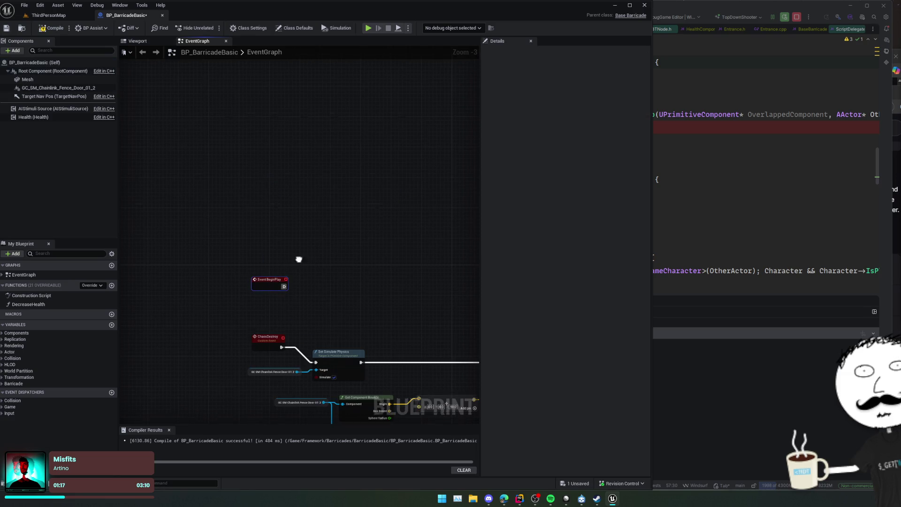
scroll(299, 217, up, 1)
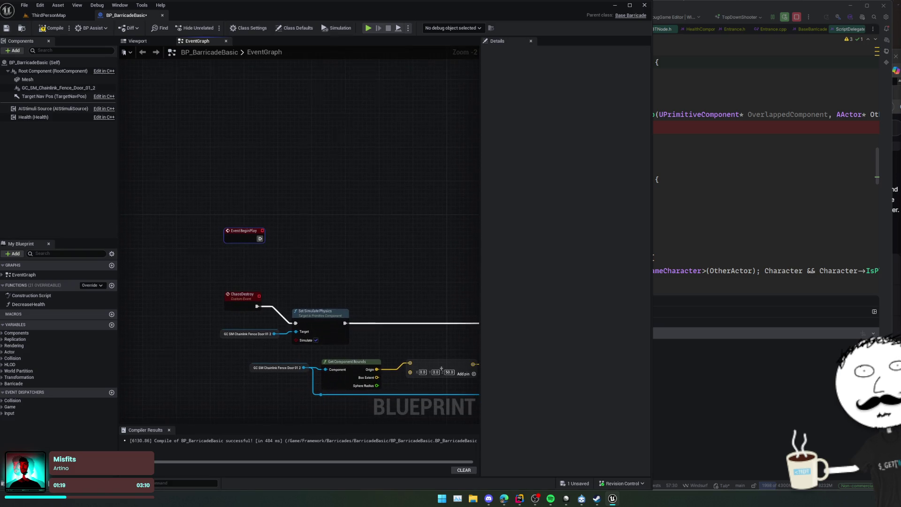
Step: Add a fence door reference with a Deactivate call wired after Event BeginPlay, and view Deactivate's source
right_click(302, 235)
drag(58, 88, 289, 252)
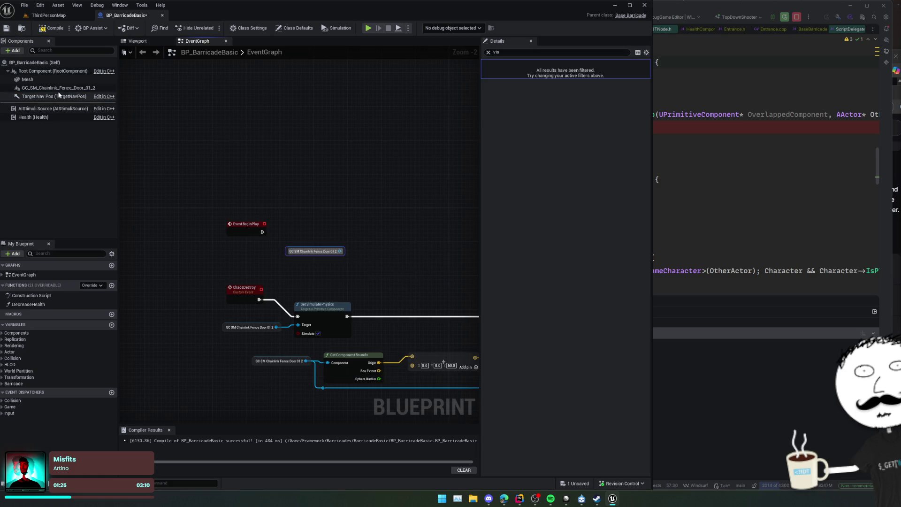
drag(193, 130, 285, 242)
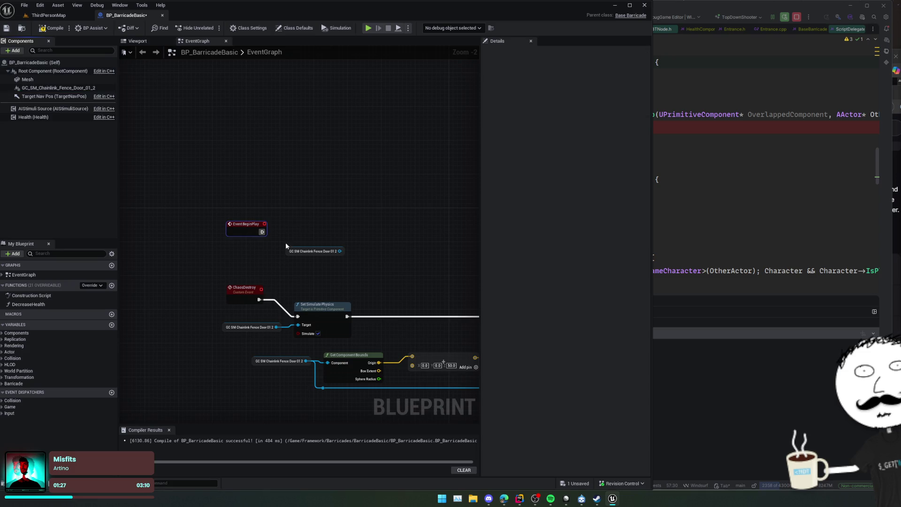
drag(341, 252, 347, 239)
text(activ)
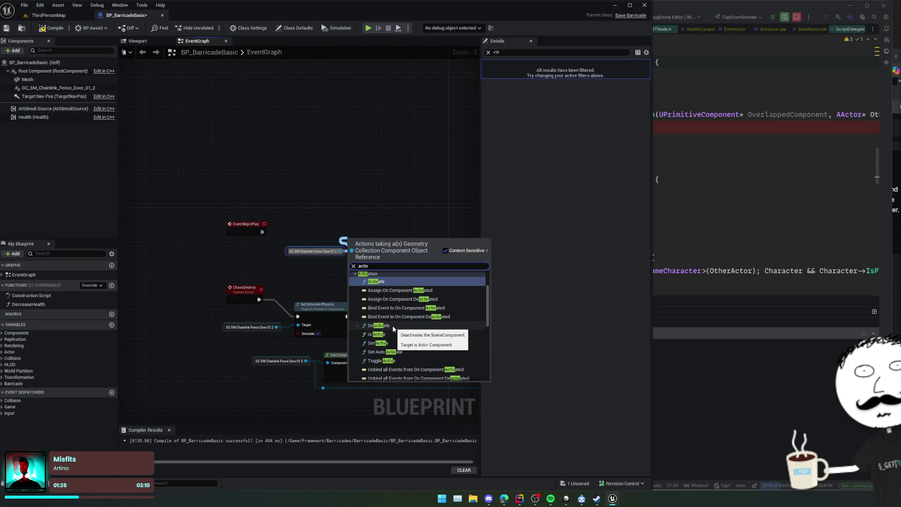
click(392, 325)
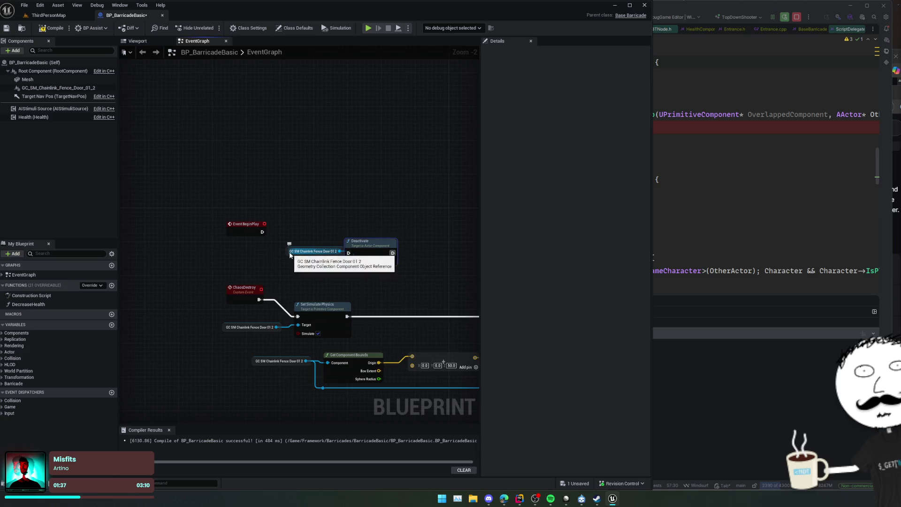
drag(366, 242, 307, 233)
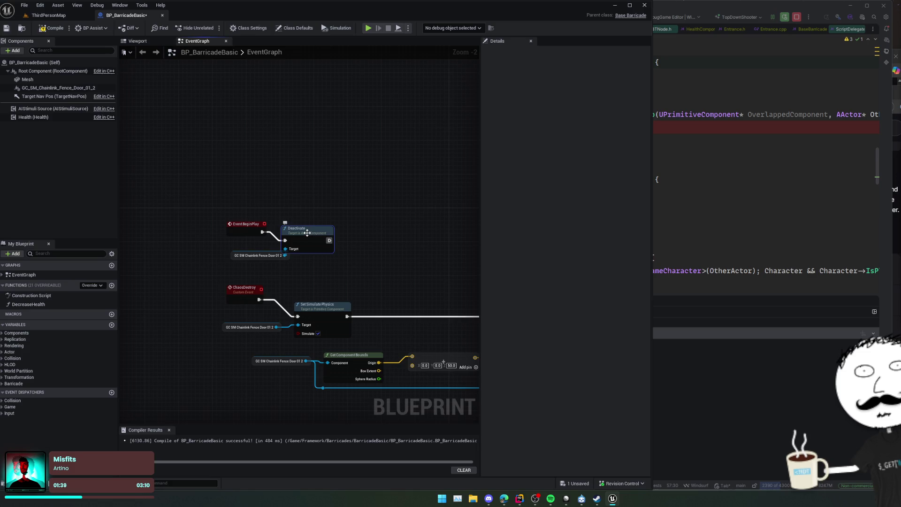
double_click(309, 233)
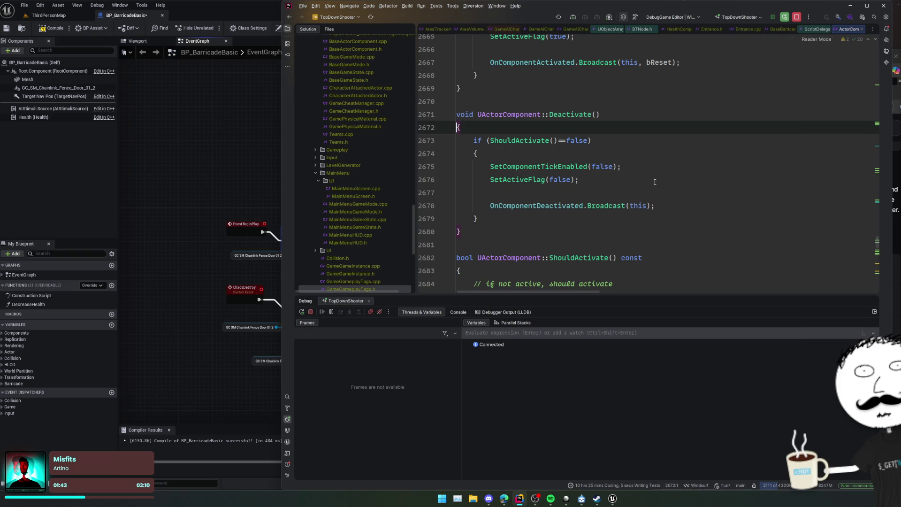
click(223, 181)
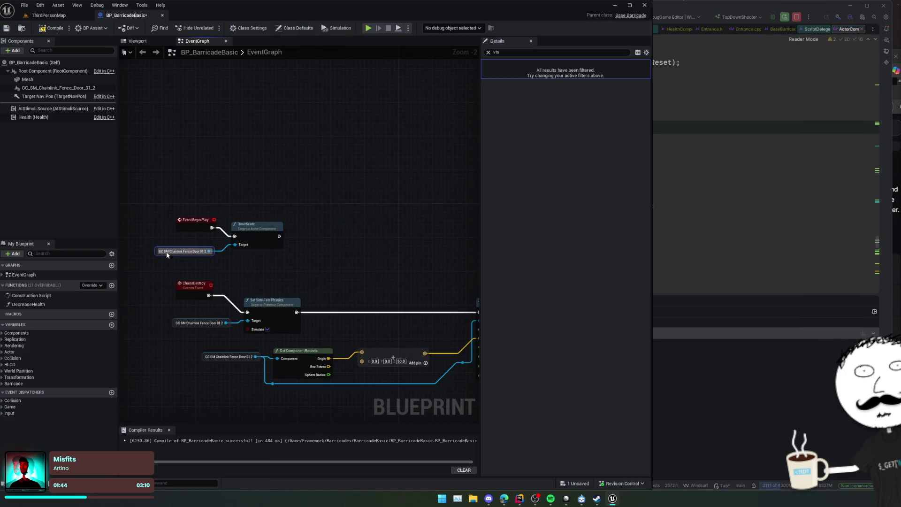
Step: Add a Set Visibility call on the fence door right after Deactivate
drag(265, 264, 264, 264)
text(visib)
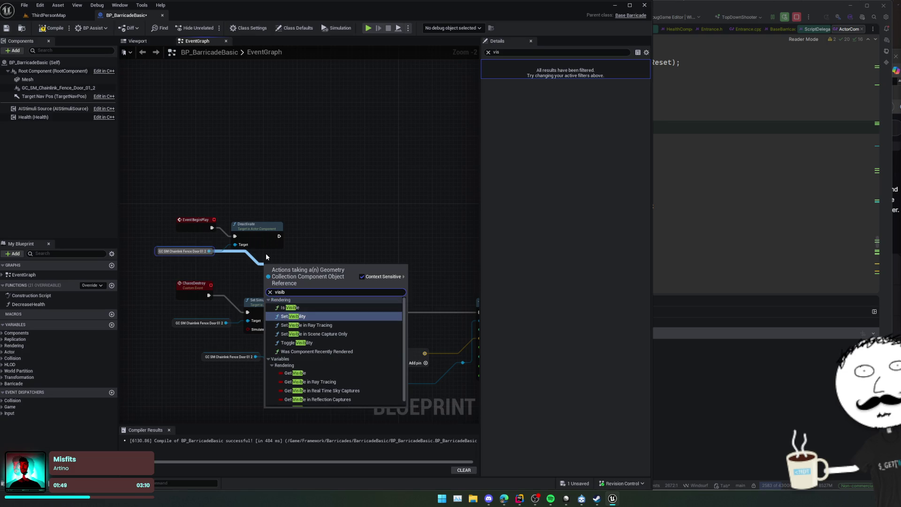
key(Return)
drag(290, 276, 323, 246)
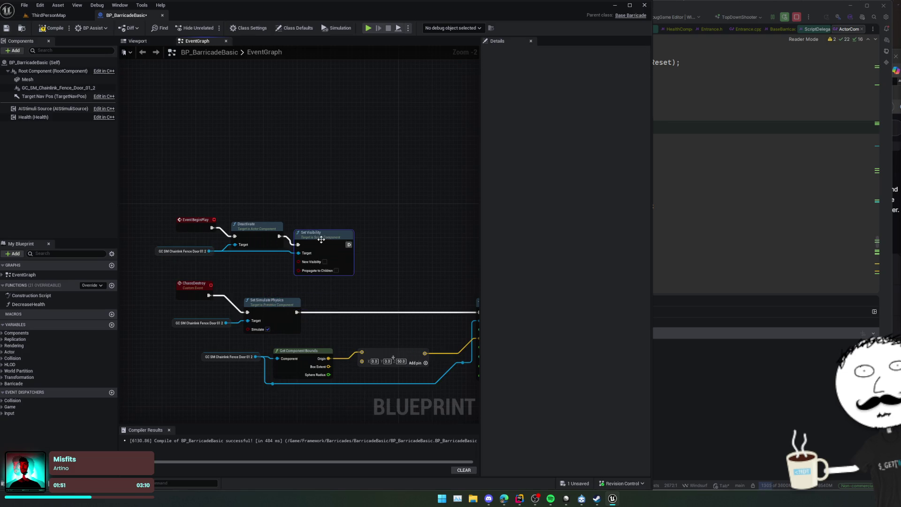
Step: Tidy the BeginPlay node chain and save the barricade Blueprint
scroll(376, 245, up, 2)
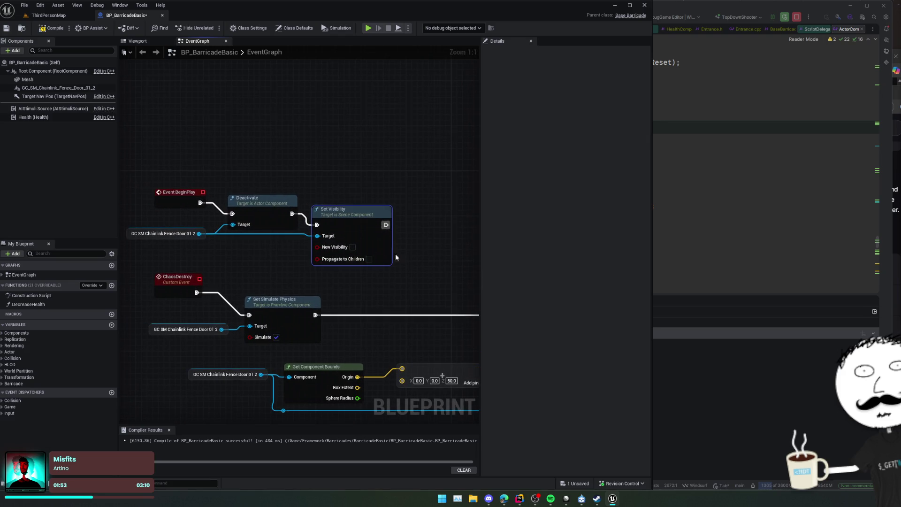
drag(395, 257, 430, 249)
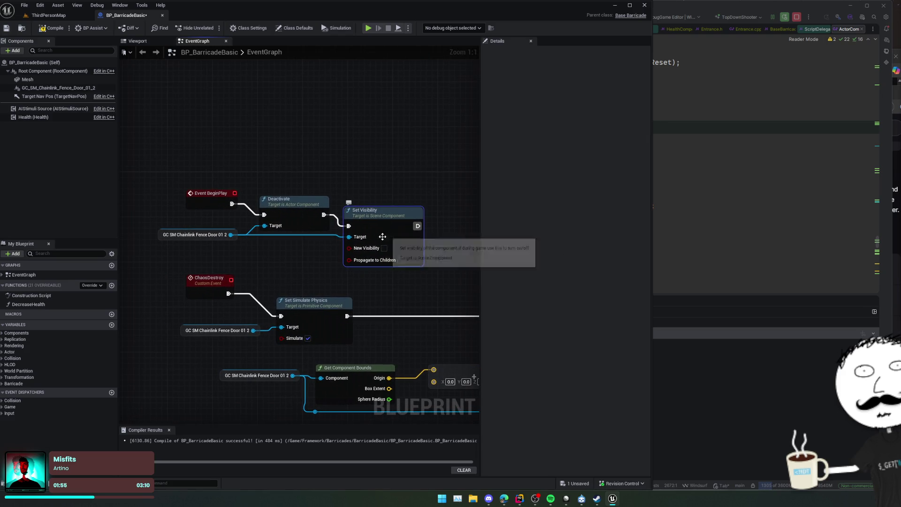
drag(210, 195, 210, 173)
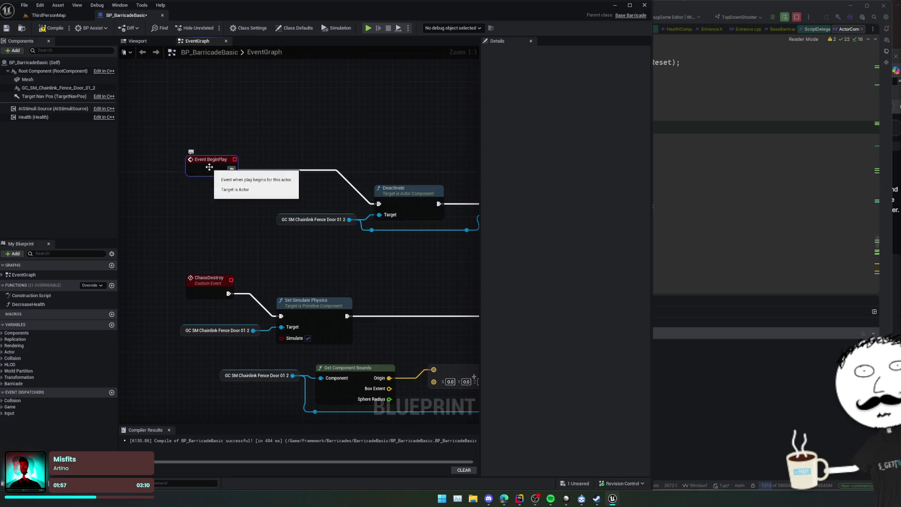
scroll(250, 202, down, 2)
key(ctrl+s)
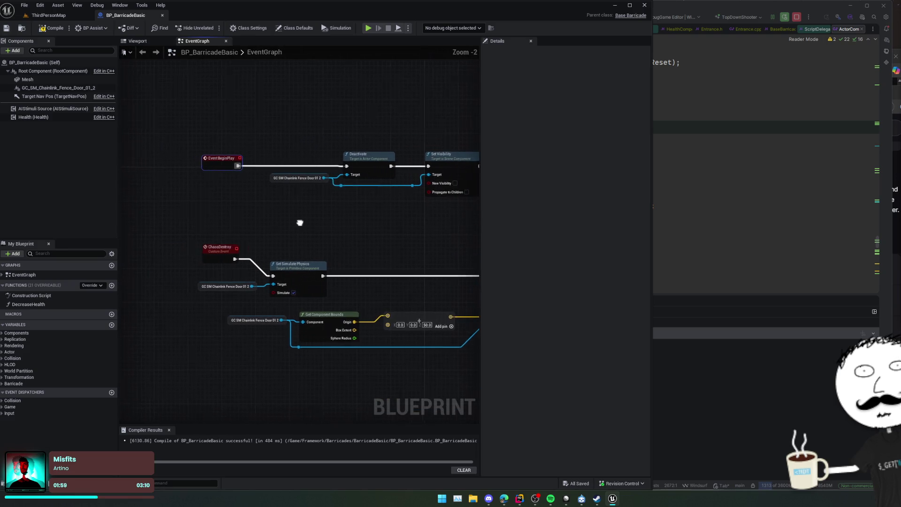
mouse_move(300, 223)
mouse_down()
mouse_move(292, 171)
mouse_move(283, 190)
mouse_up()
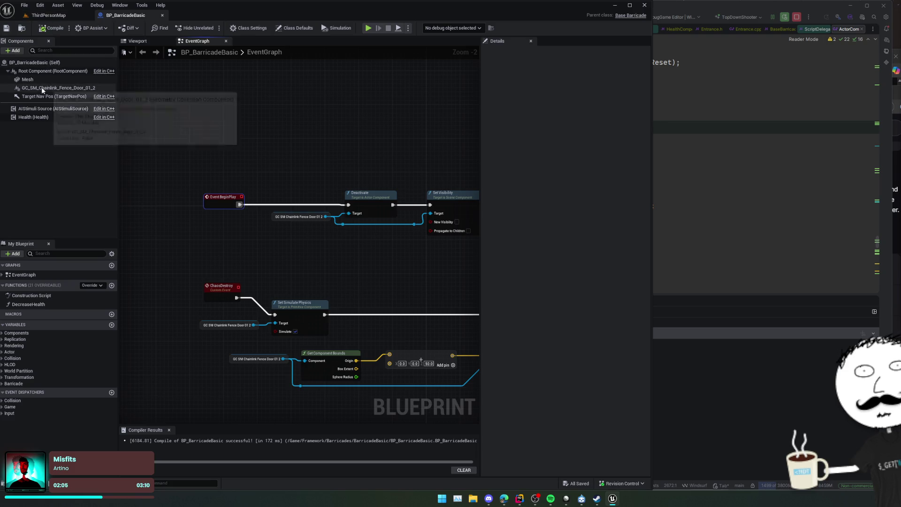
click(51, 16)
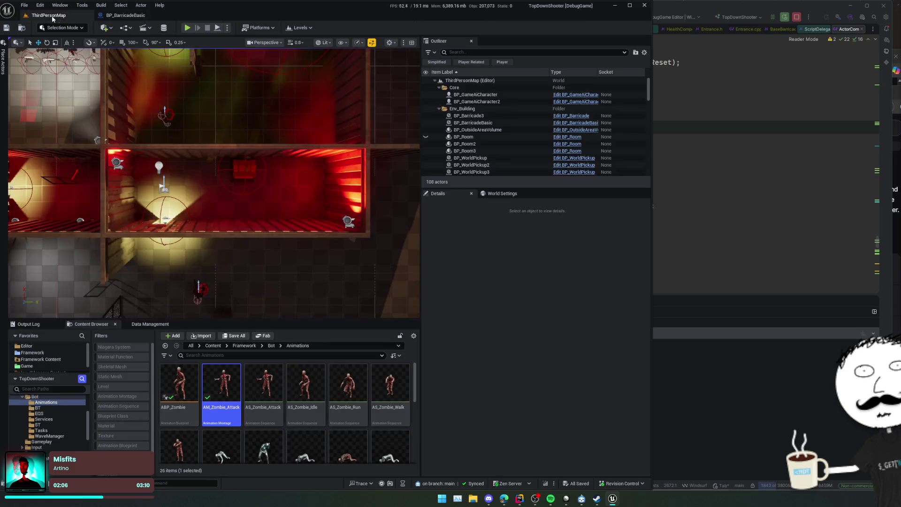
Step: Play ThirdPersonMap, walk the character into the next barricade room, then eject from the player
click(187, 28)
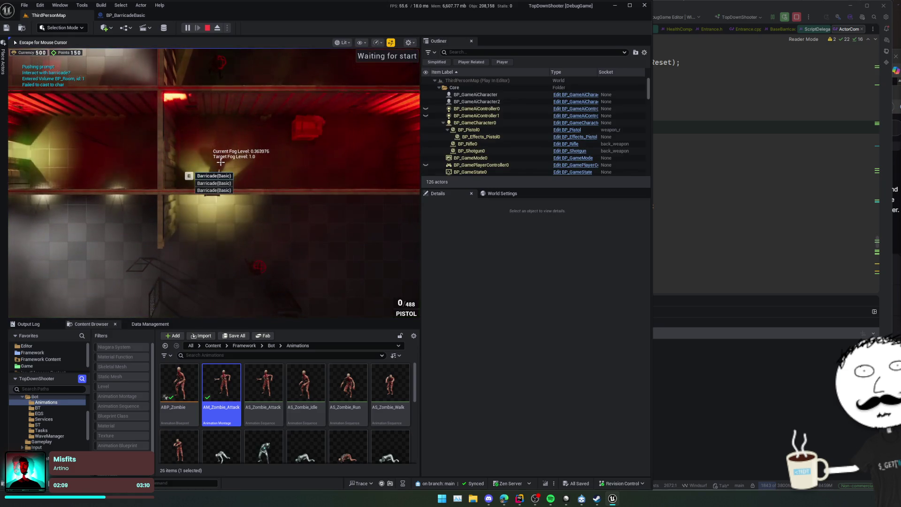
key(r)
key(w)
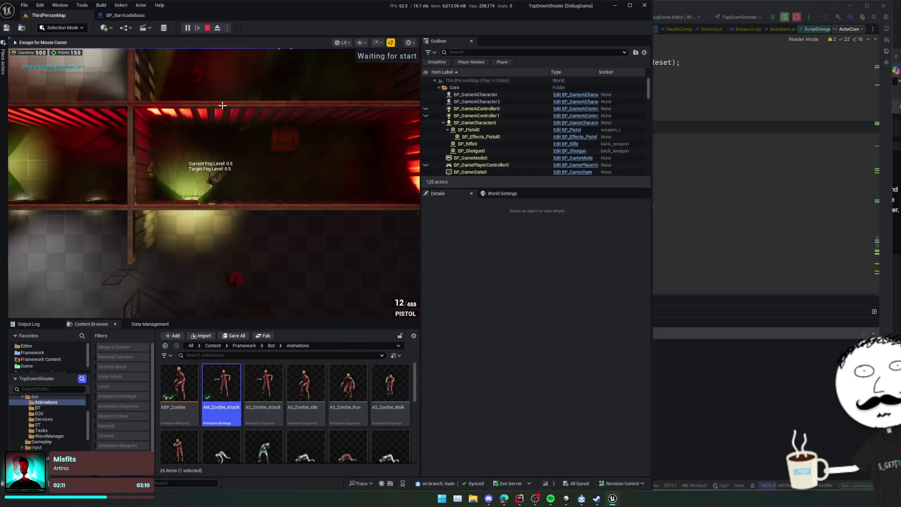
key(w)
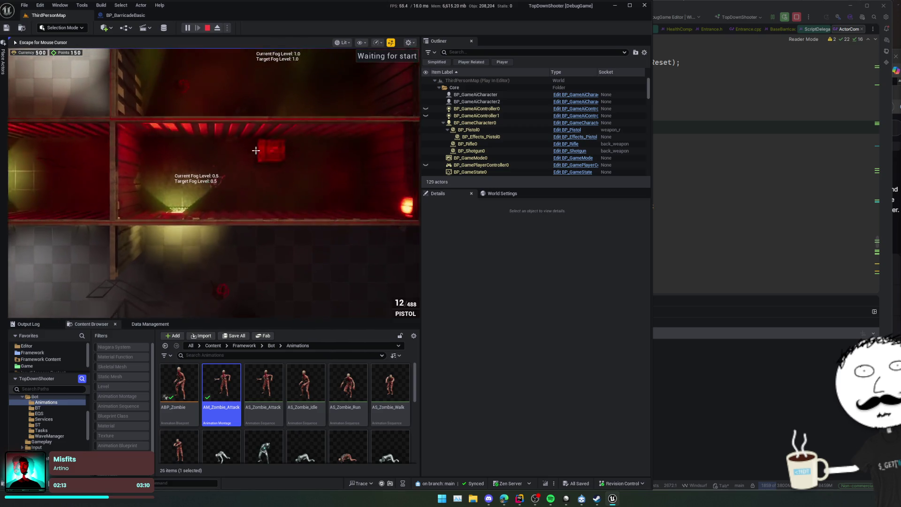
key(Escape)
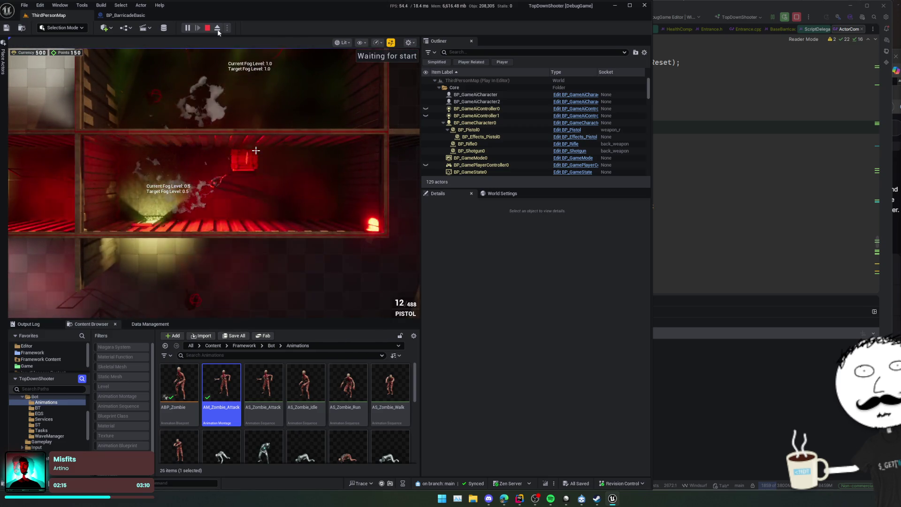
click(217, 29)
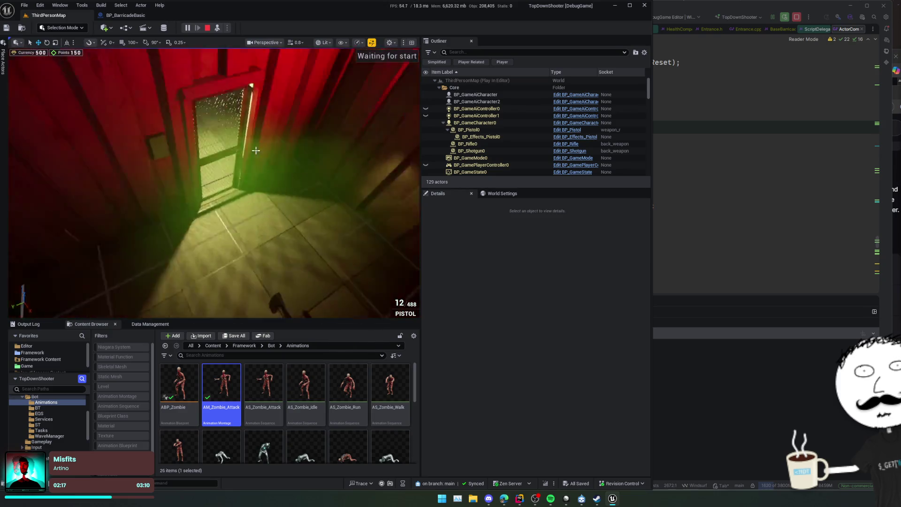
Step: Select the barricade door BP_BarricadeBasic0 in the level and frame it in the viewport
click(256, 150)
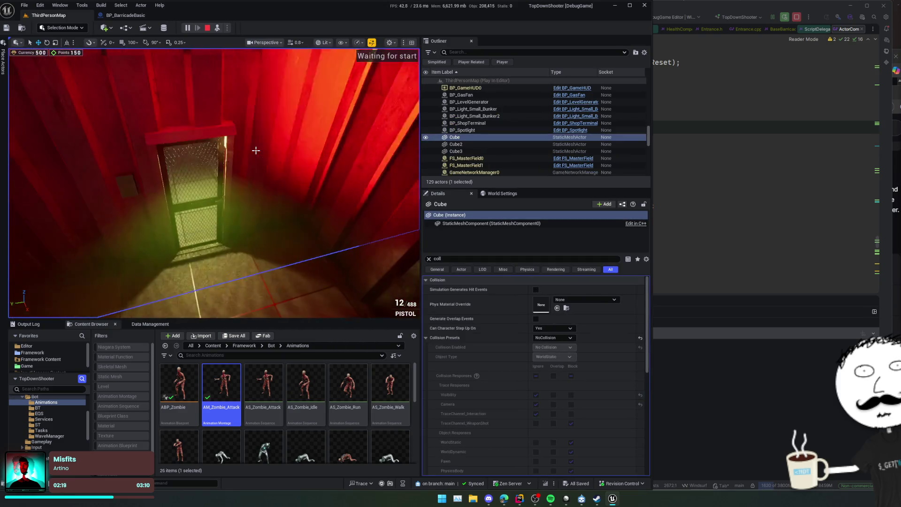
click(255, 150)
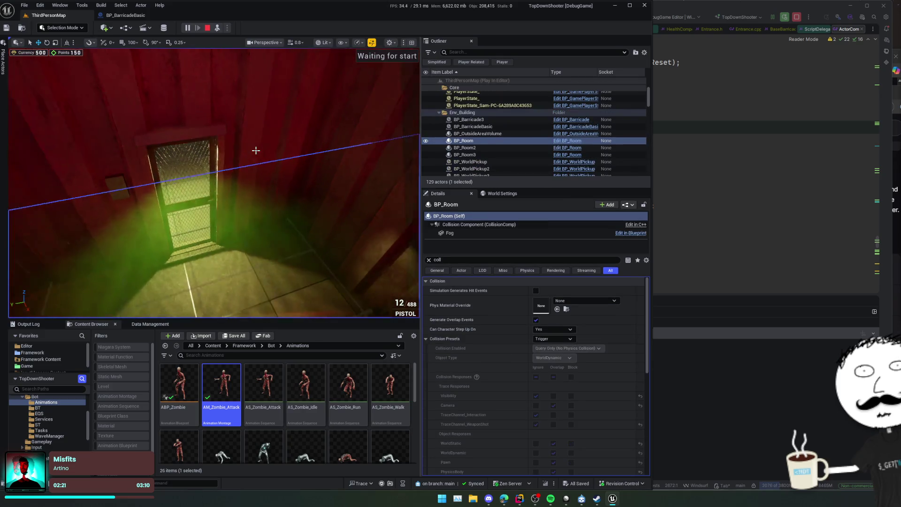
double_click(427, 142)
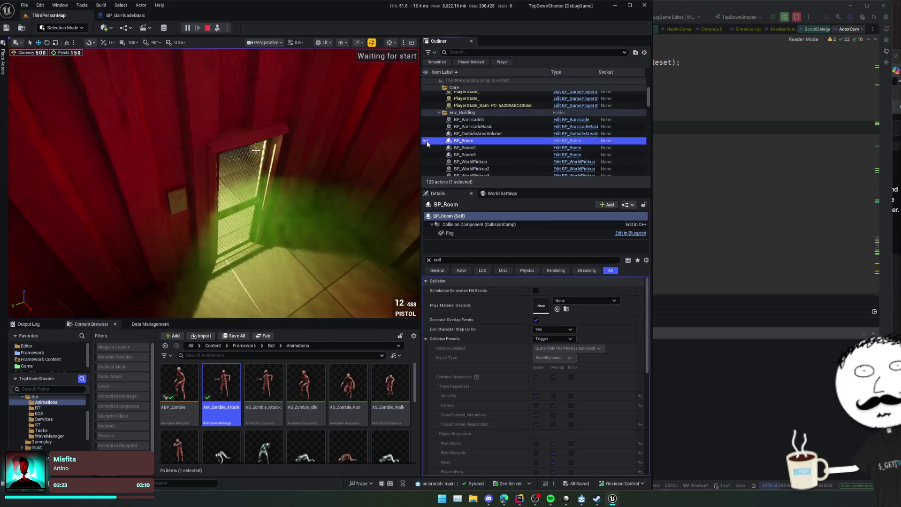
click(256, 150)
click(255, 150)
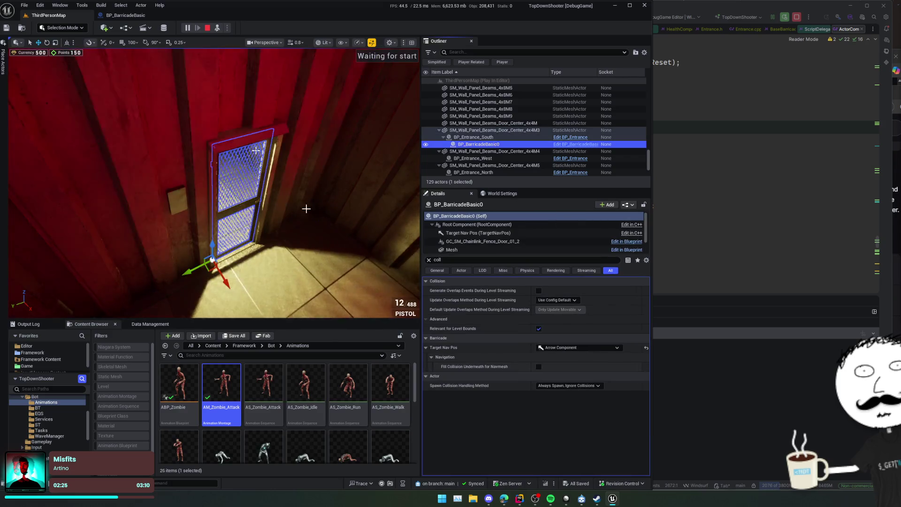
drag(255, 150, 256, 150)
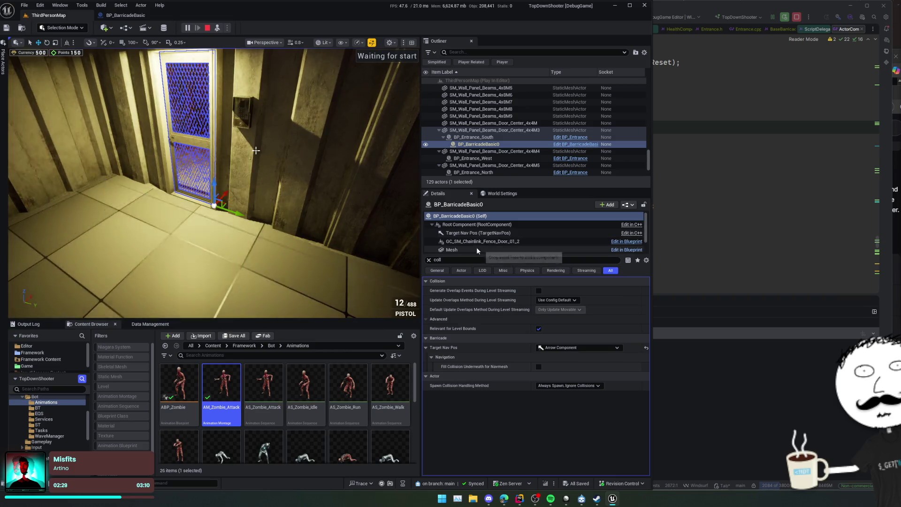
Step: Inspect collision on the barricade's Mesh and chainlink GC components, then possess the game camera
click(477, 250)
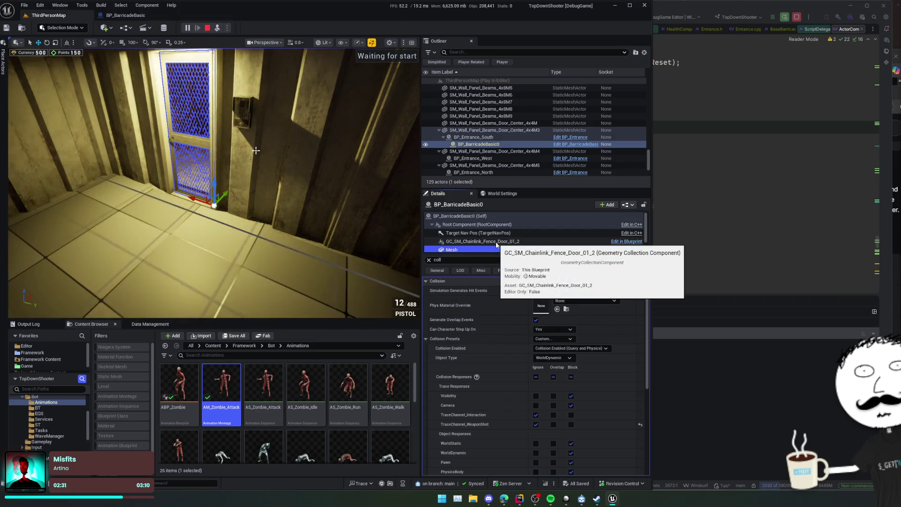
click(495, 241)
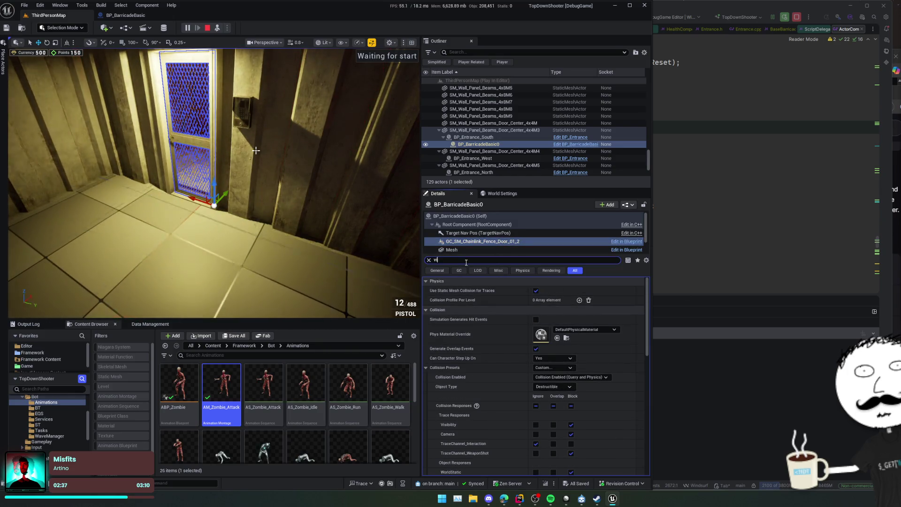
text(vis)
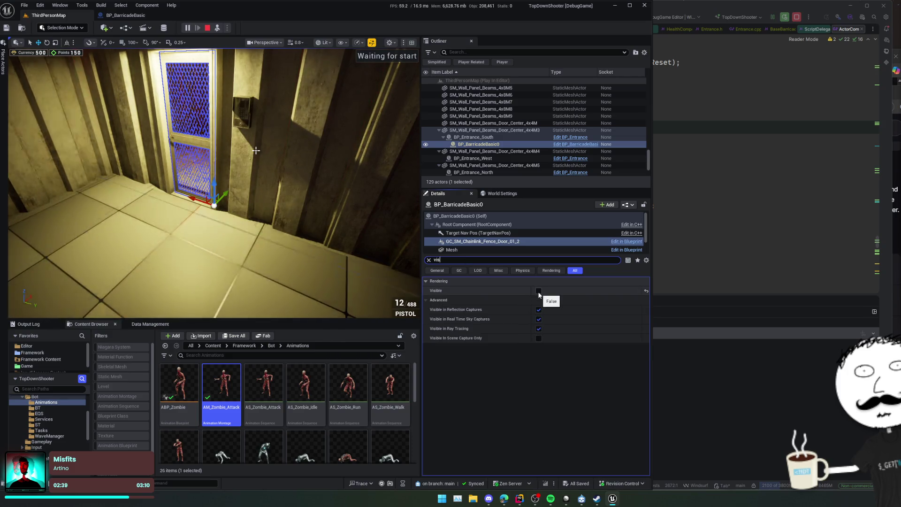
click(429, 260)
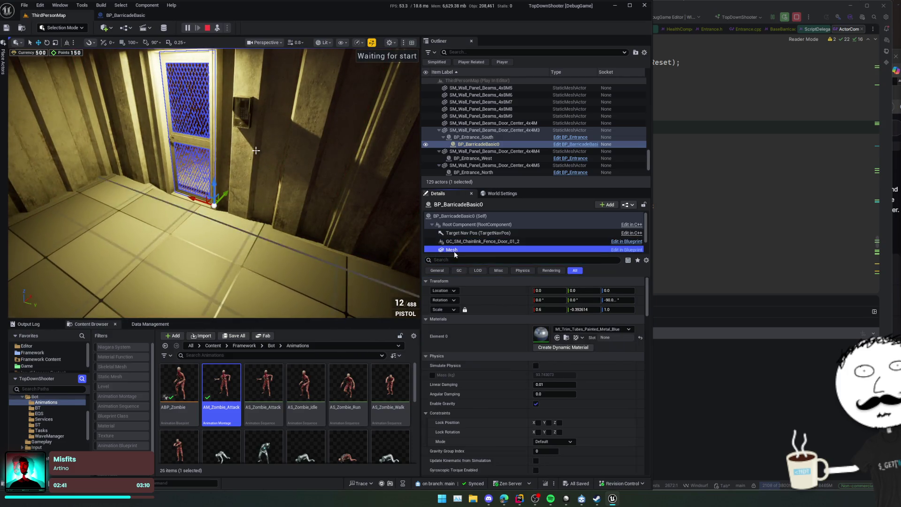
click(216, 28)
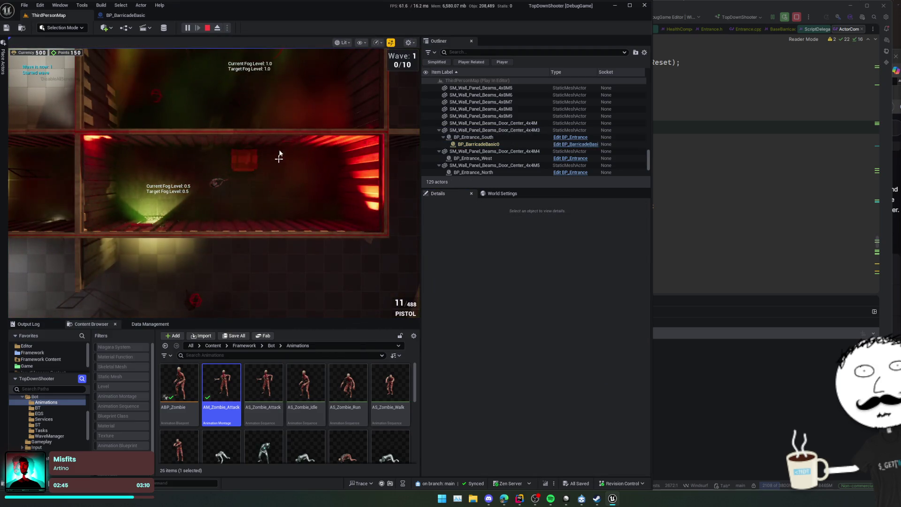
Step: Eject from the game camera and fly the editor view over to the zombies
click(217, 28)
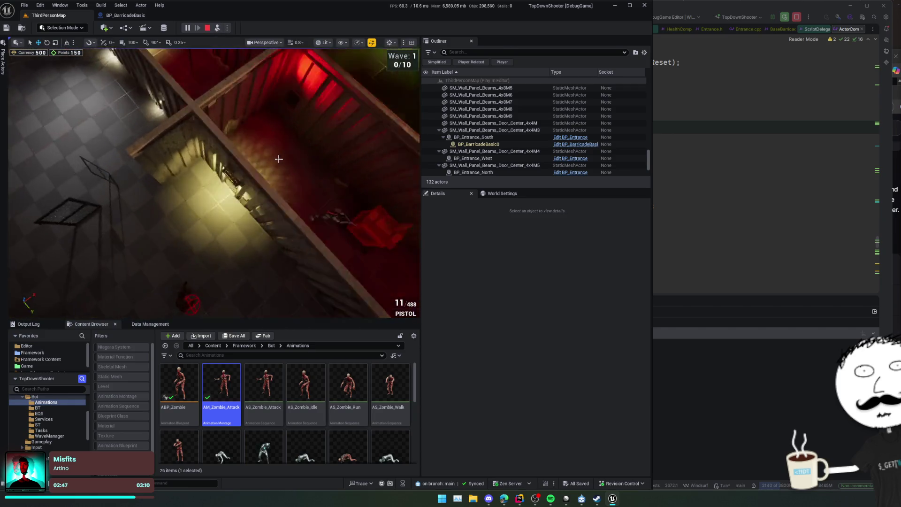
drag(279, 159, 278, 159)
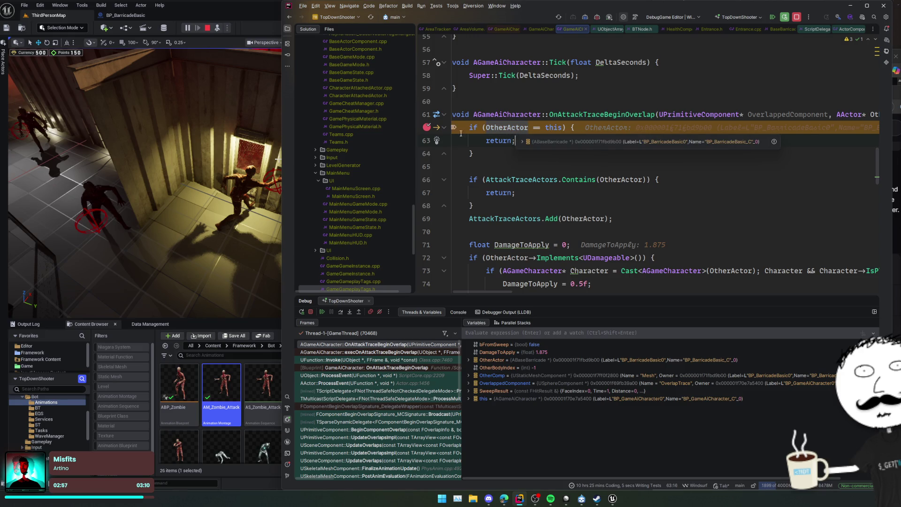
Step: Step over the attack-overlap handler line by line from line 62 to line 80
click(341, 313)
click(341, 313)
click(341, 313)
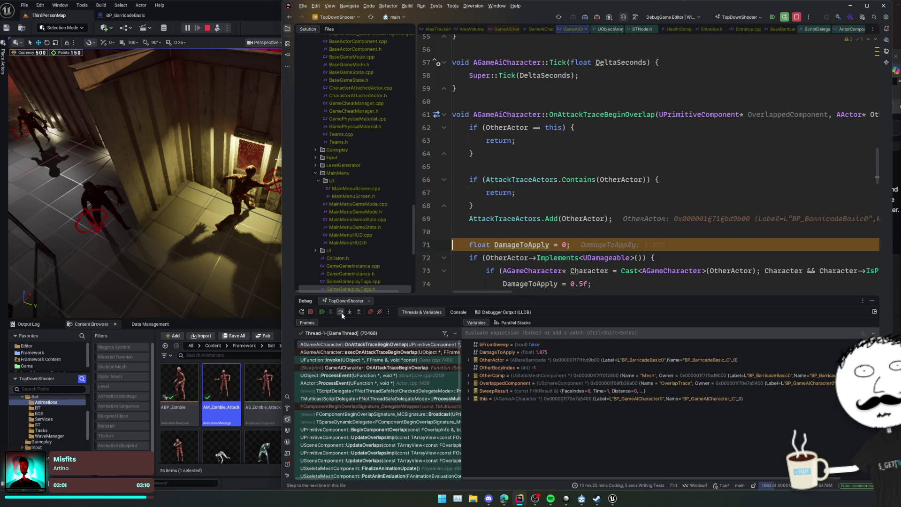
click(341, 313)
click(341, 313)
click(341, 313)
click(342, 314)
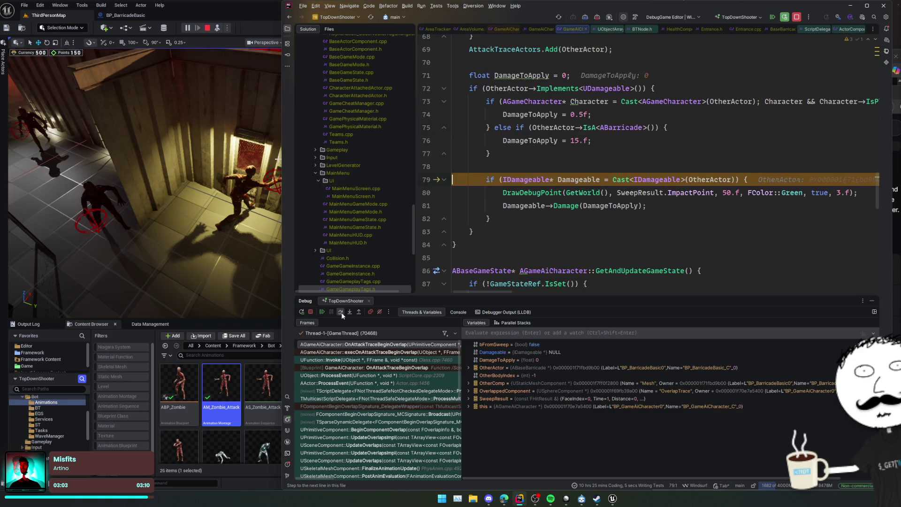
click(342, 313)
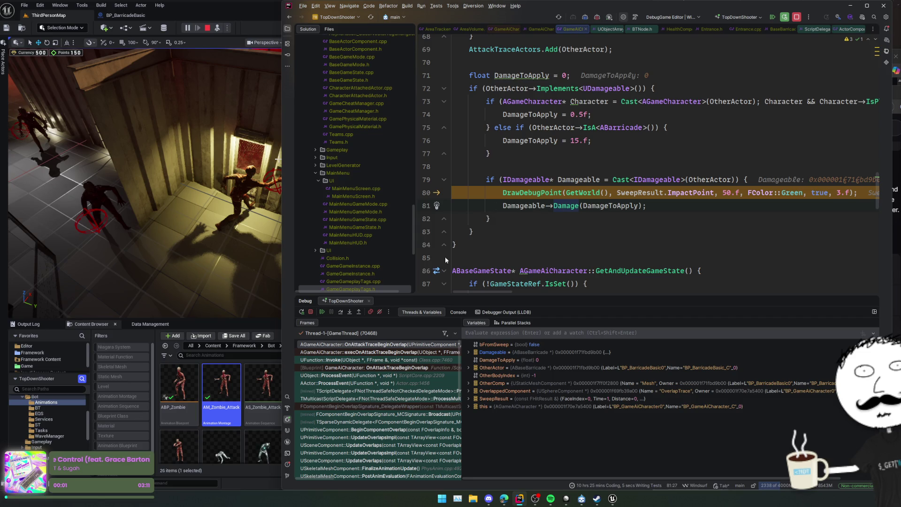
Step: Review the code above and resume the paused game from Rider
scroll(487, 189, up, 3)
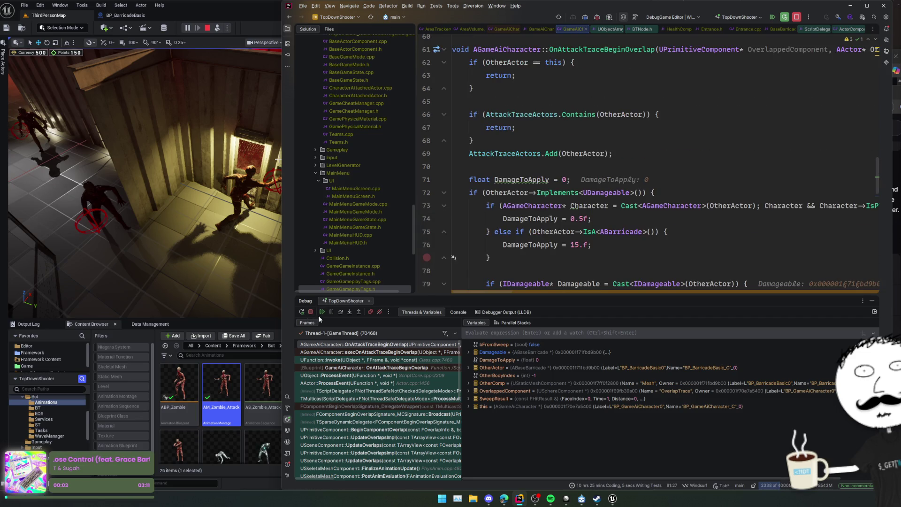
key(F5)
click(240, 322)
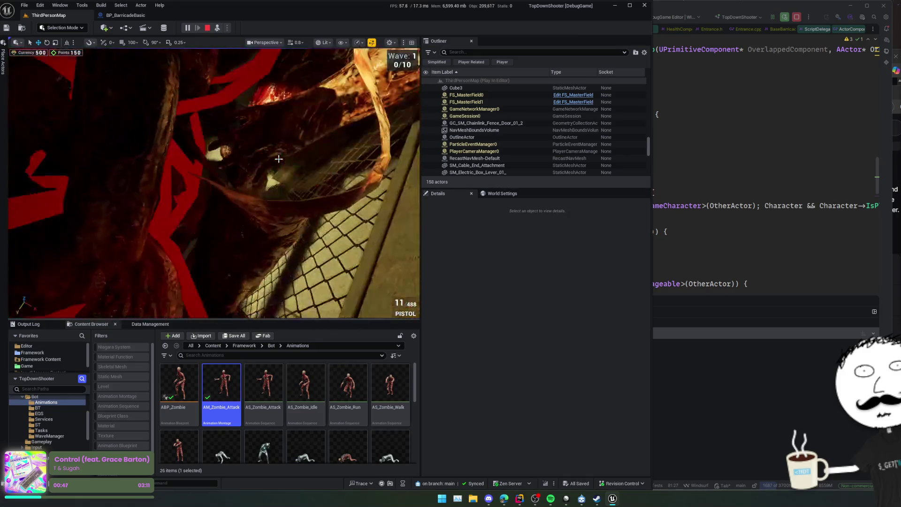
Step: Check the SweepResult at the line 80 debug-draw call in Rider
click(691, 197)
scroll(692, 196, down, 2)
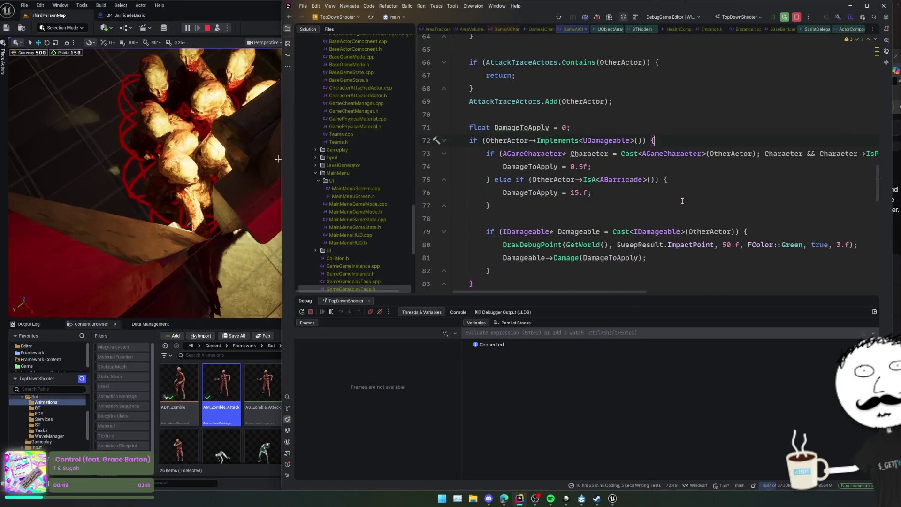
click(696, 244)
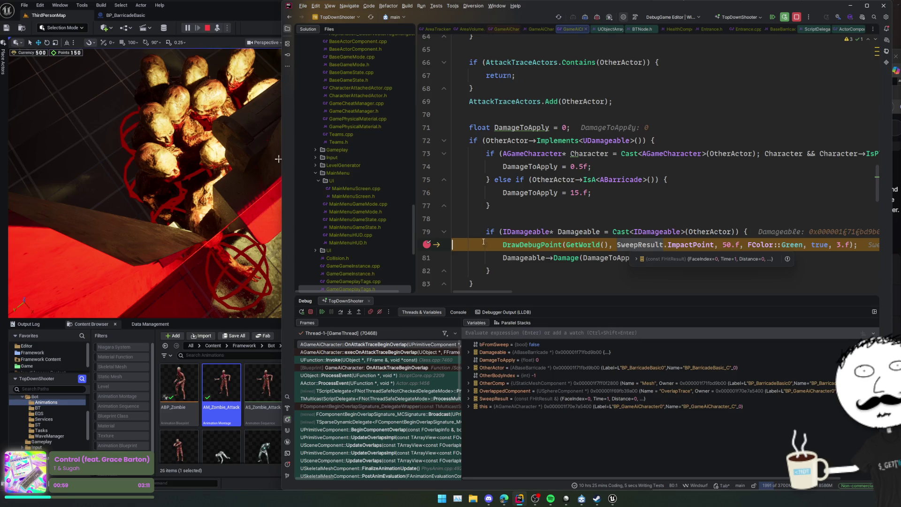
Step: Resume the game and return to the ThirdPersonMap level in Unreal
click(323, 312)
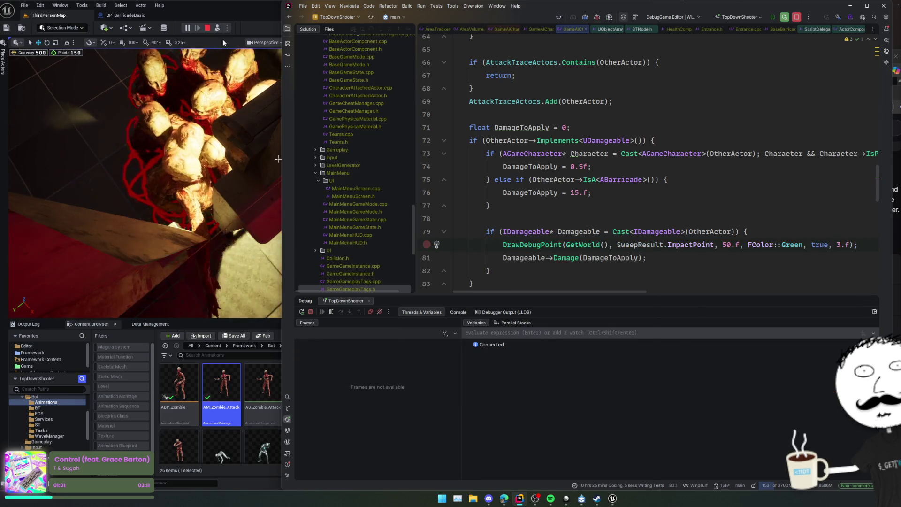
click(141, 17)
click(61, 17)
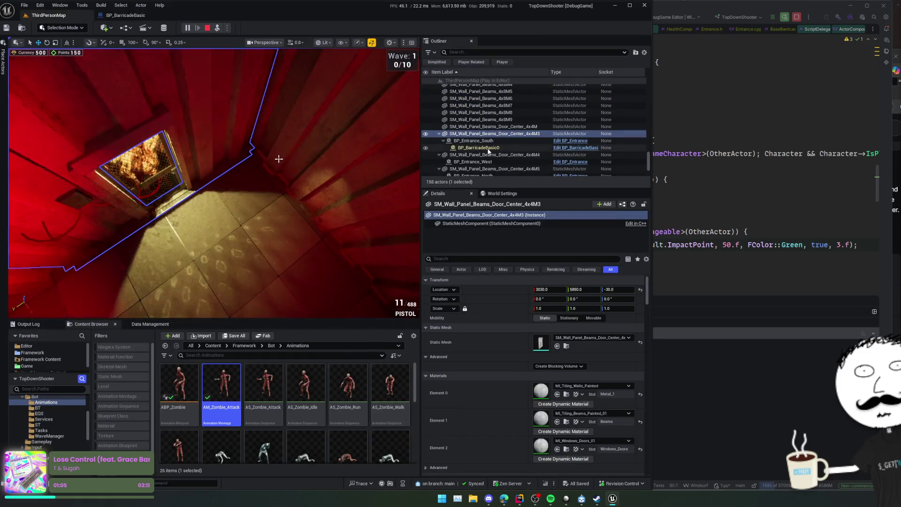
Step: Filter the barricade Mesh's Details for 'vent' and toggle Simulation Generates Hit Events
click(502, 147)
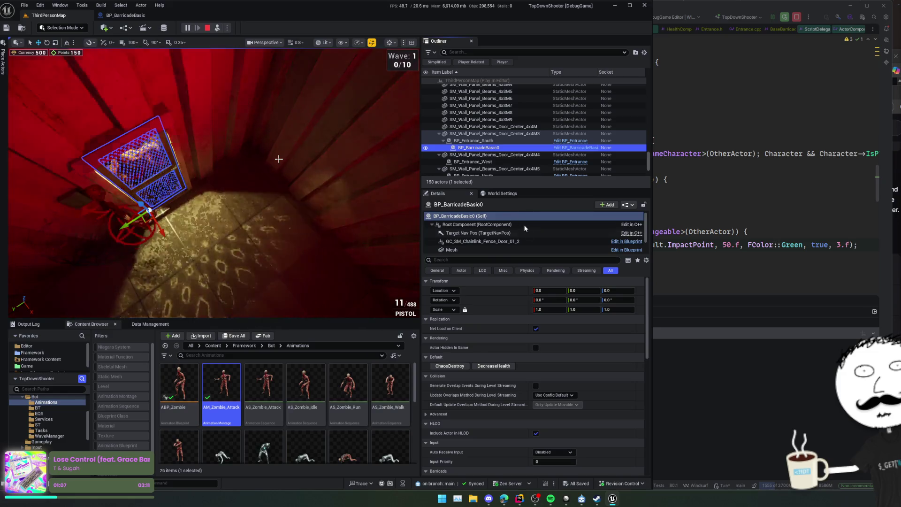
click(491, 261)
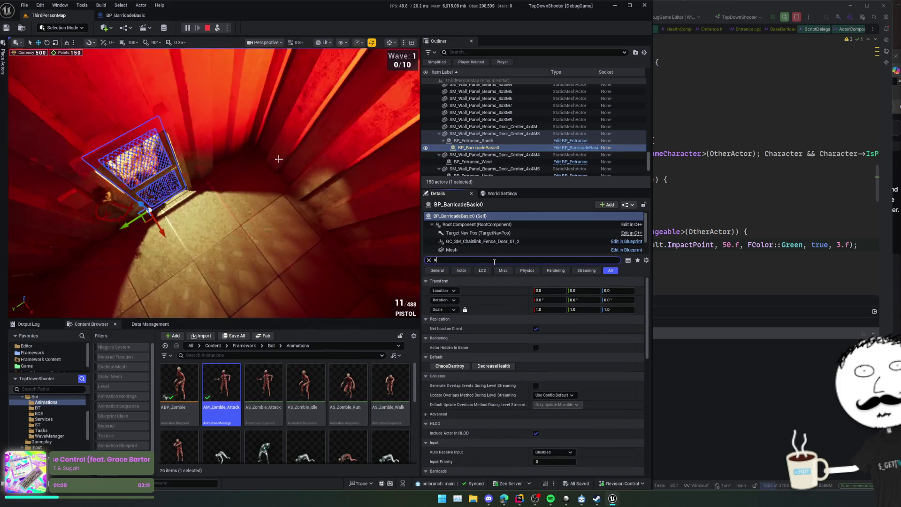
text(sweep)
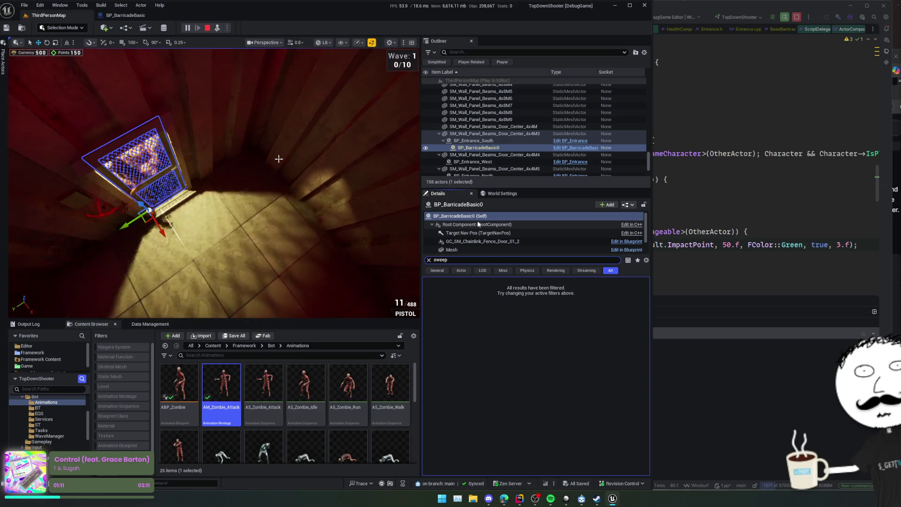
click(478, 242)
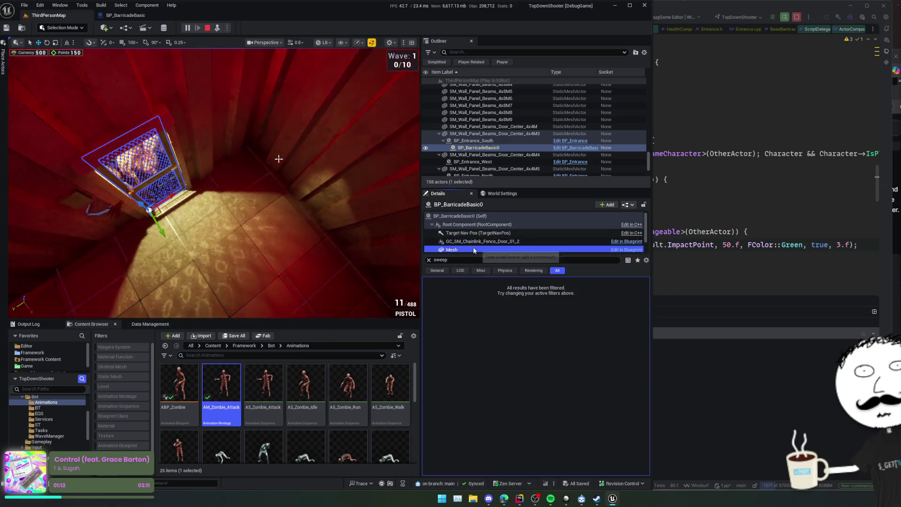
click(473, 249)
double_click(482, 260)
key(BackSpace)
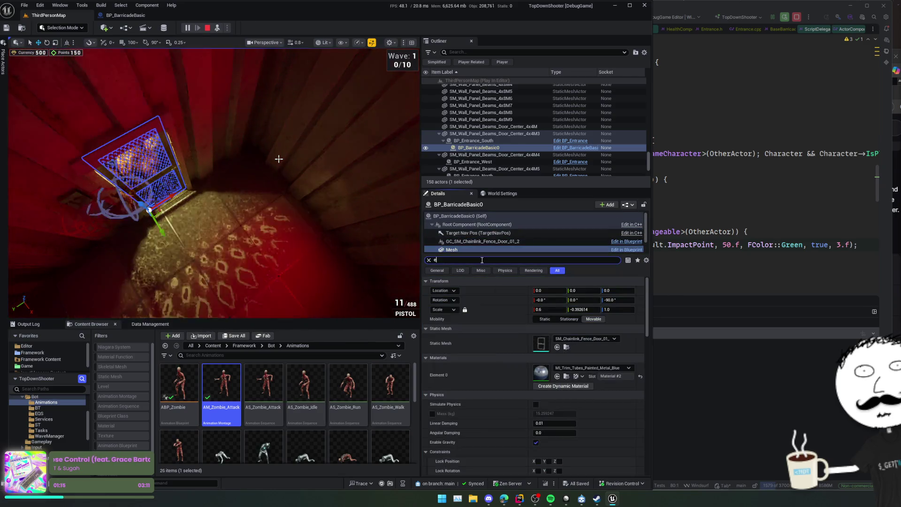
text(vent)
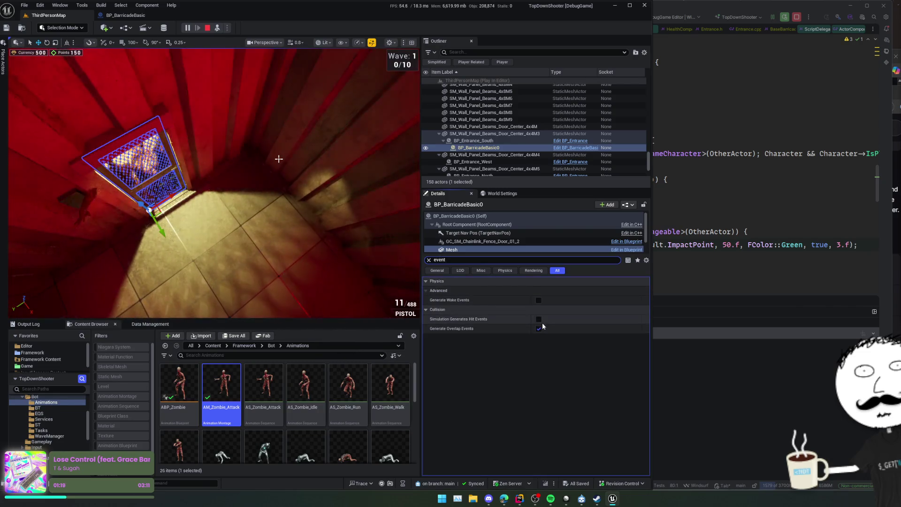
click(538, 320)
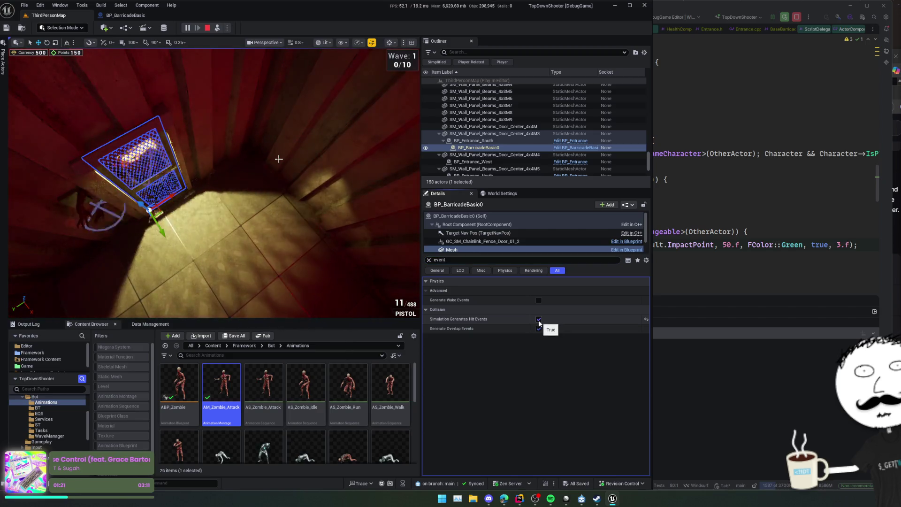
Step: Clear the line 80 breakpoint, resume, and uncheck Simulation Generates Hit Events on the Mesh
key(alt+Tab)
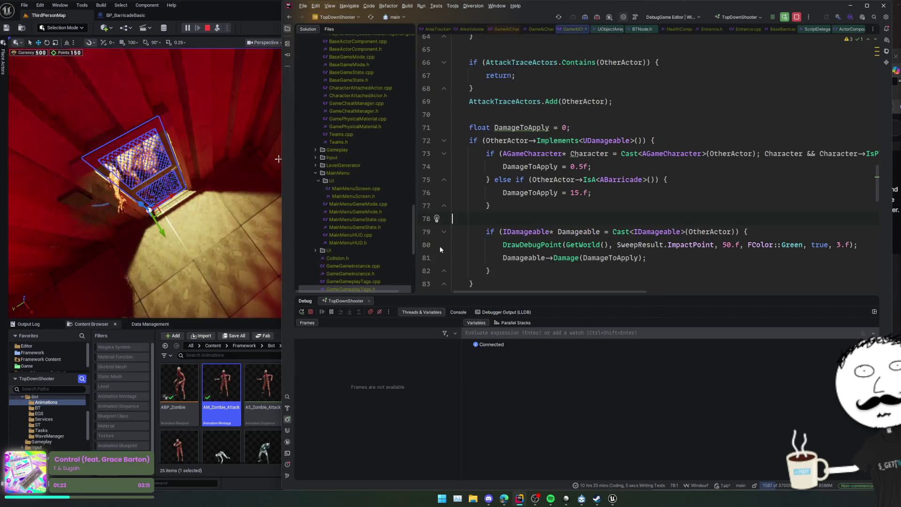
click(426, 245)
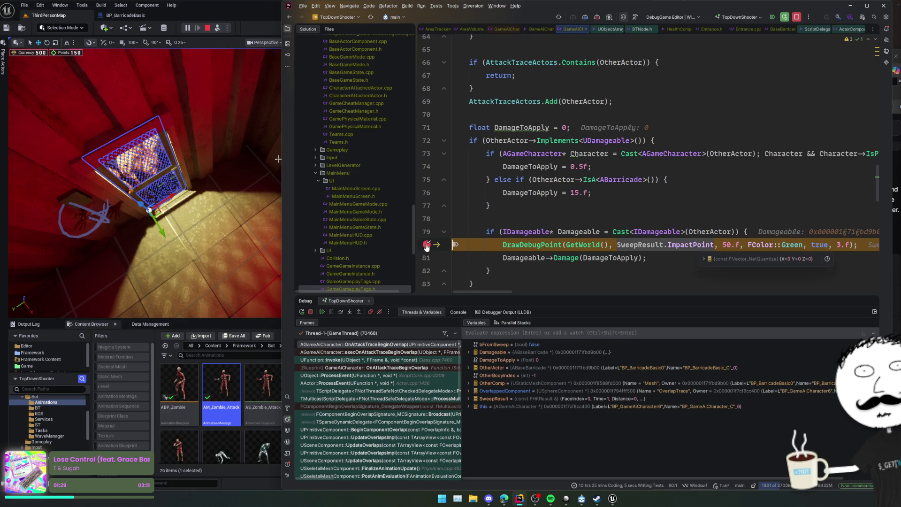
click(325, 312)
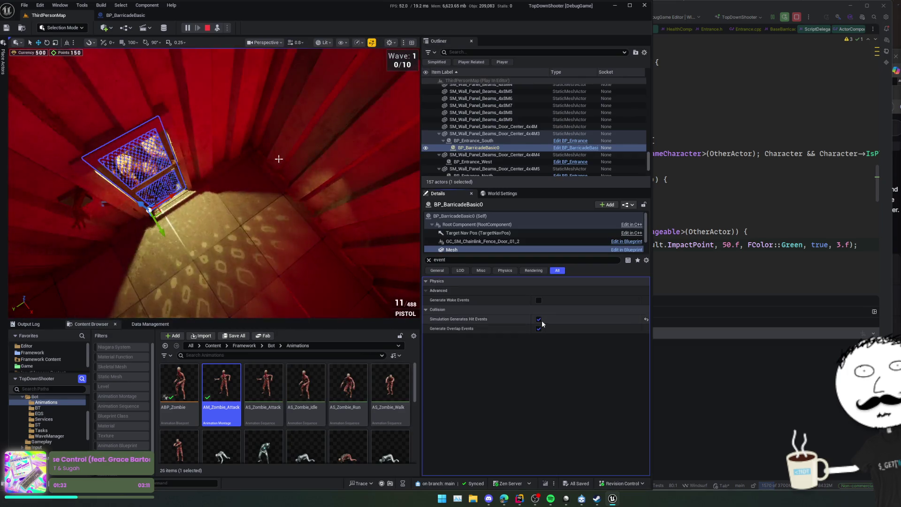
click(538, 320)
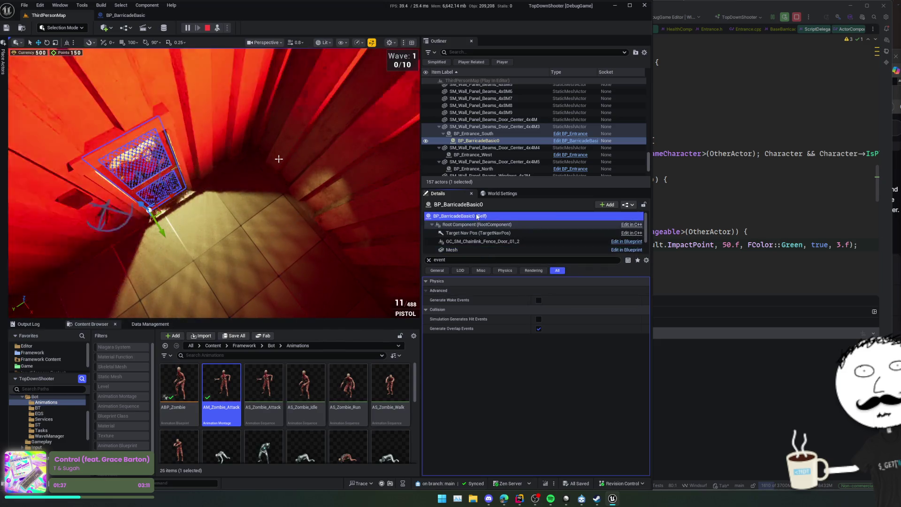
click(734, 254)
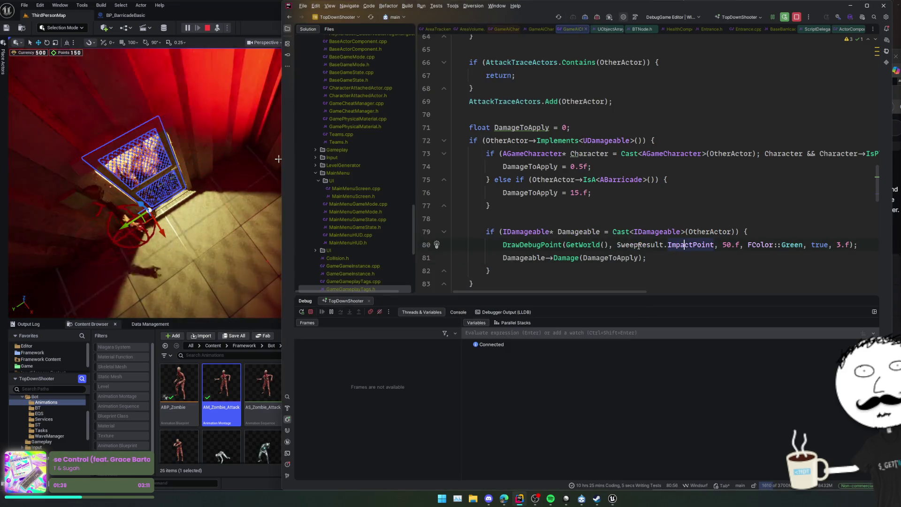
Step: Jump to the OnAttackTraceBeginOverlap declaration and review where it is used
double_click(639, 248)
scroll(635, 258, up, 2)
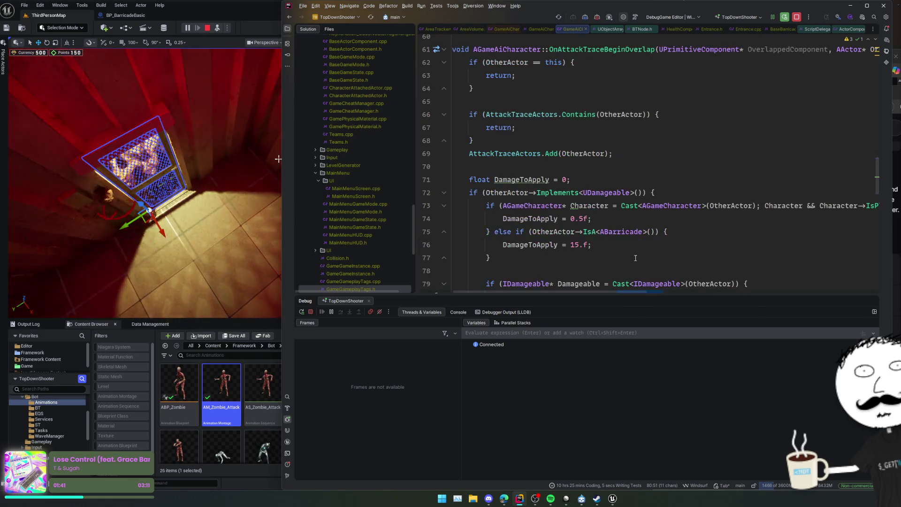
scroll(636, 257, right, 5)
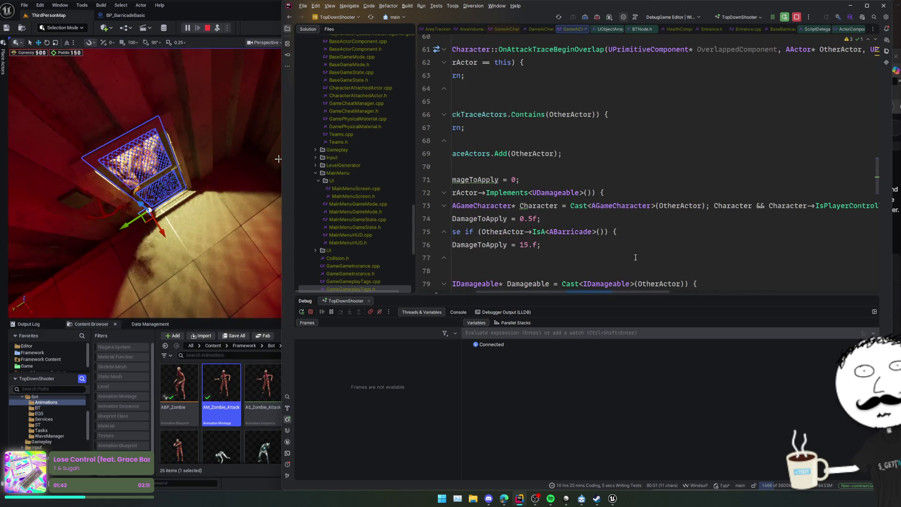
scroll(635, 257, left, 5)
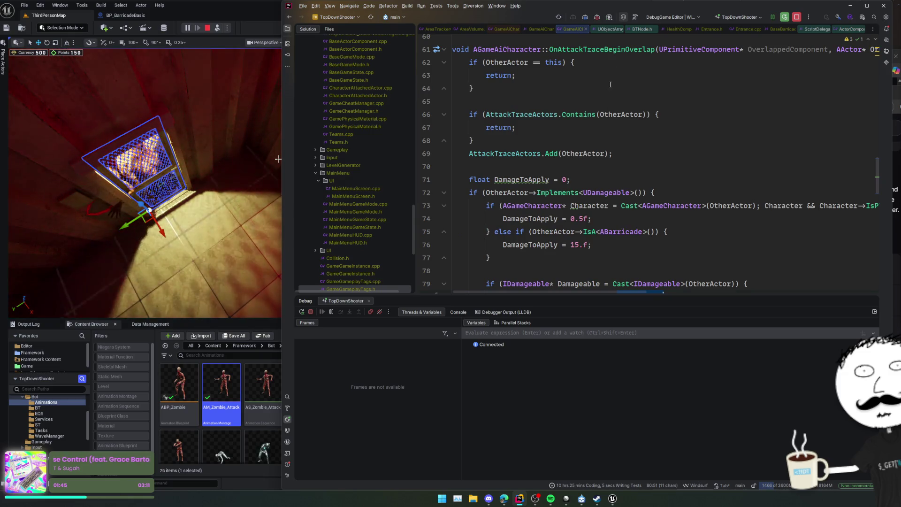
key(ctrl+alt+Home)
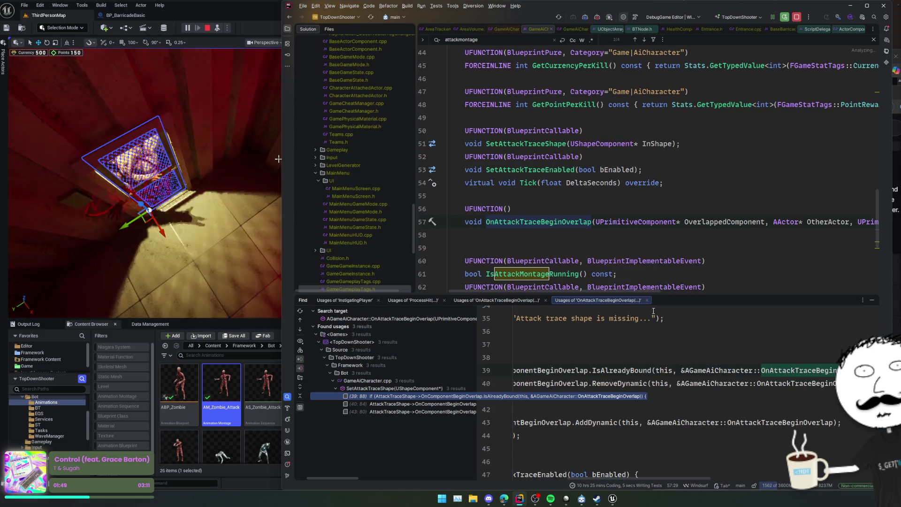
scroll(659, 333, left, 3)
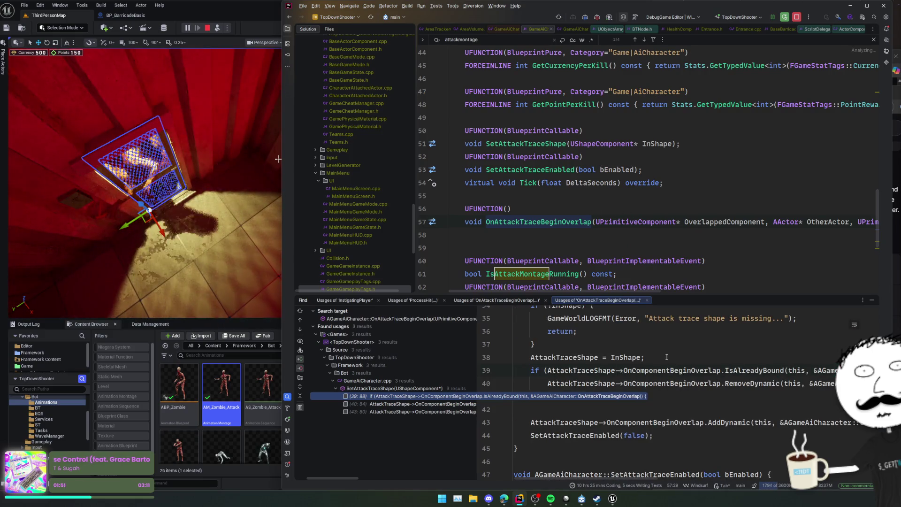
scroll(666, 357, right, 4)
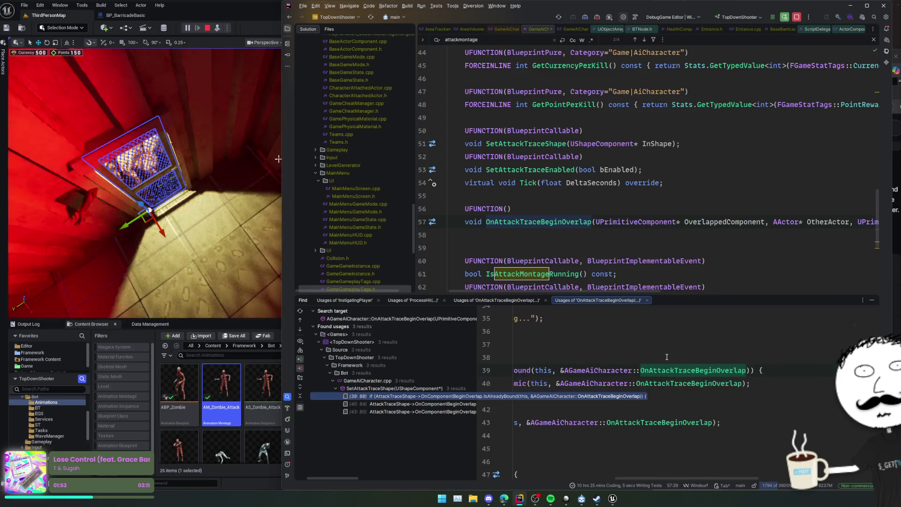
middle_click(356, 301)
scroll(617, 256, right, 10)
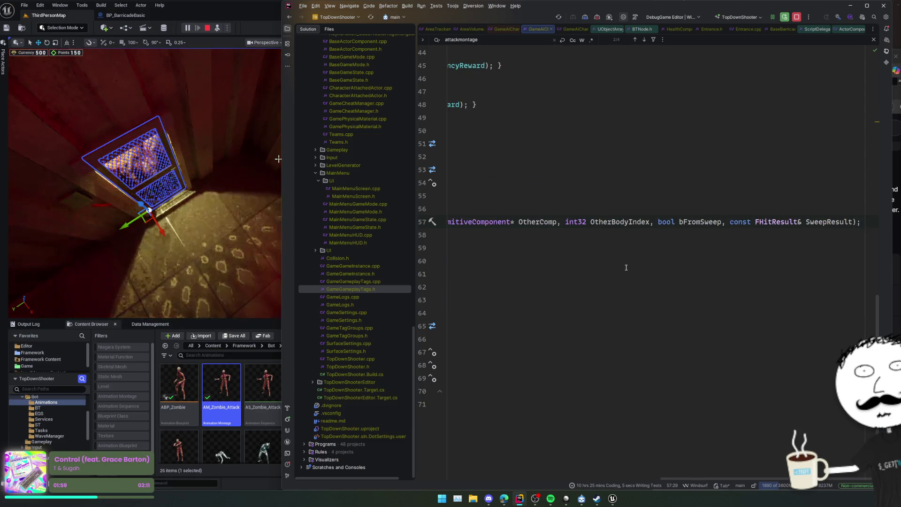
Step: Open the handler's implementation in GameAiCharacter.cpp and set a breakpoint on line 79
click(242, 323)
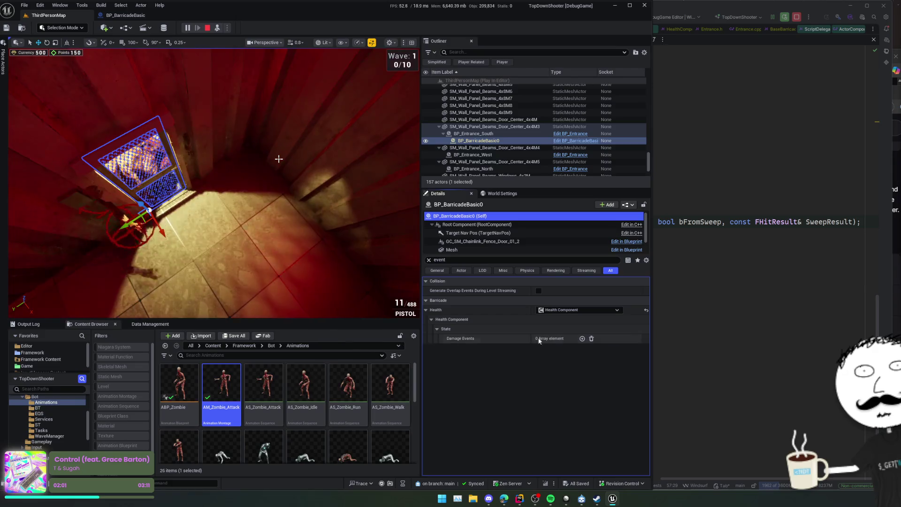
click(677, 269)
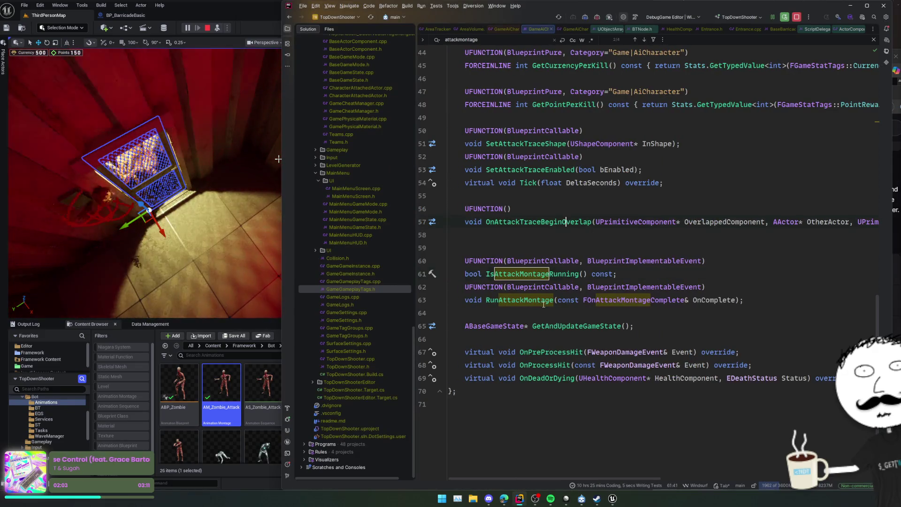
ctrl+click(540, 221)
click(426, 288)
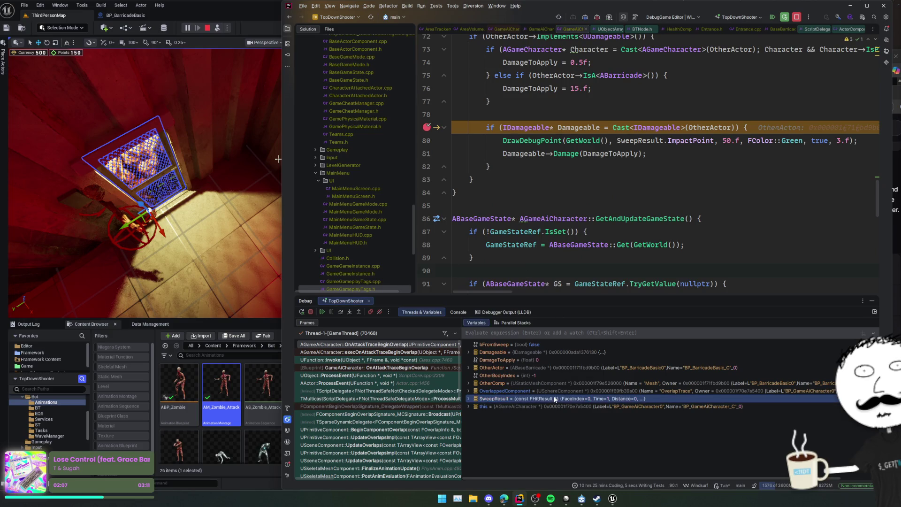
Step: Inspect bFromSweep, OtherComp (barricade Mesh) and SweepResult in Variables, then resume the game
click(551, 344)
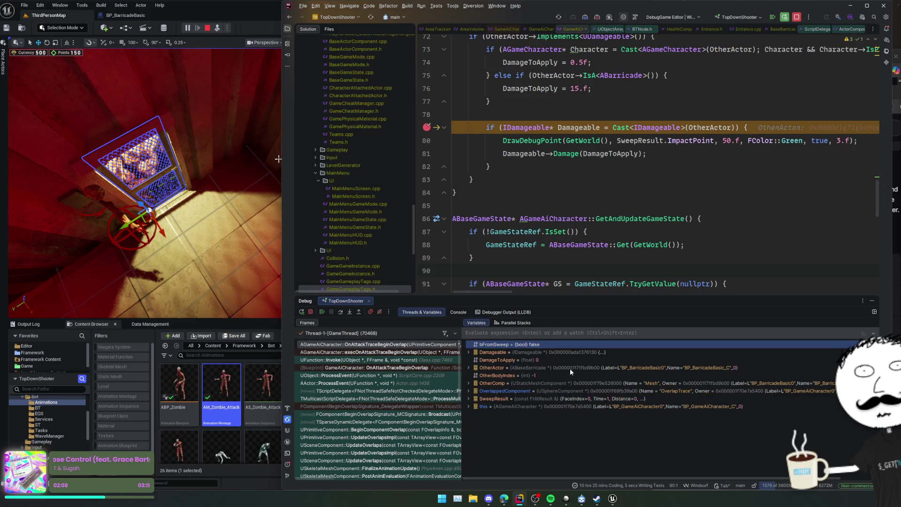
shift+click(576, 399)
click(577, 399)
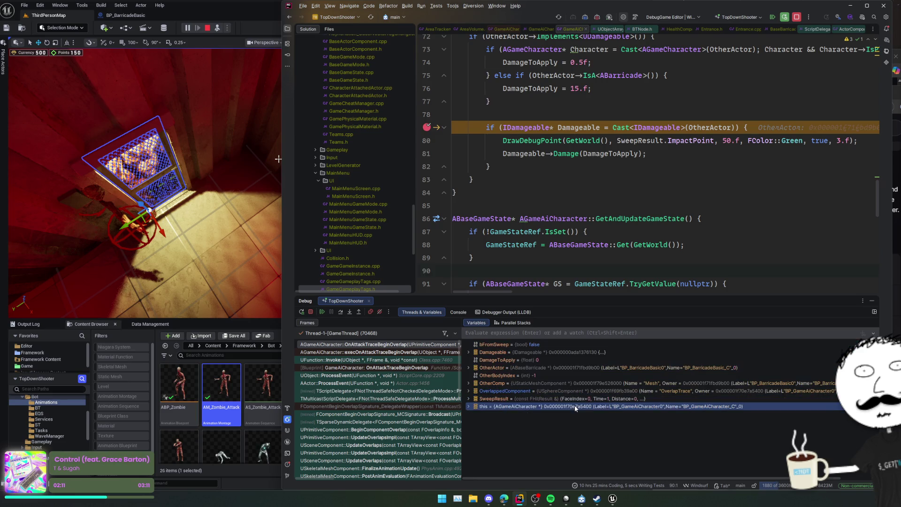
scroll(638, 227, up, 3)
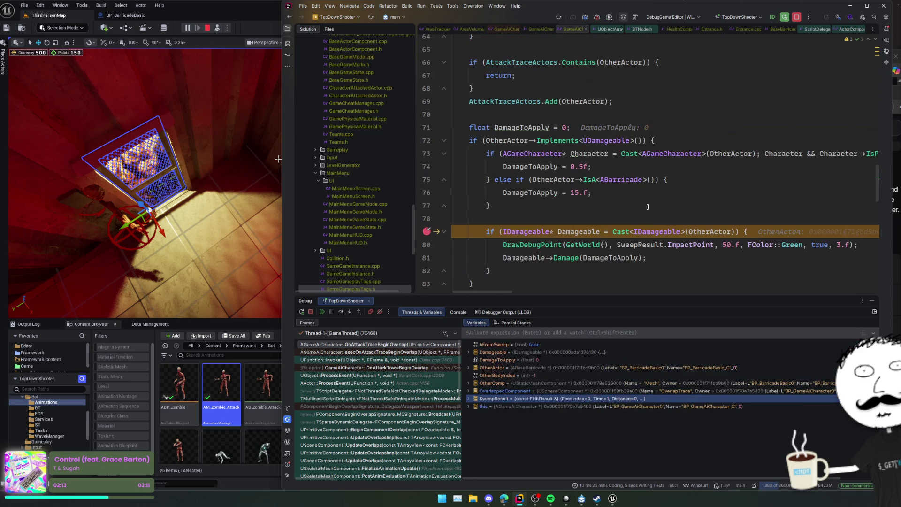
scroll(677, 217, up, 3)
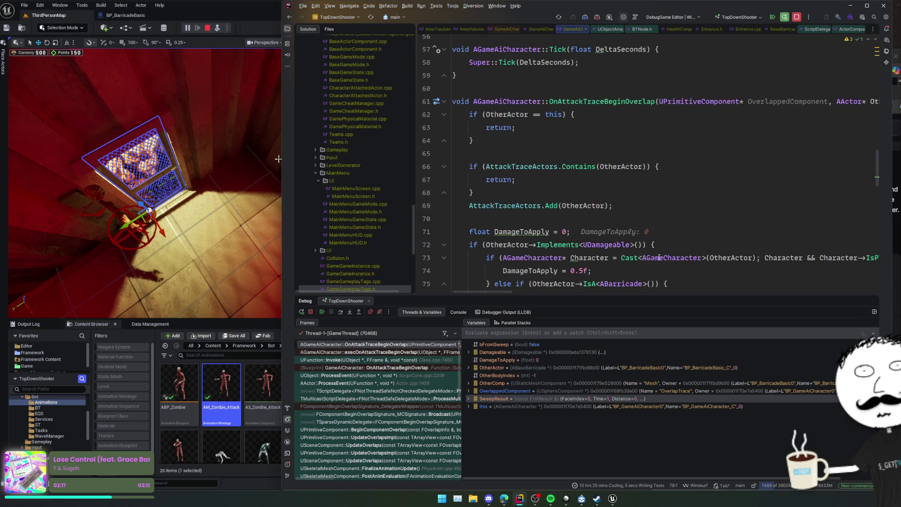
scroll(600, 247, down, 3)
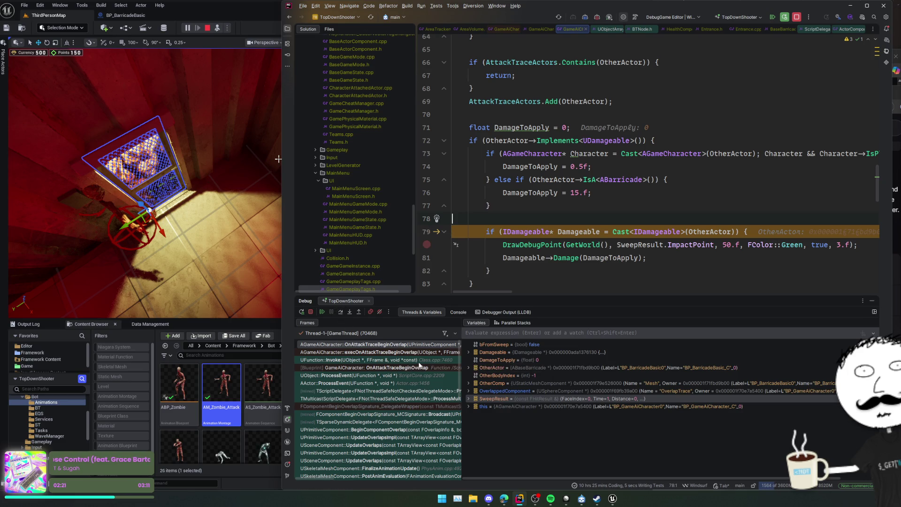
click(326, 311)
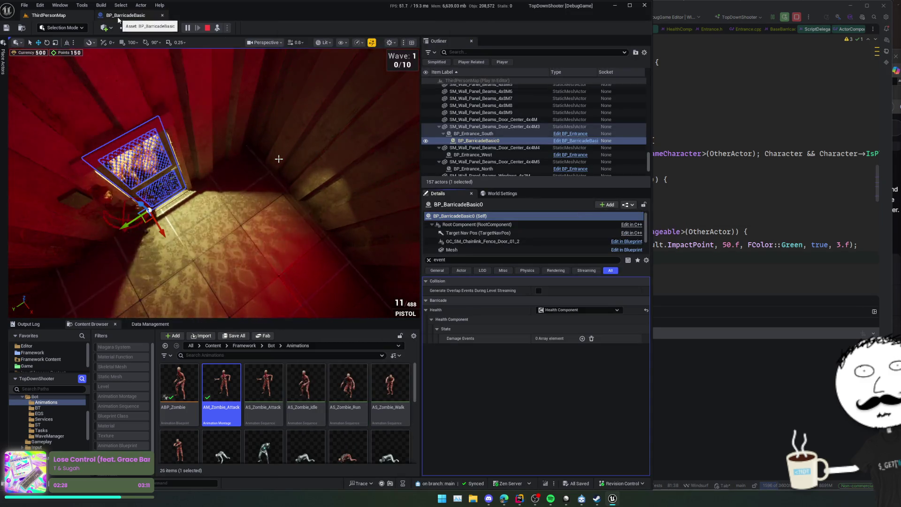
Step: Breakpoint the line 81 Damageable->Damage call and duplicate the barricade damage else-if block
drag(211, 188, 188, 193)
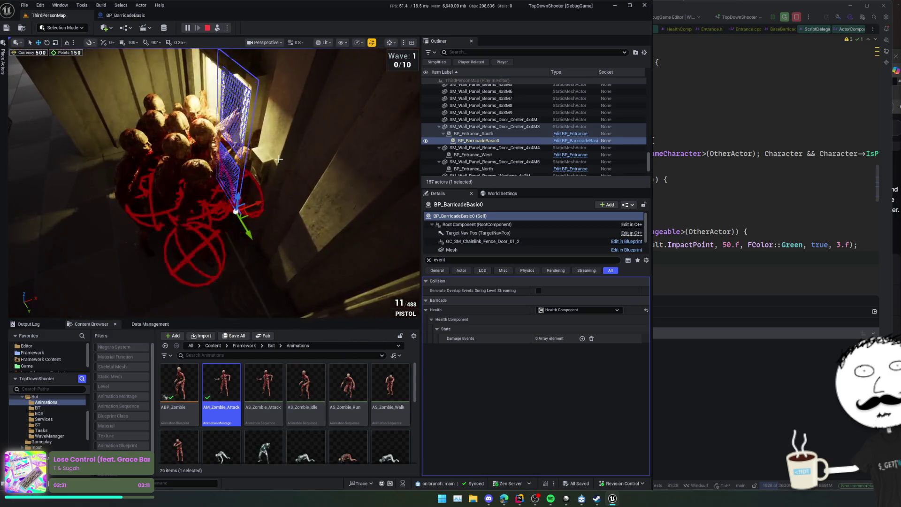
key(alt+Tab)
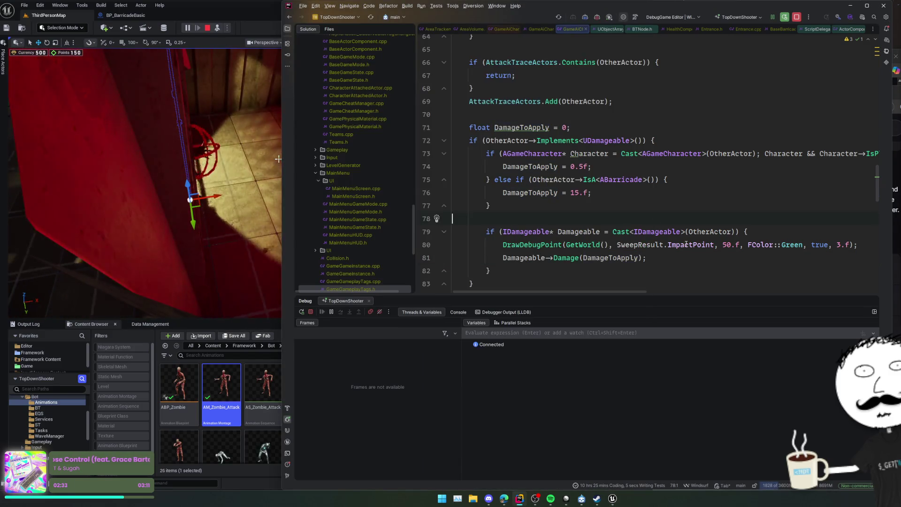
click(563, 258)
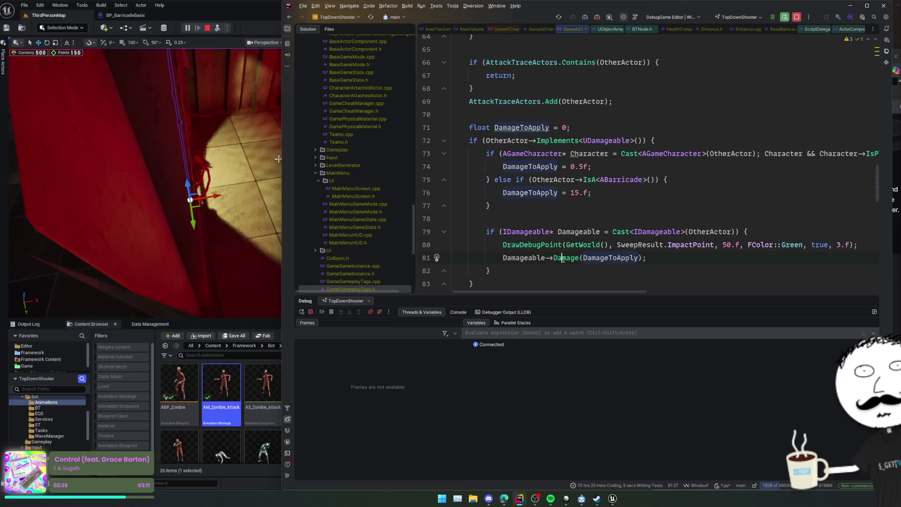
ctrl+click(563, 259)
key(ctrl+minus)
click(426, 258)
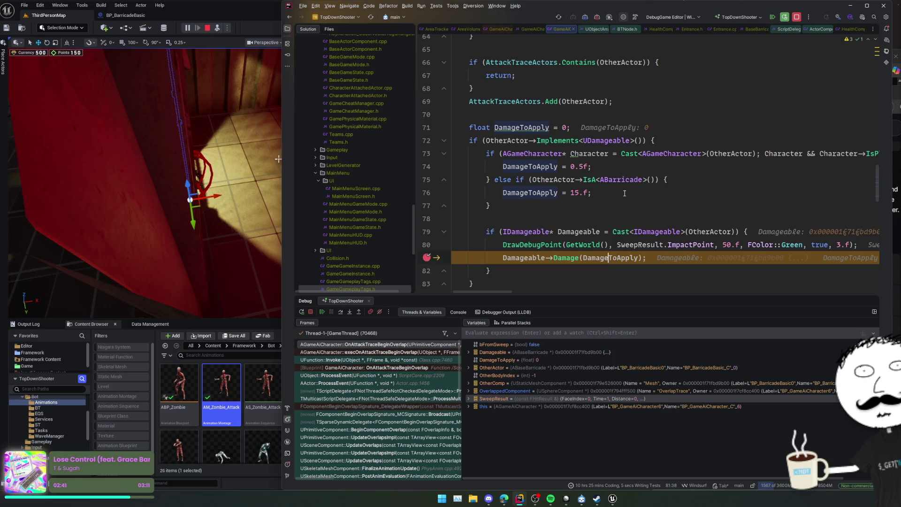
key(ctrl+d)
text(else if (OtherActor→IsA<AB>()) {)
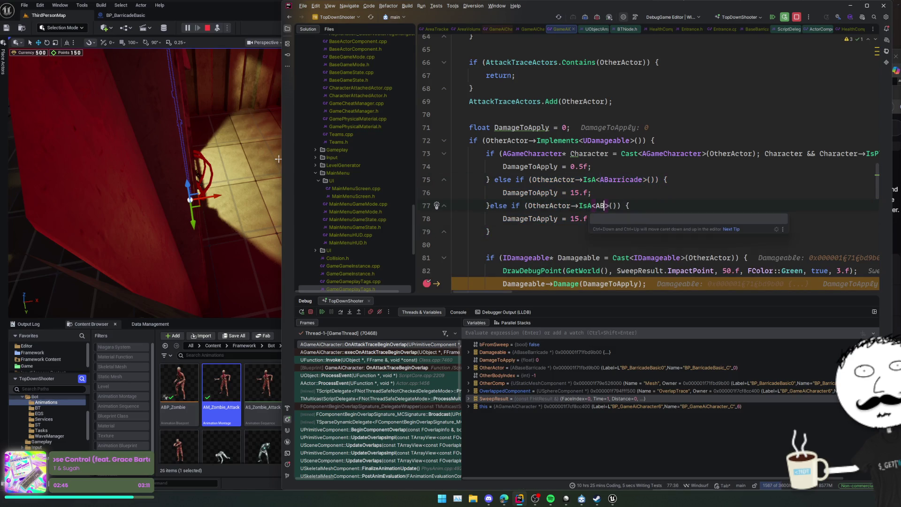
Step: Change the duplicated branch to check IsA<ABaseBarricade> using autocomplete
text(aseB)
key(BackSpace)
key(BackSpace)
key(BackSpace)
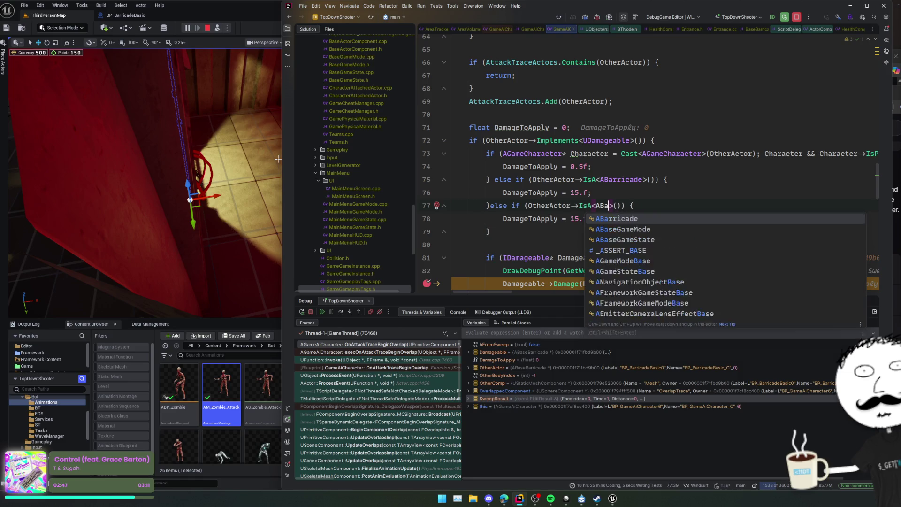
text(aseB)
key(Escape)
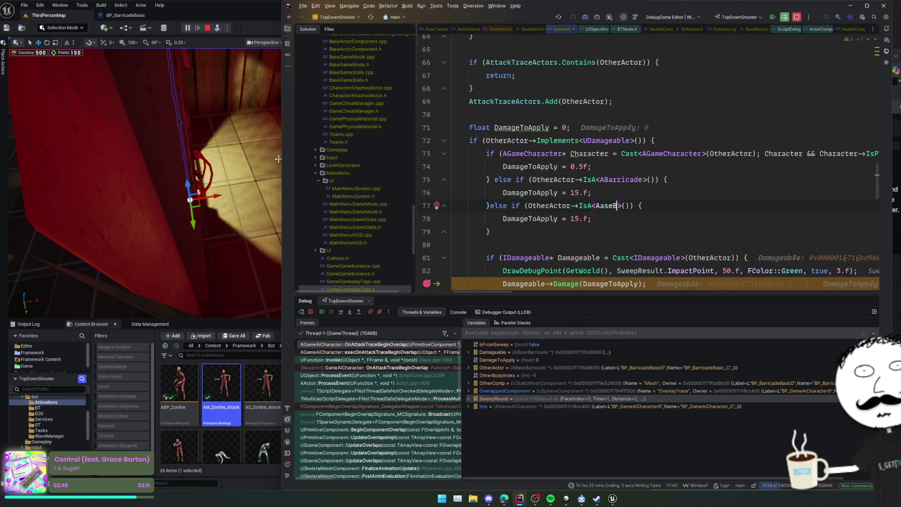
text(aseB)
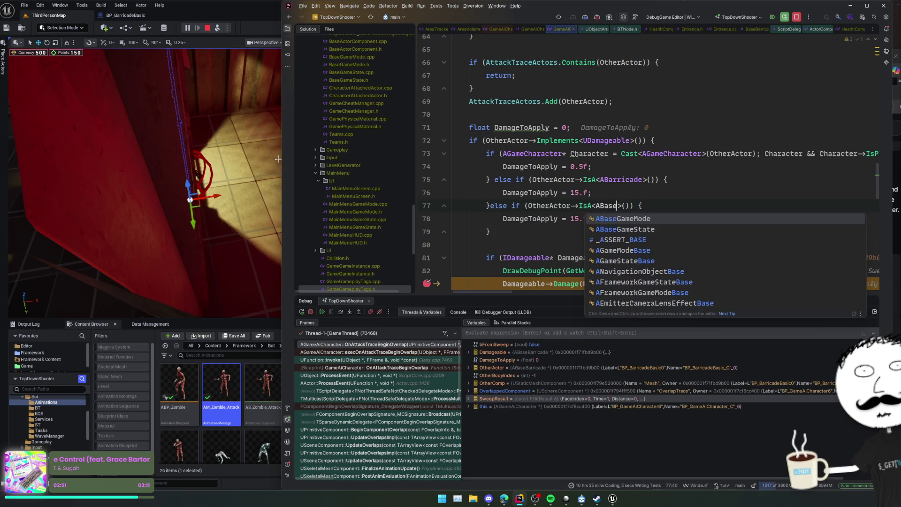
key(Down)
key(Return)
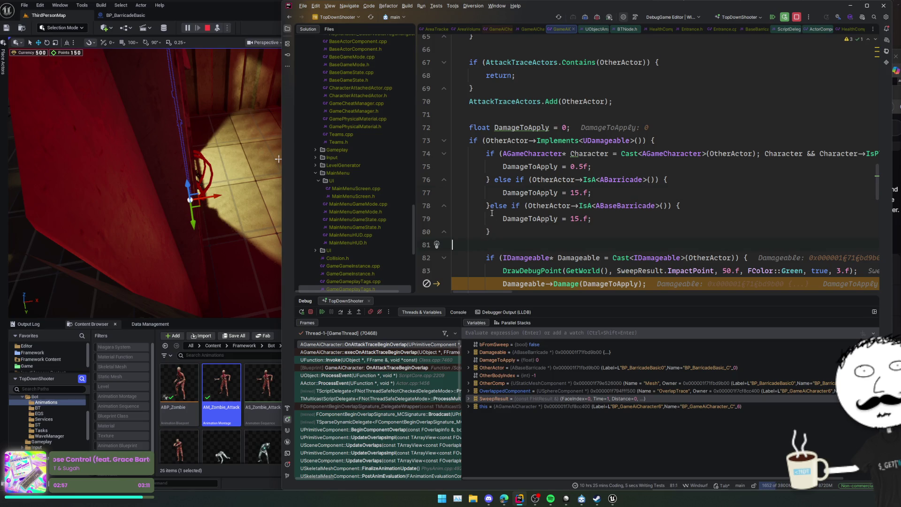
Step: Delete the old ABarricade branch, resume the game, and start a Live Coding recompile
key(Delete)
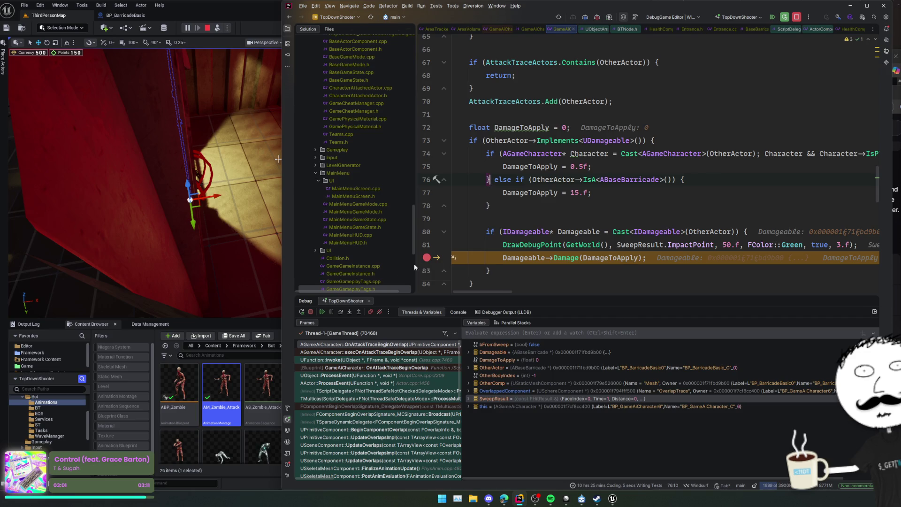
click(322, 313)
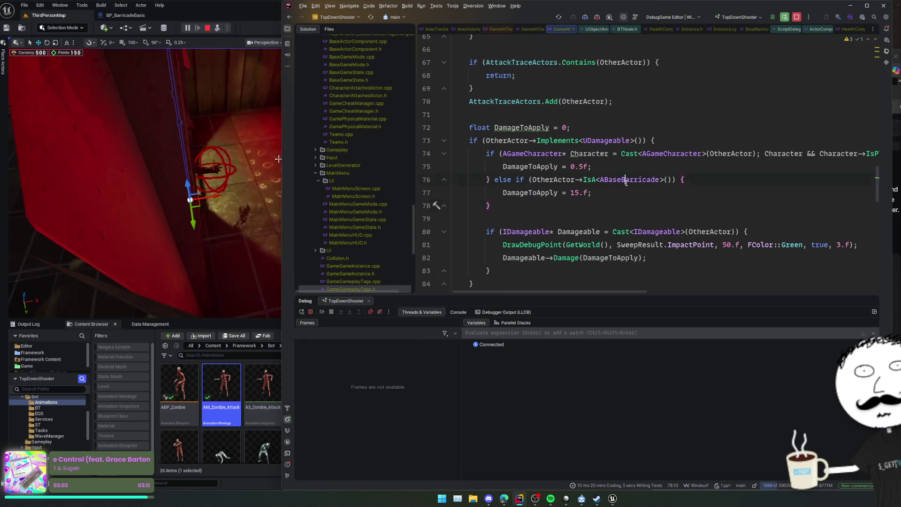
key(ctrl+alt+F11)
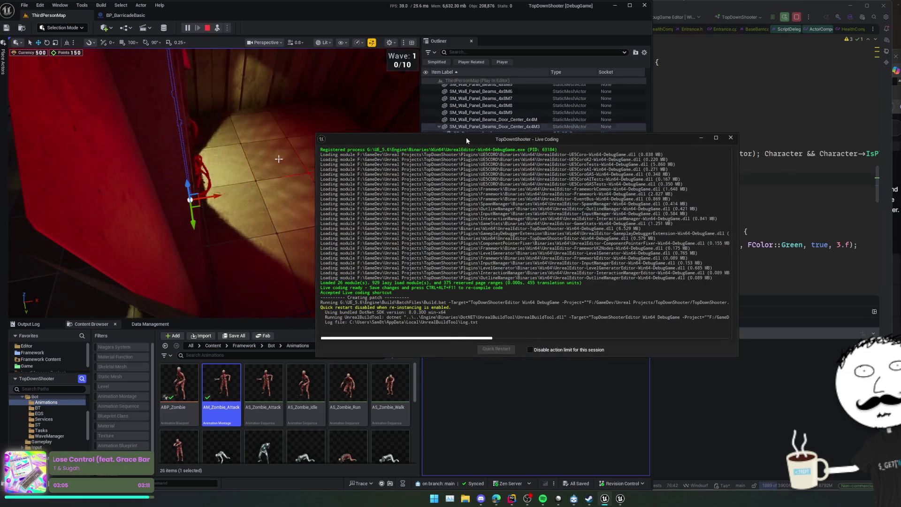
Step: Move the Live Coding log aside to watch the build, then return to Rider's handler code
mouse_move(466, 137)
mouse_down()
mouse_move(717, 193)
mouse_move(758, 211)
mouse_up()
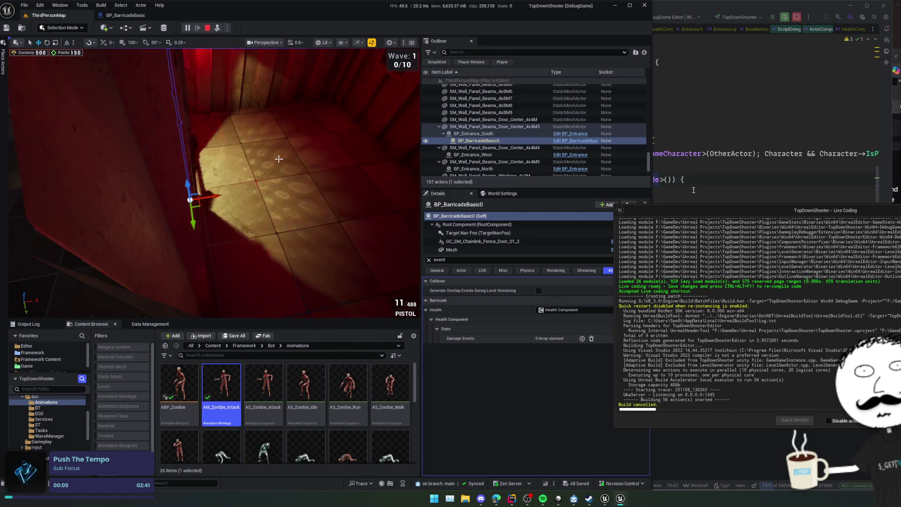
key(alt+Tab)
scroll(710, 218, up, 4)
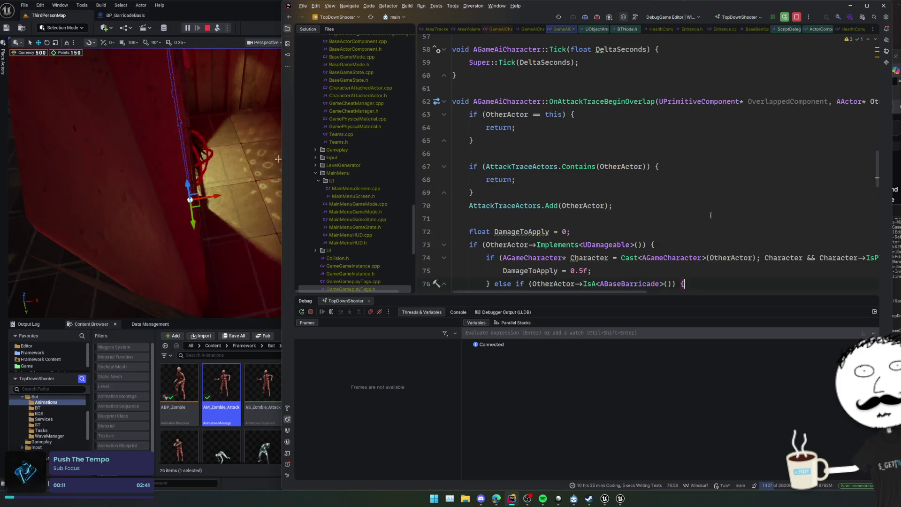
Step: Review SetAttackTraceEnabled in GameAiCharacter.cpp and the GameAiCharacter.h header, then return to Unreal
scroll(711, 215, up, 3)
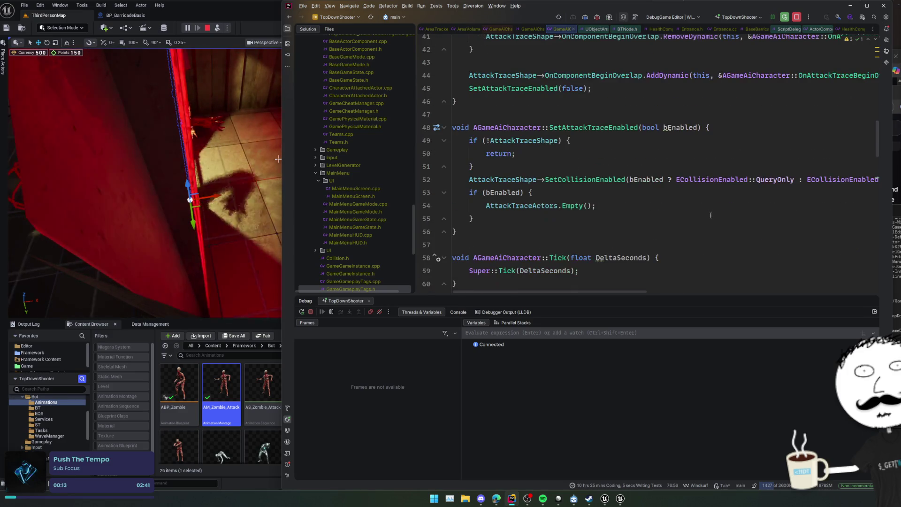
click(710, 217)
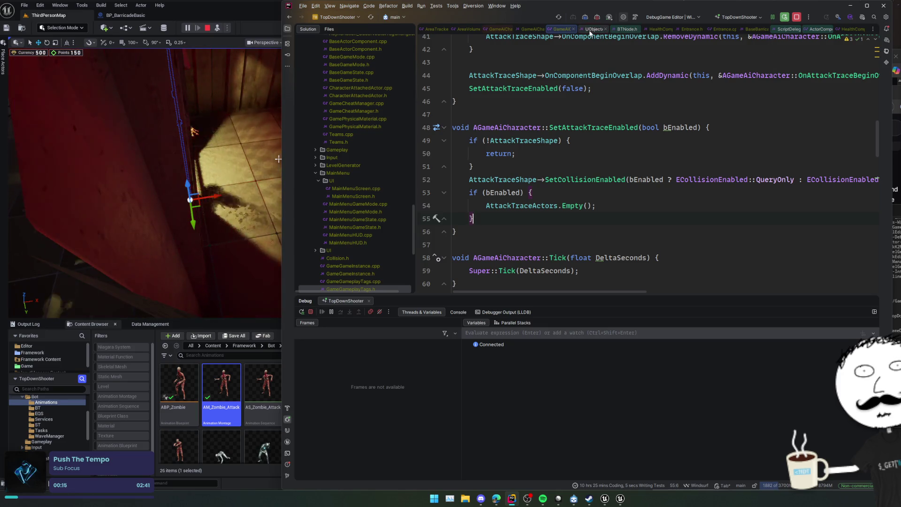
click(550, 29)
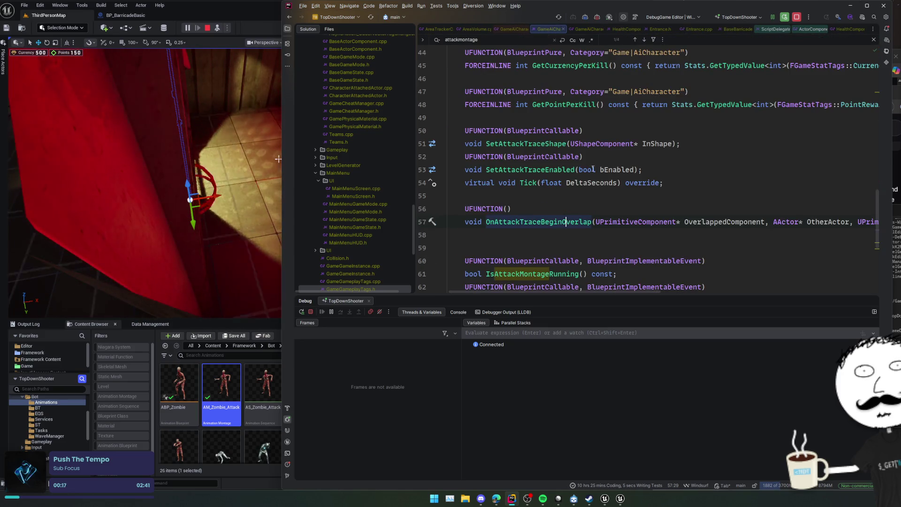
mouse_move(556, 127)
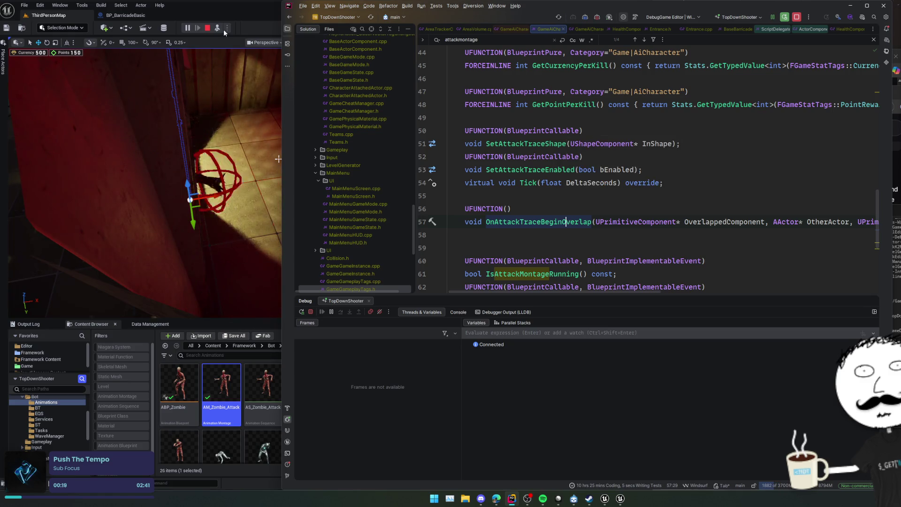
click(224, 30)
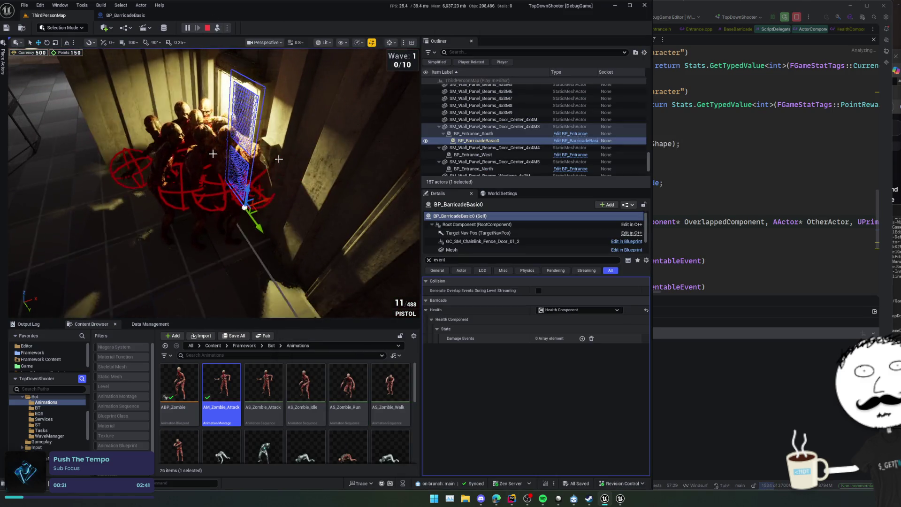
Step: Turn on Simulation Generates Hit Events for a zombie's OverlapTrace sphere
click(279, 159)
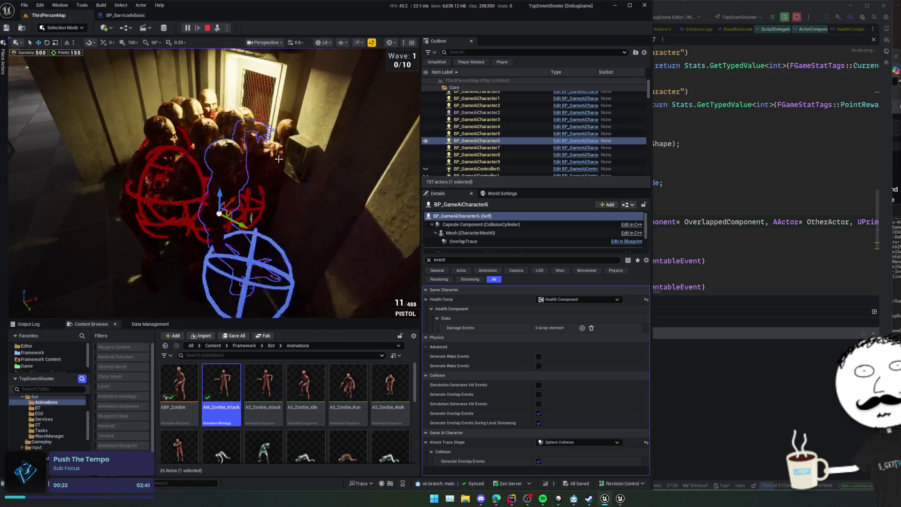
click(493, 242)
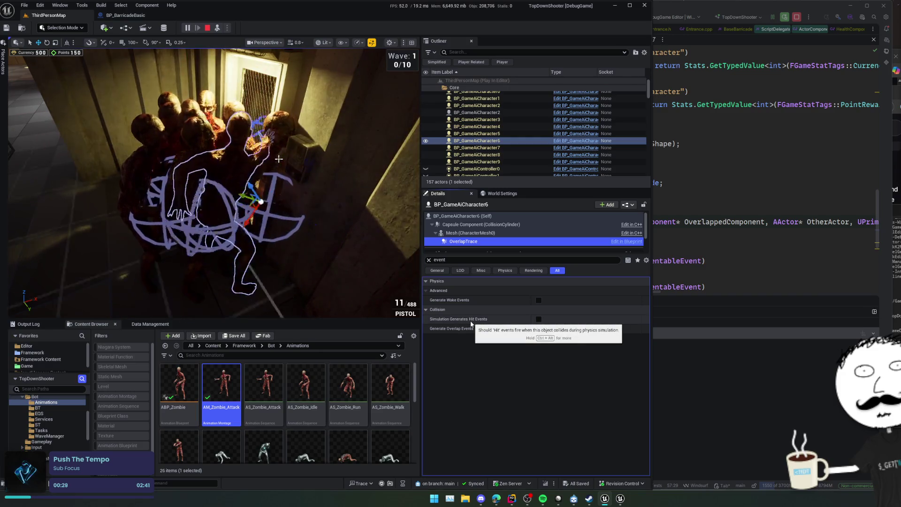
click(538, 319)
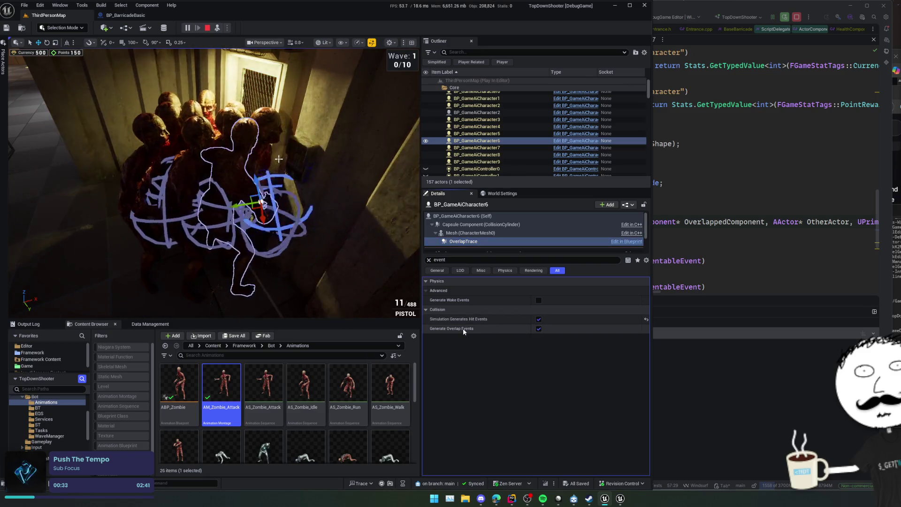
Step: In Rider, set a breakpoint on the IDamageable cast at line 80 of the overlap handler
key(alt+Tab)
scroll(587, 247, down, 5)
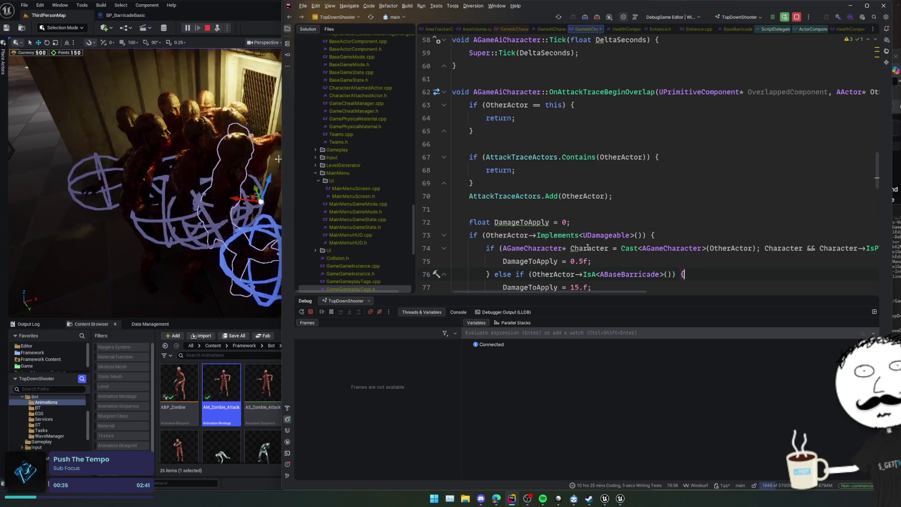
scroll(586, 247, down, 3)
click(427, 223)
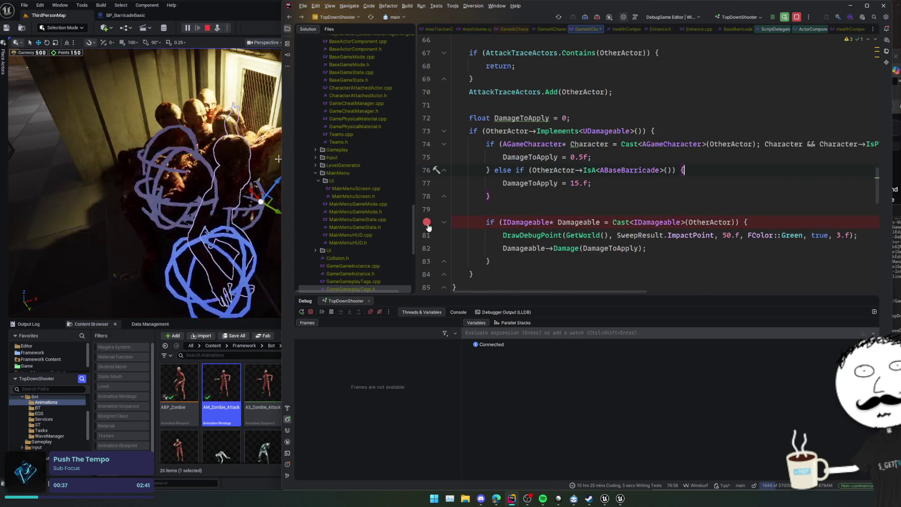
click(181, 247)
right_click(182, 243)
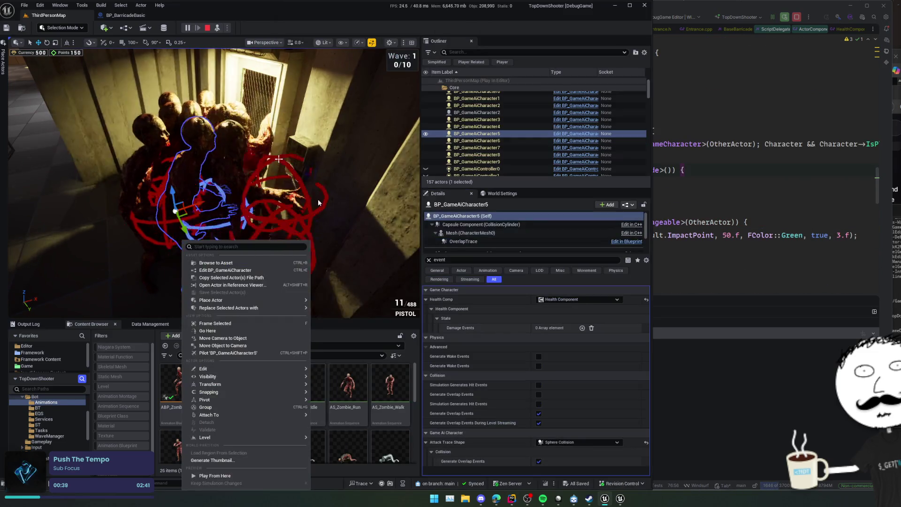
Step: Select BP_GameAiCharacter5's OverlapTrace sphere and clear the Details filter to show all properties
click(319, 202)
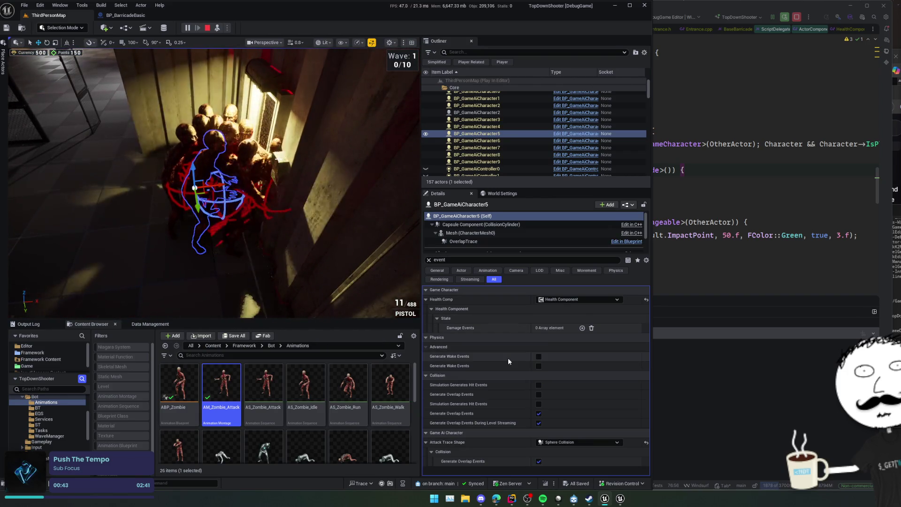
scroll(507, 358, up, 1)
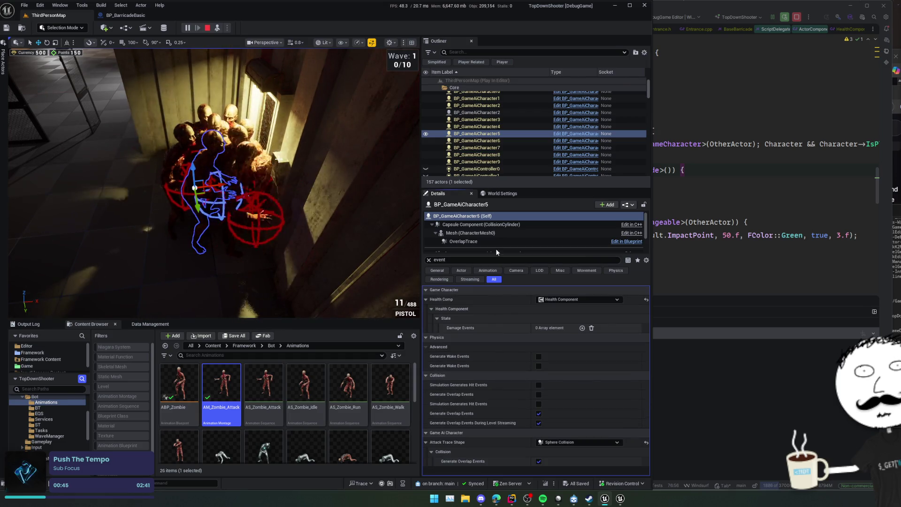
click(490, 241)
click(429, 261)
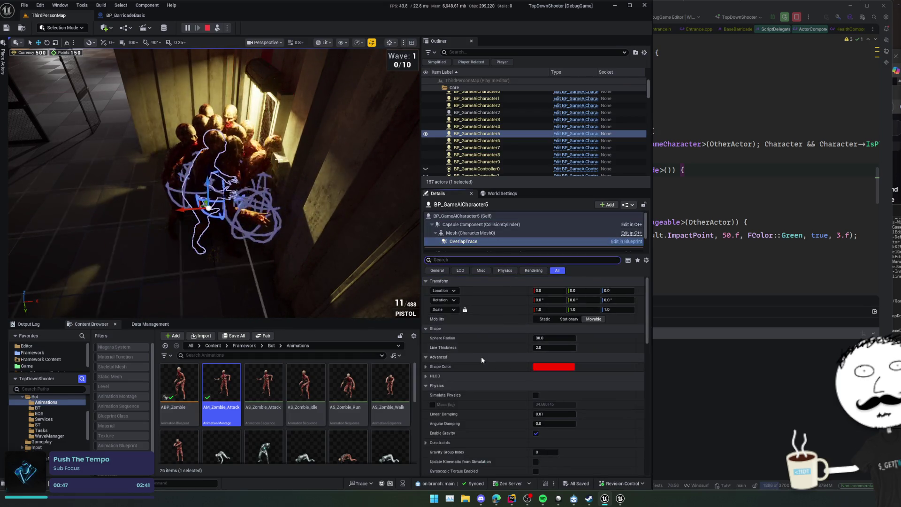
scroll(481, 356, down, 4)
scroll(466, 355, down, 1)
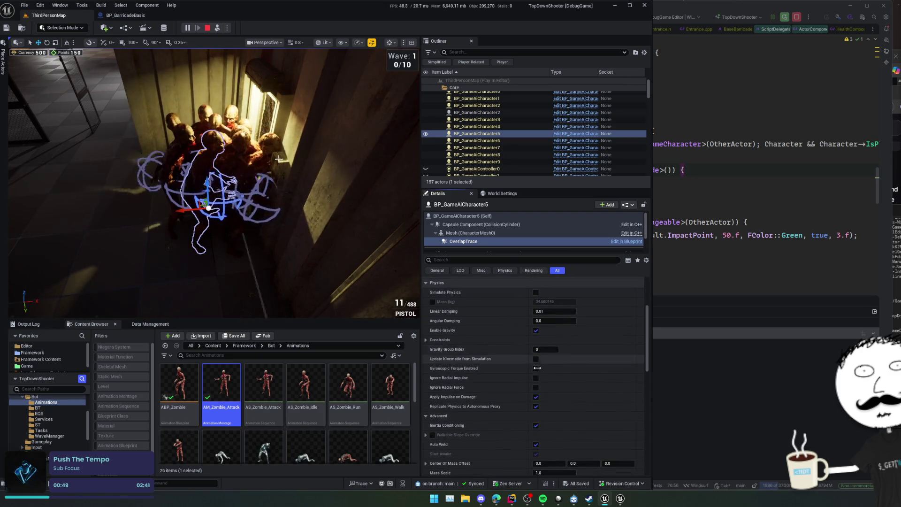
scroll(572, 391, down, 5)
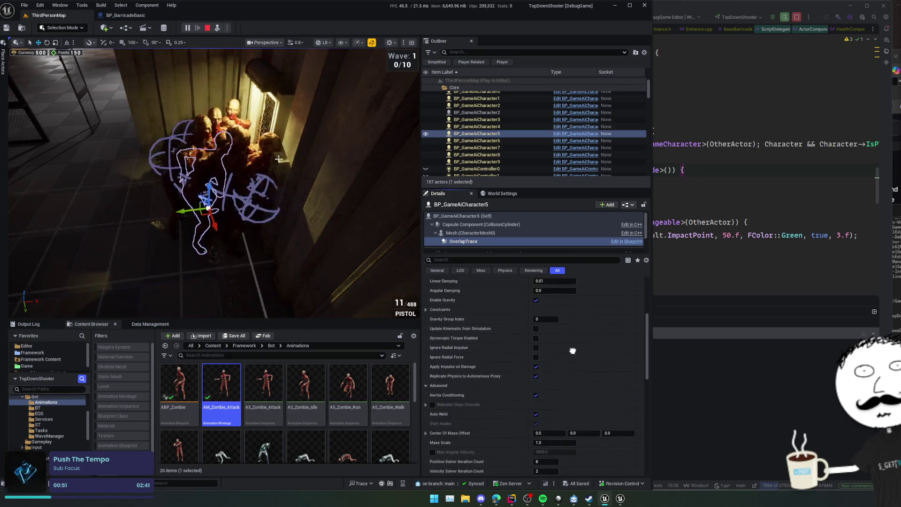
scroll(490, 397, down, 5)
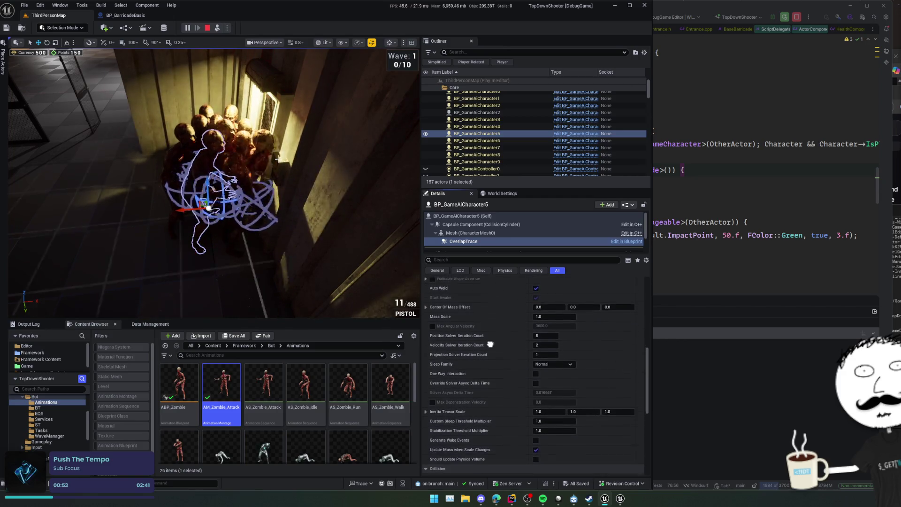
scroll(487, 346, down, 3)
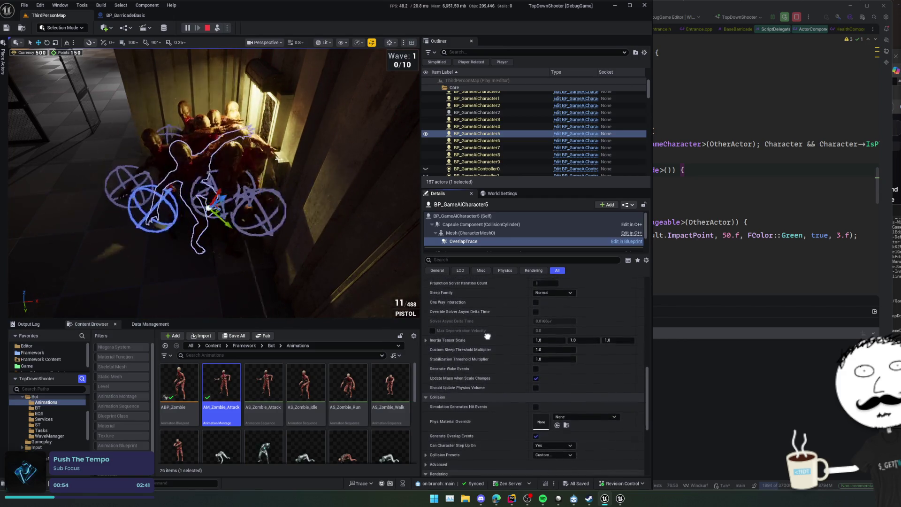
scroll(478, 353, down, 1)
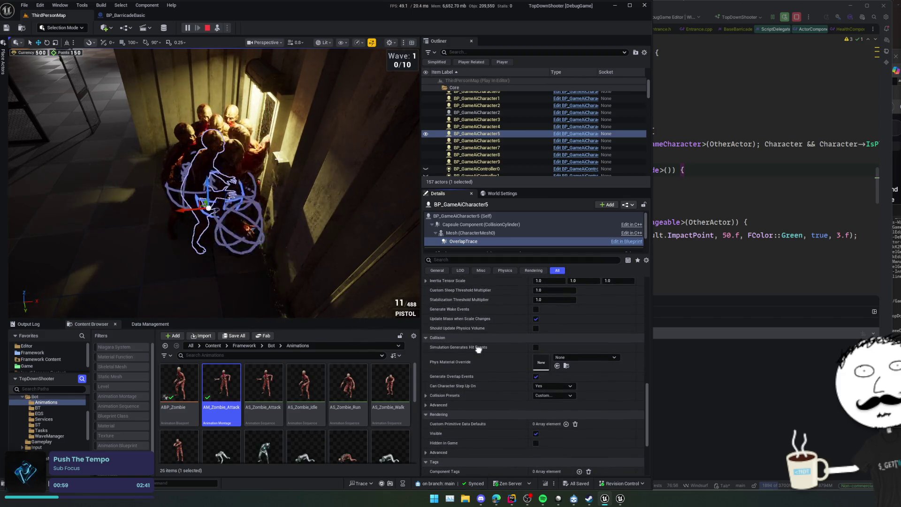
scroll(478, 349, down, 3)
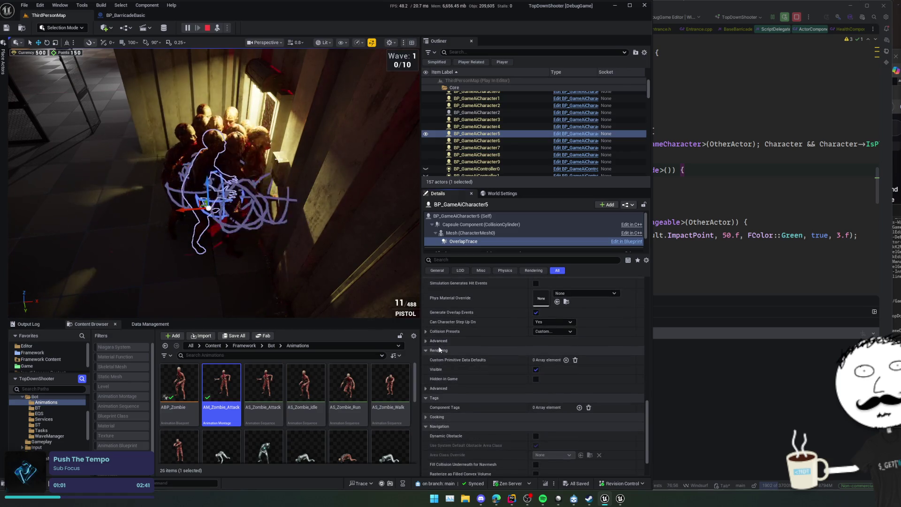
Step: Expand Collision Presets and scroll through the OverlapTrace response channels
click(427, 332)
scroll(472, 375, down, 2)
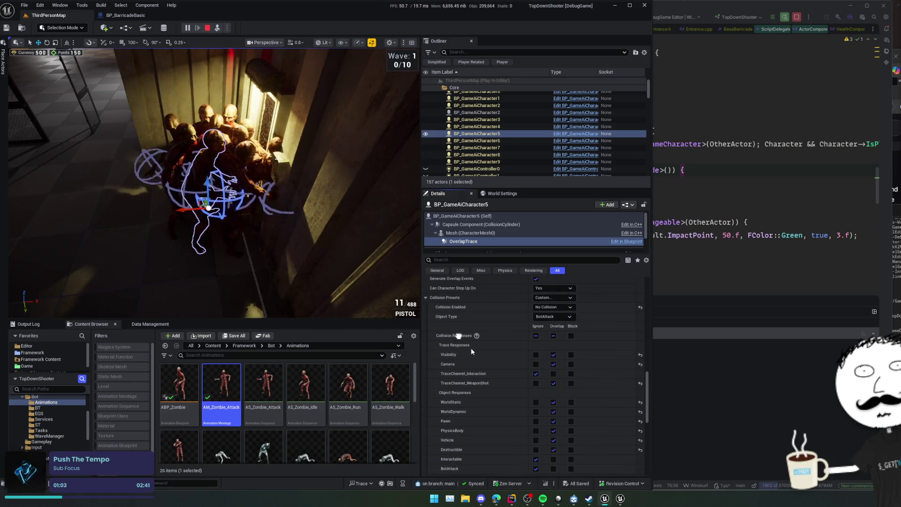
scroll(471, 351, down, 1)
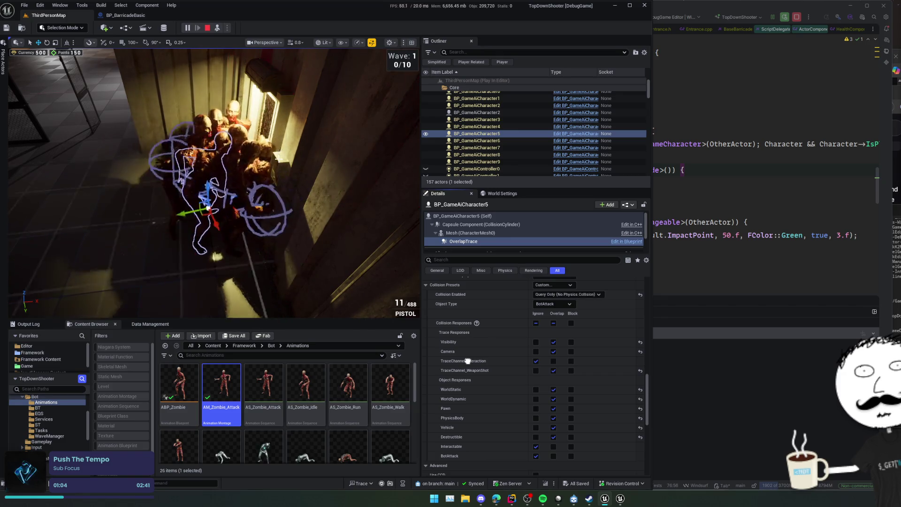
scroll(467, 357, down, 1)
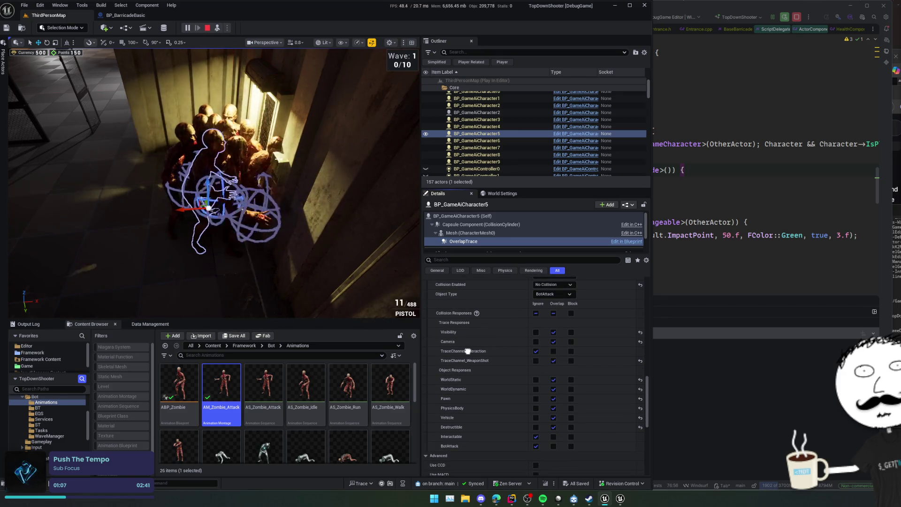
scroll(467, 350, down, 1)
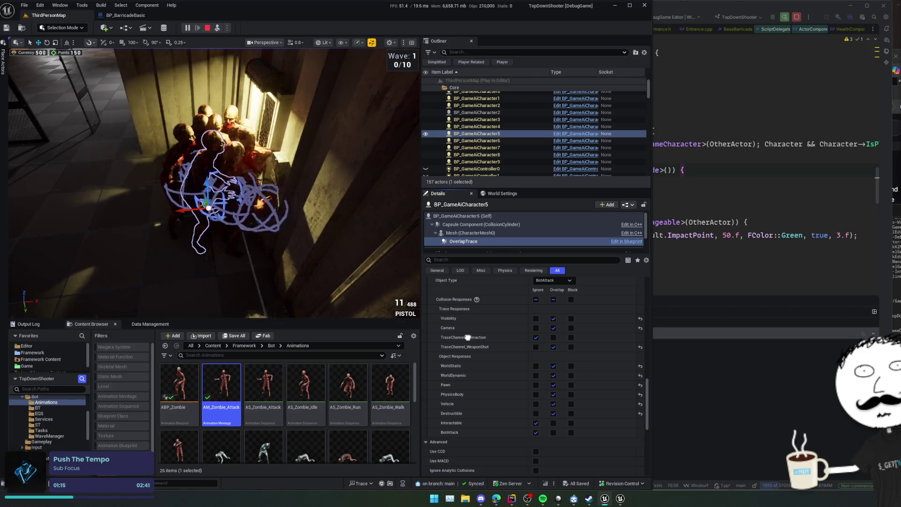
click(272, 116)
Step: Check the collision settings of BP_BarricadeBasic0's Mesh component, then select zombie BP_GameAiCharacter5
click(491, 145)
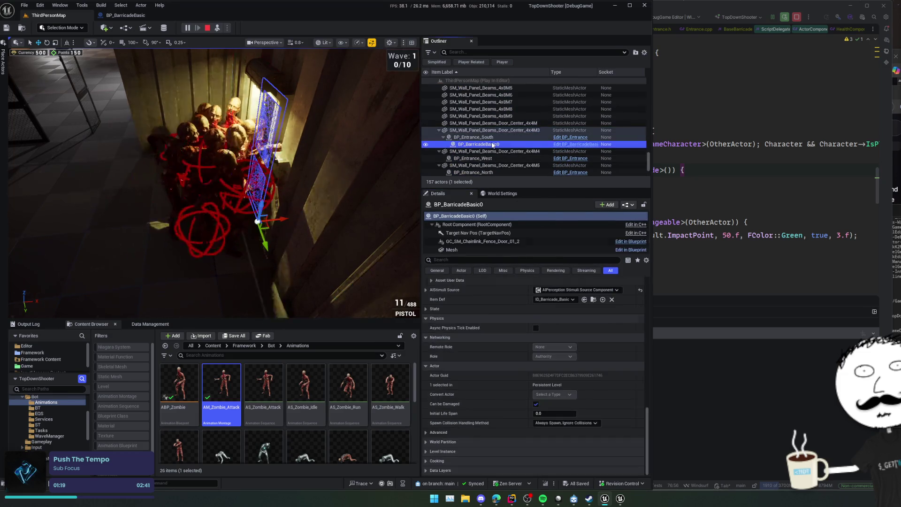
click(485, 249)
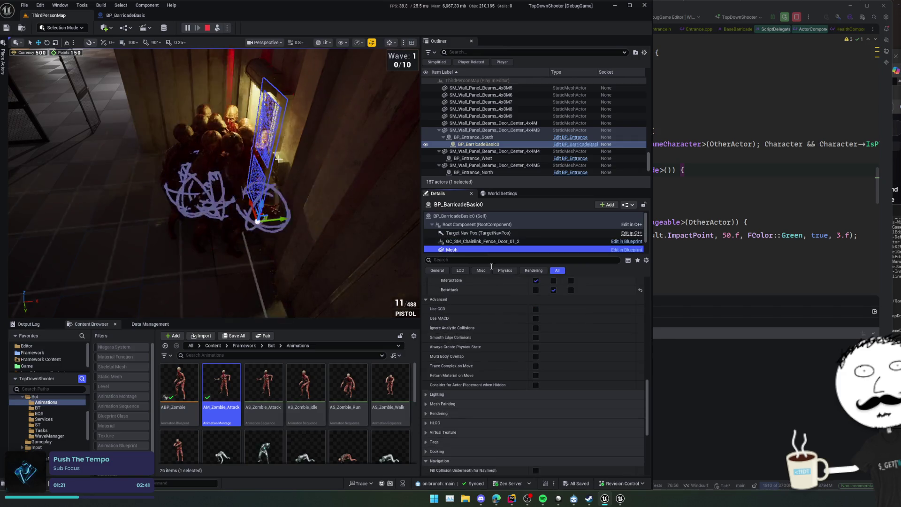
scroll(492, 379, down, 10)
scroll(473, 352, down, 1)
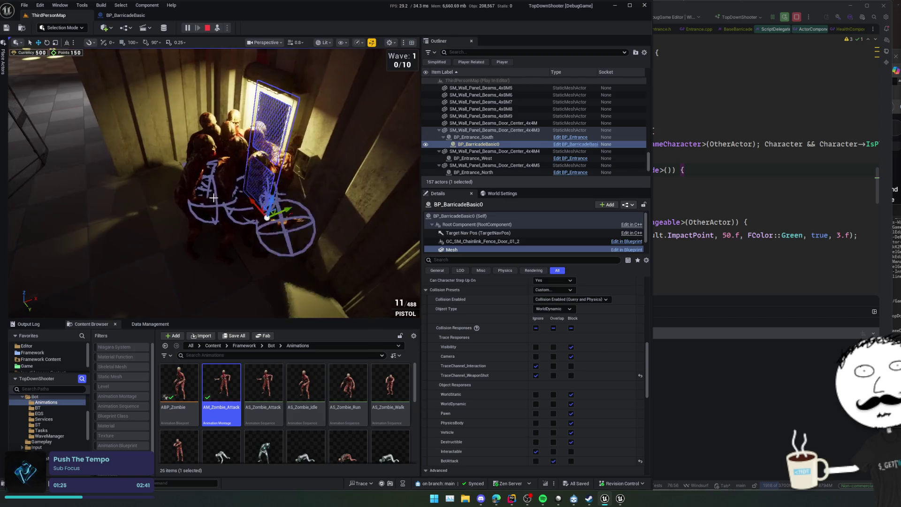
click(279, 159)
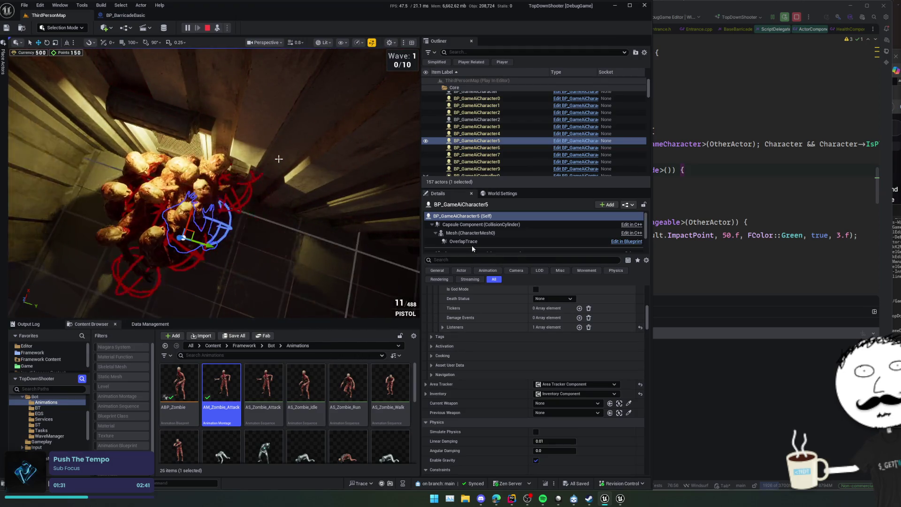
Step: Set the OverlapTrace sphere's WorldDynamic collision response to Block
click(471, 243)
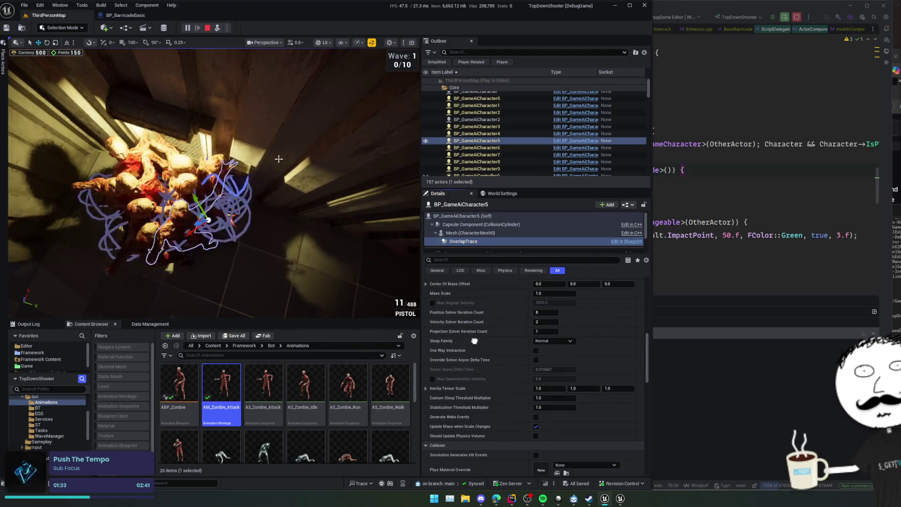
scroll(474, 341, down, 8)
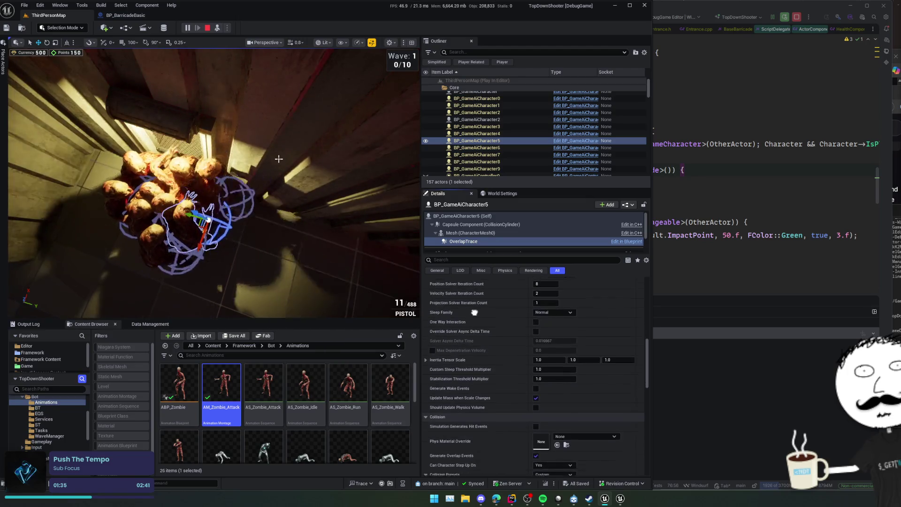
scroll(468, 317, down, 3)
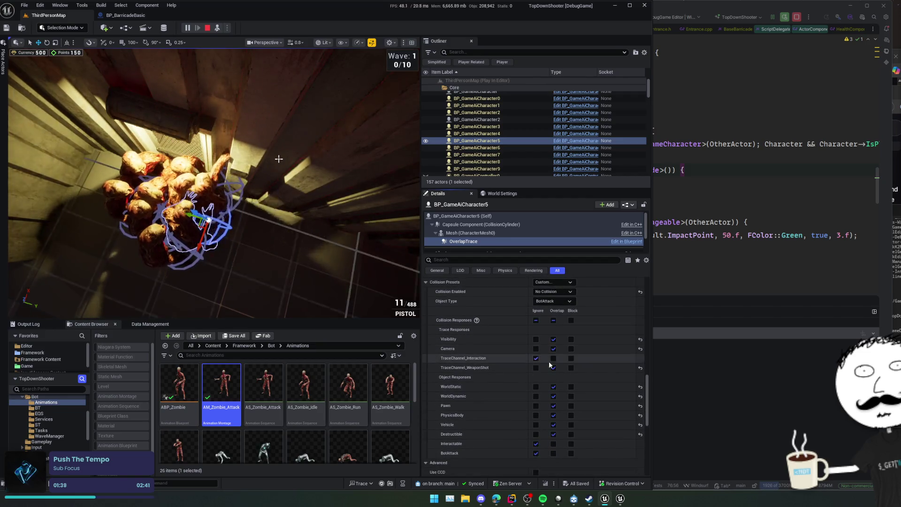
click(570, 396)
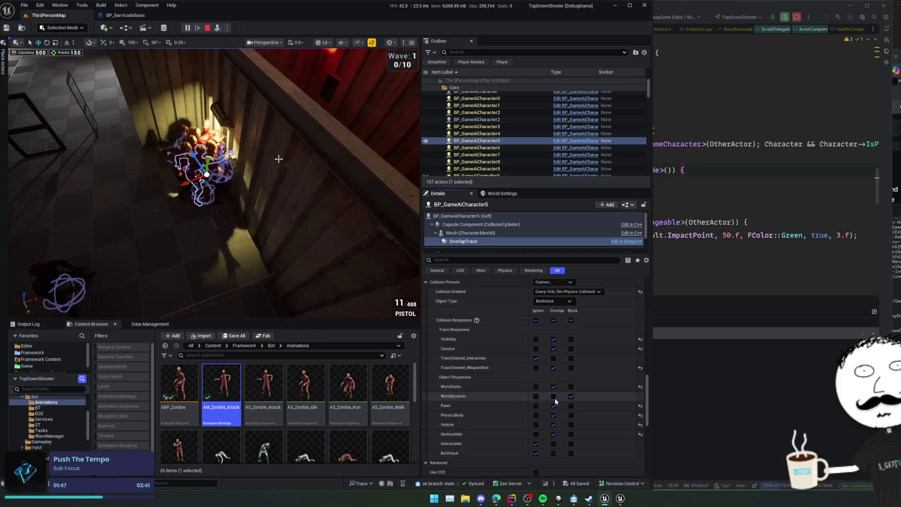
Step: Expand the advanced rendering options and scroll through the remaining OverlapTrace properties
scroll(486, 397, down, 5)
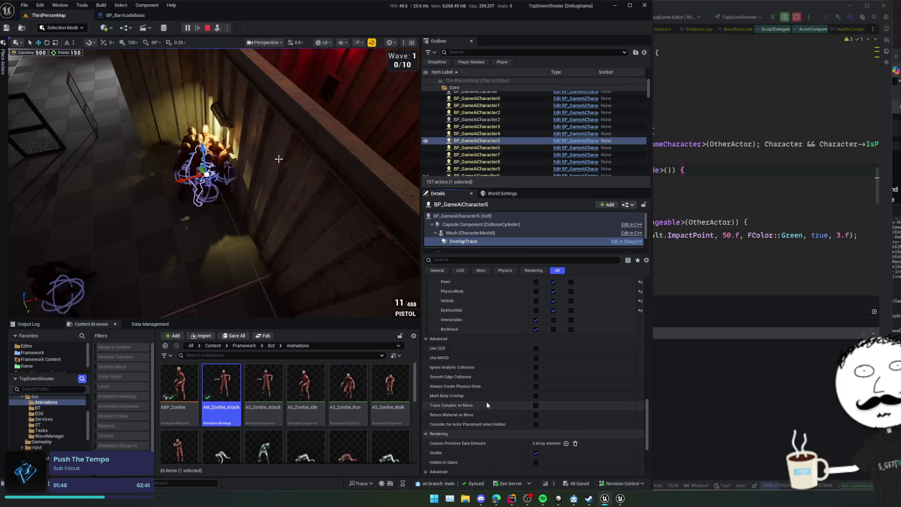
scroll(486, 401, down, 5)
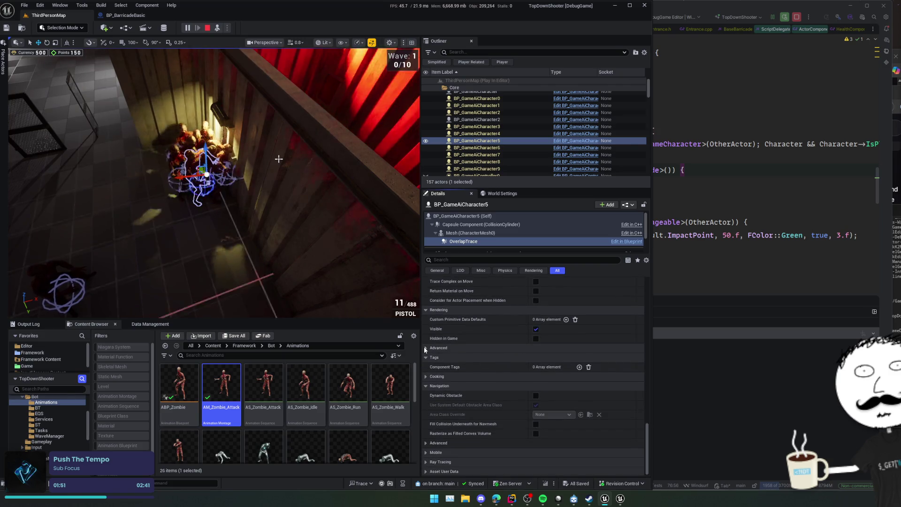
click(425, 348)
scroll(499, 359, down, 3)
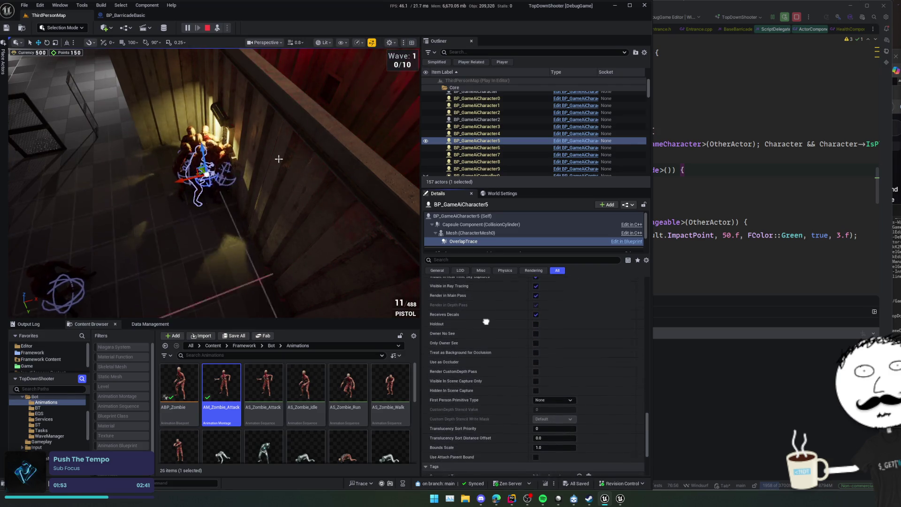
scroll(486, 322, down, 1)
scroll(612, 309, down, 3)
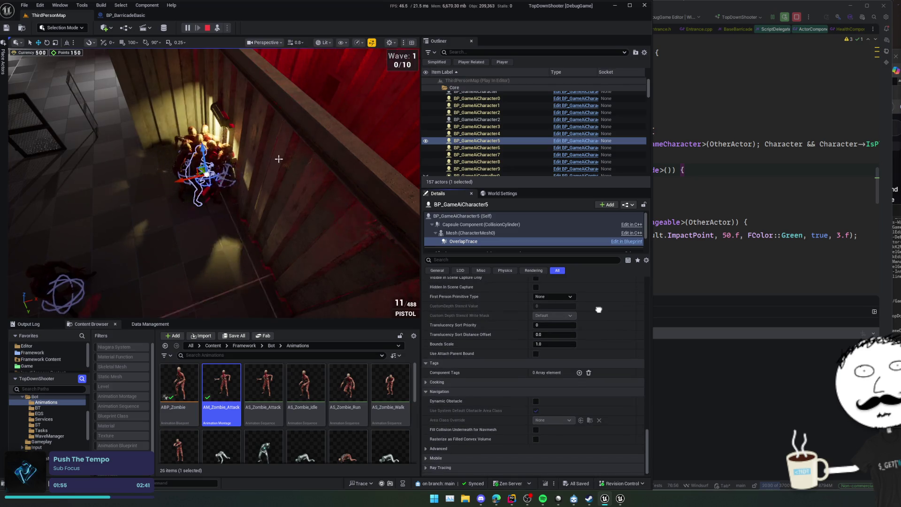
scroll(612, 309, down, 3)
scroll(479, 378, down, 1)
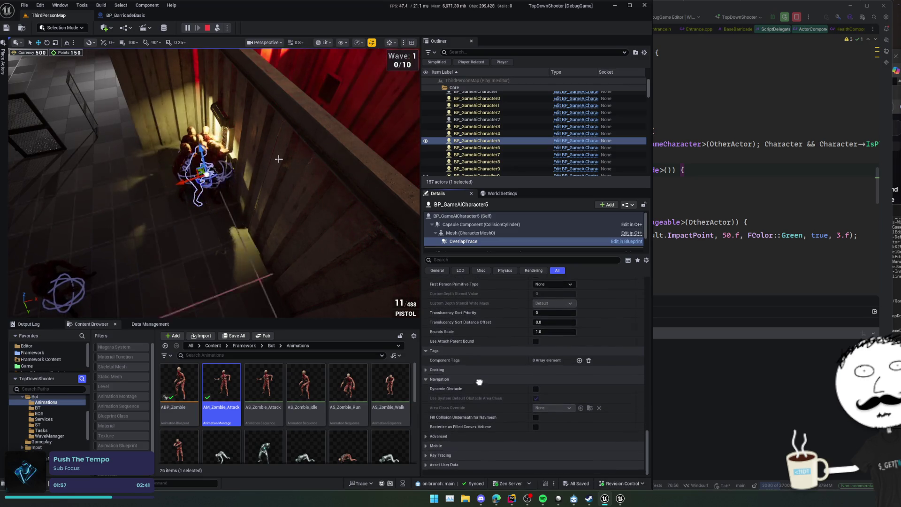
scroll(479, 359, down, 1)
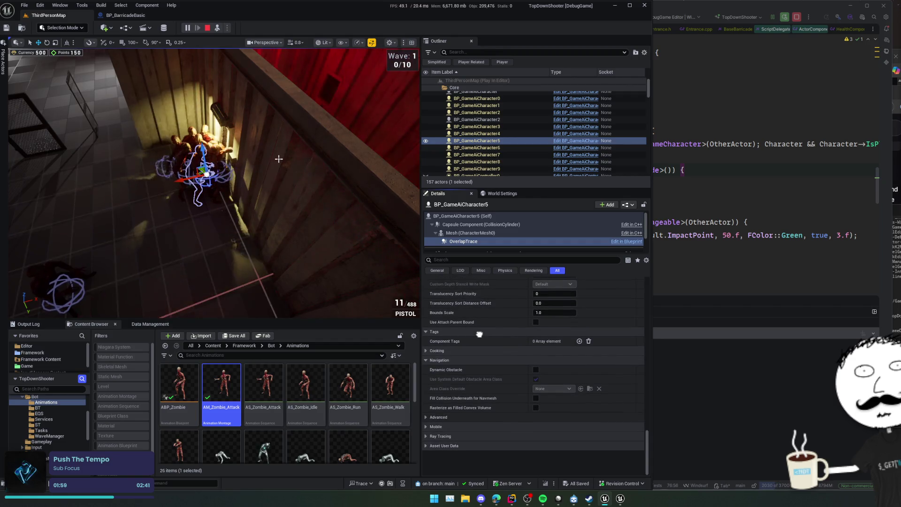
scroll(479, 334, up, 10)
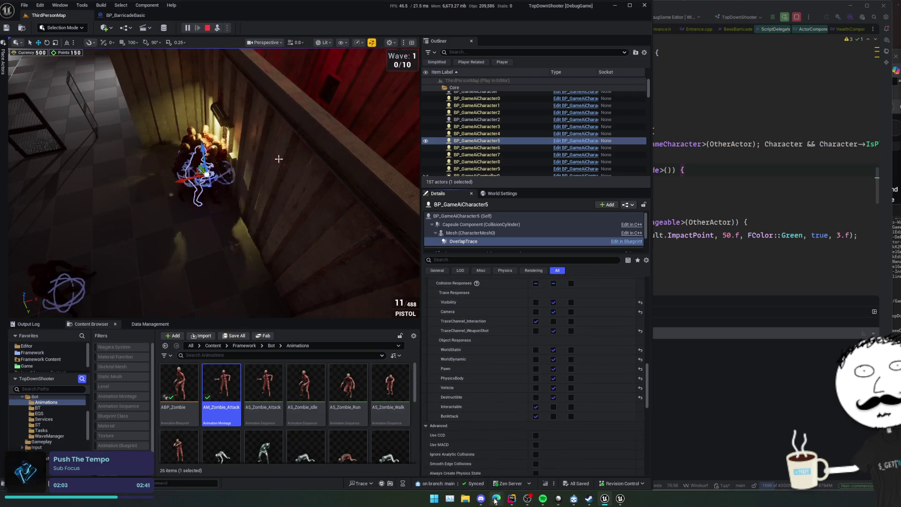
mouse_move(495, 498)
click(552, 459)
click(599, 109)
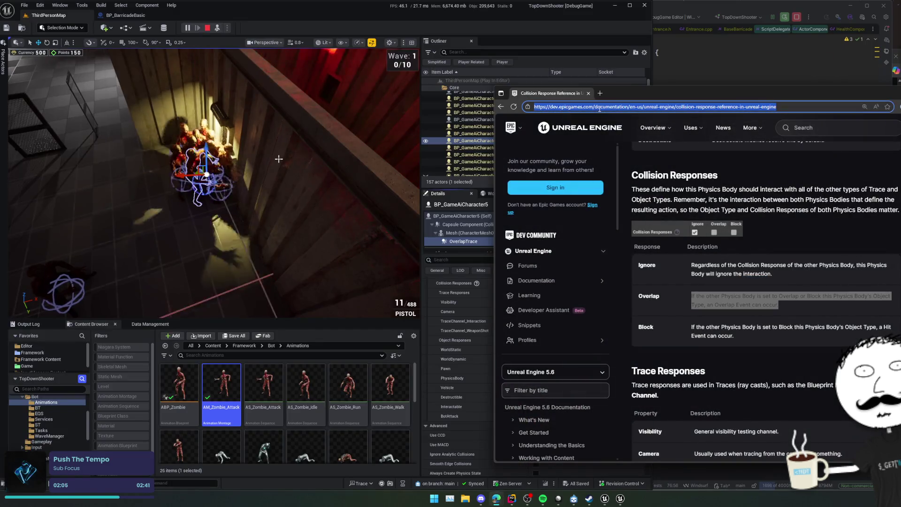
text(ue over)
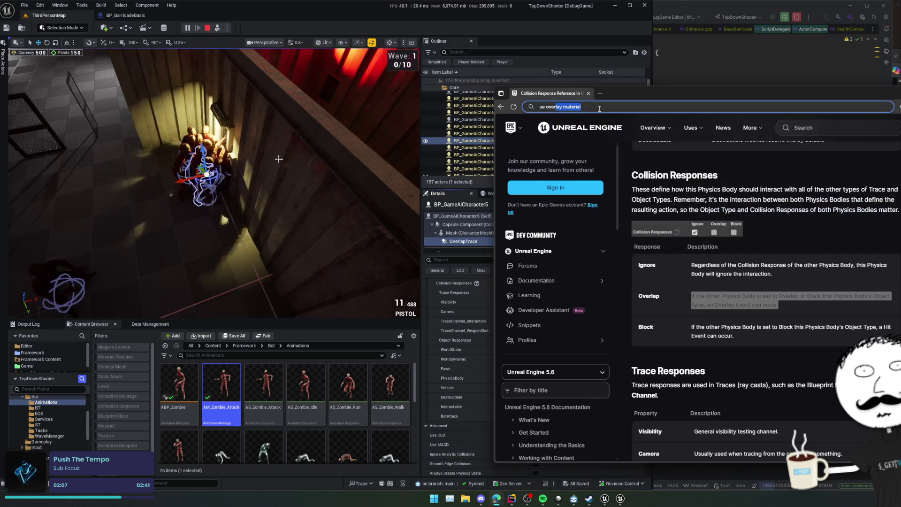
key(ctrl+w)
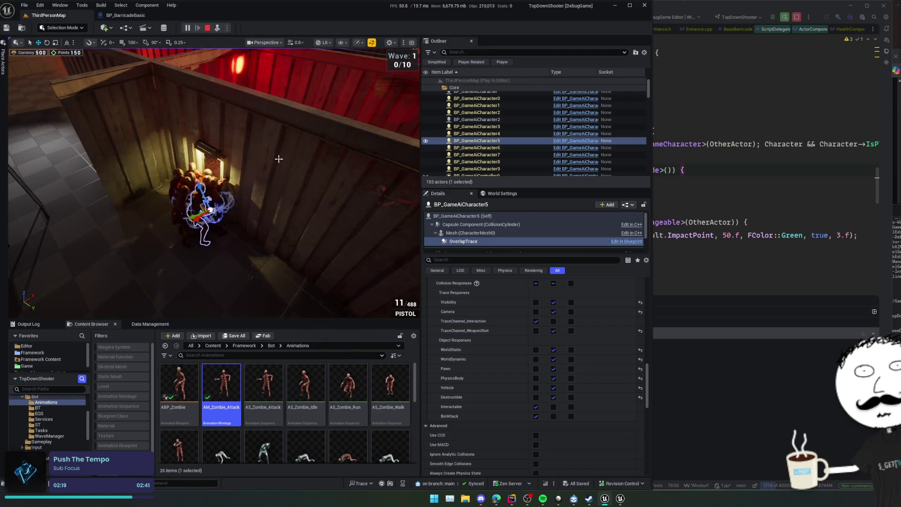
Step: Scroll the Details panel back up to Collision, then Alt+Tab over to Rider
scroll(478, 341, up, 4)
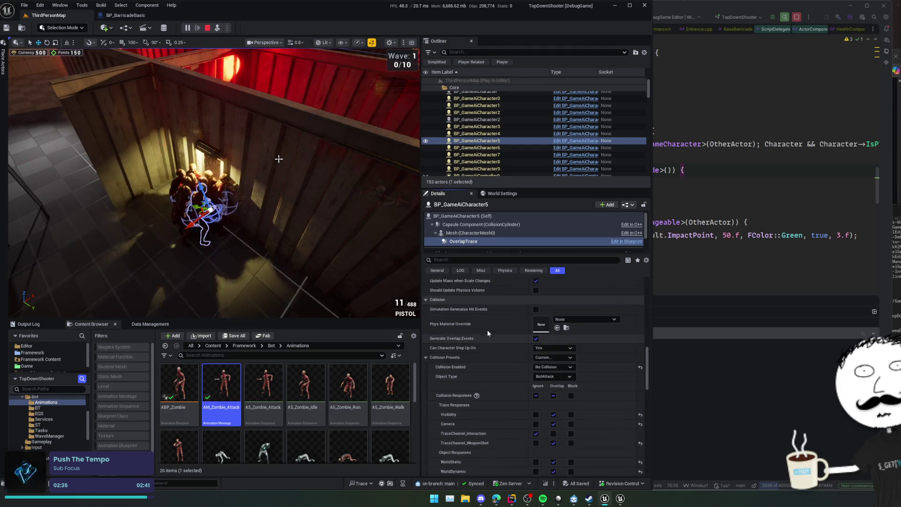
key(alt+Tab)
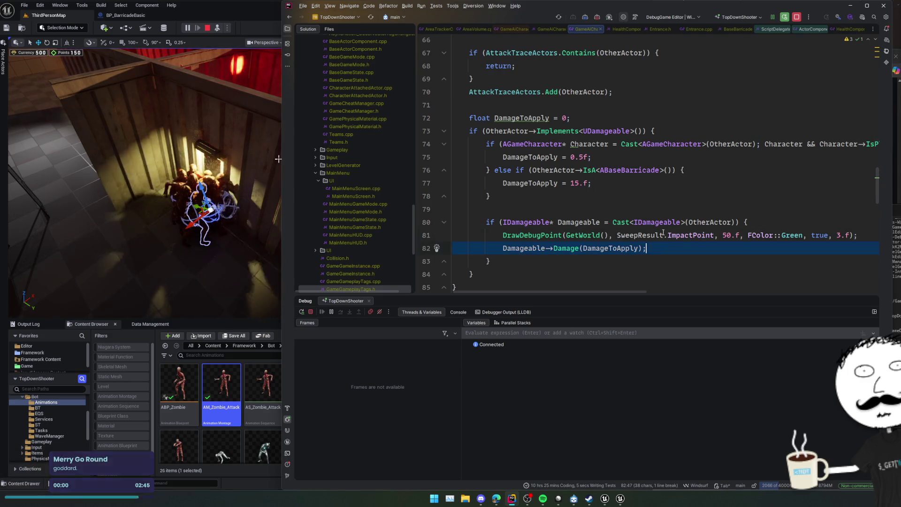
Step: Look over the OnAttackTraceBeginOverlap damage code, then stop the Play-in-Editor session
click(705, 207)
scroll(699, 202, right, 3)
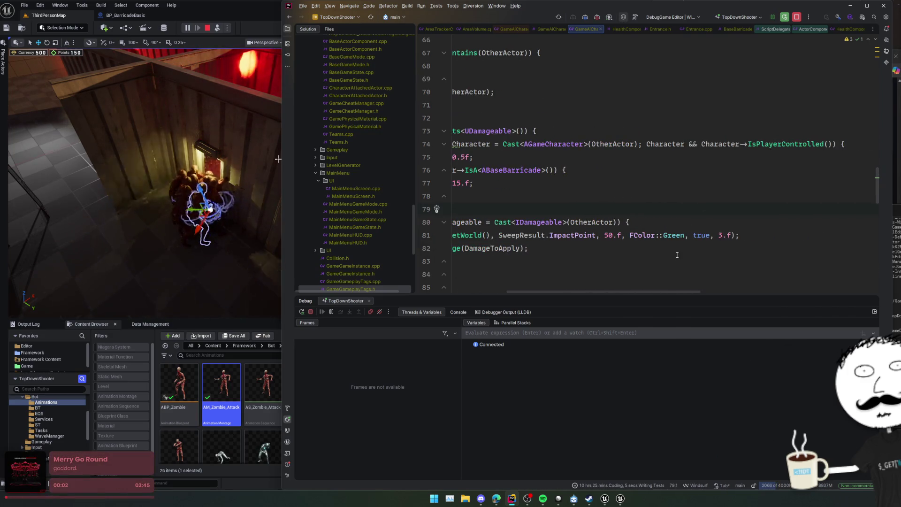
scroll(680, 244, left, 3)
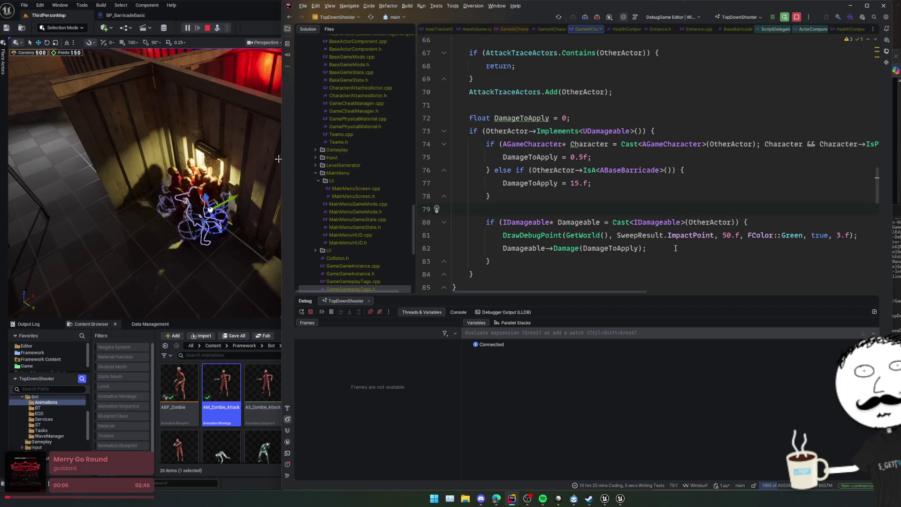
scroll(675, 248, up, 3)
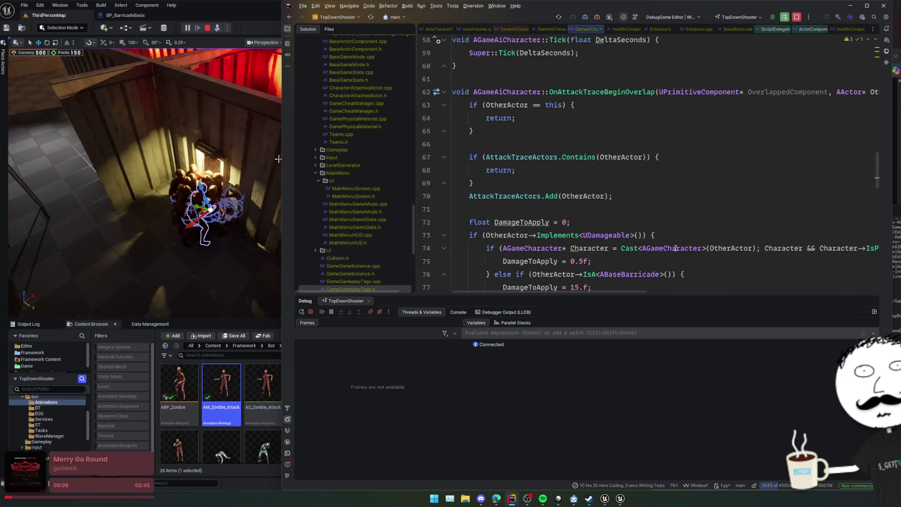
scroll(675, 247, right, 10)
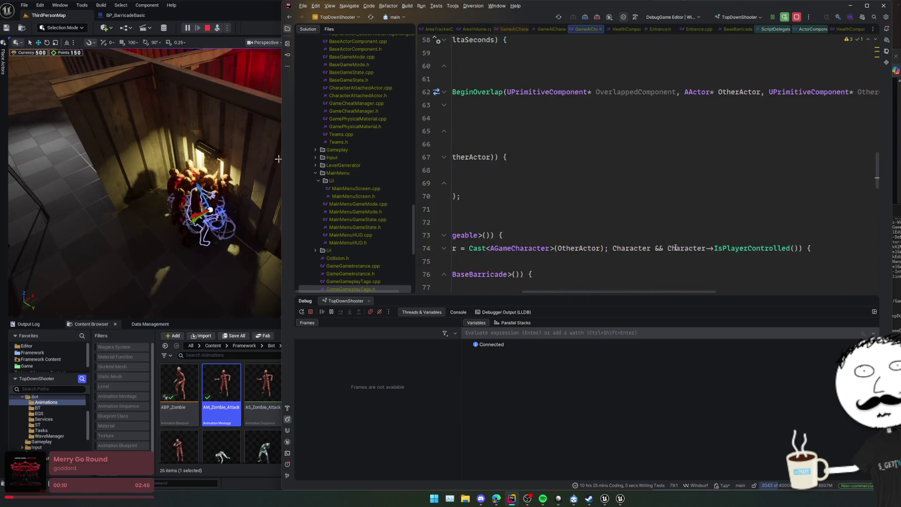
scroll(675, 247, right, 4)
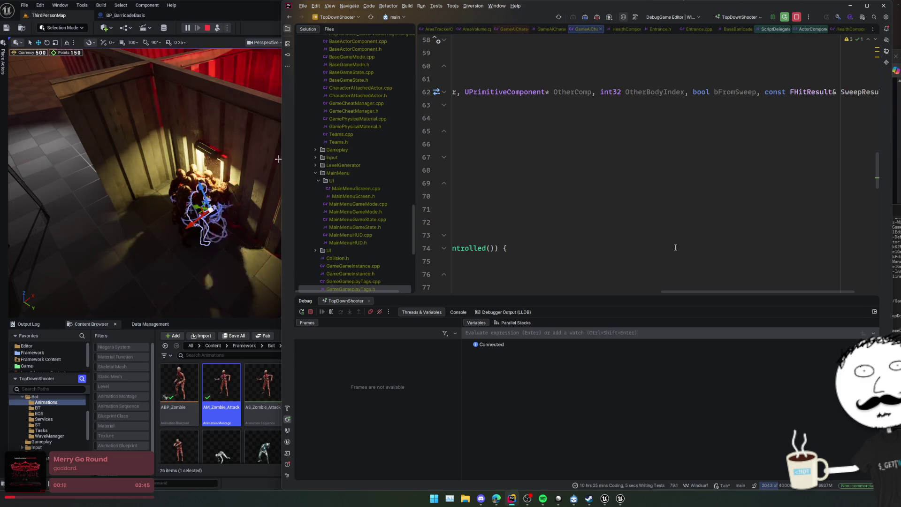
scroll(676, 247, left, 4)
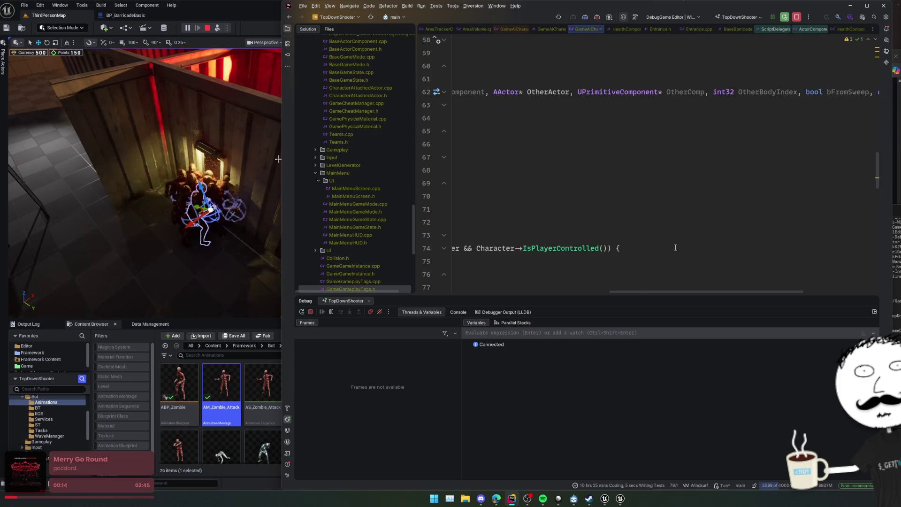
click(427, 143)
click(207, 27)
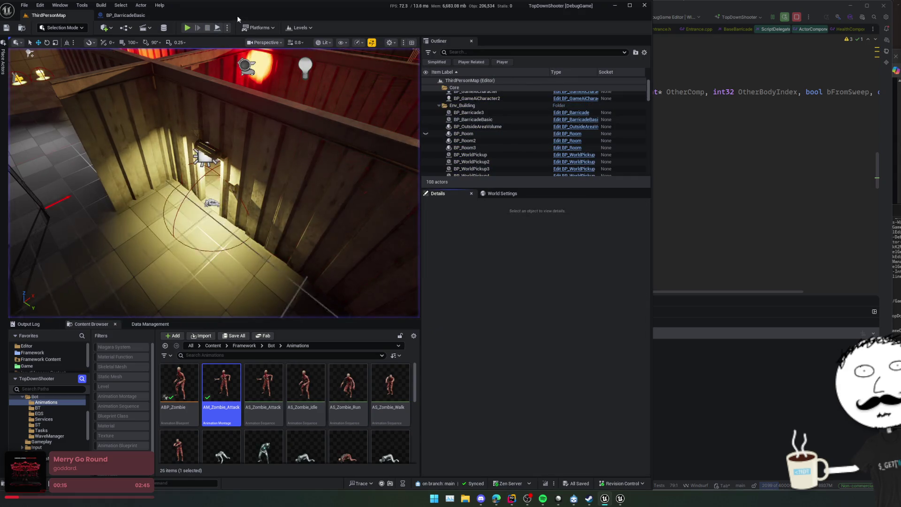
Step: Close the Unreal editor, resume the debugger, and rerun the TopDownShooter debug session to rebuild
click(650, 6)
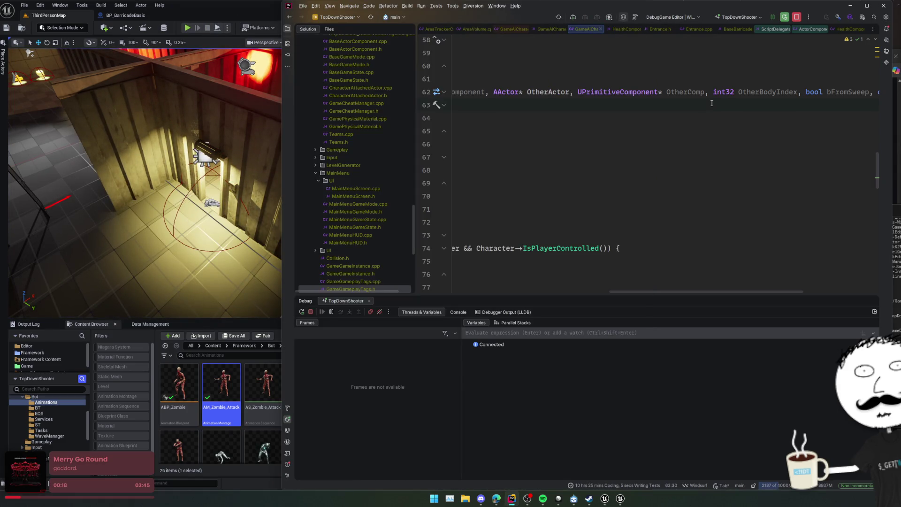
click(716, 164)
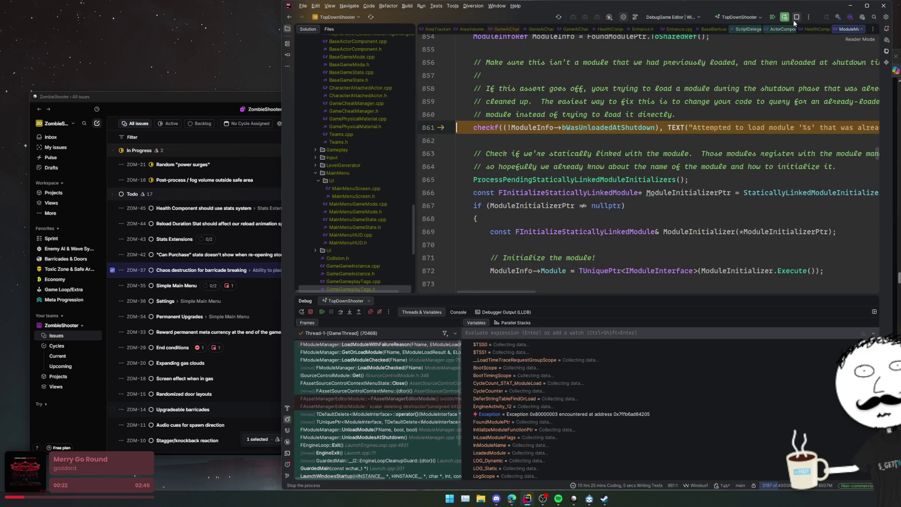
click(322, 312)
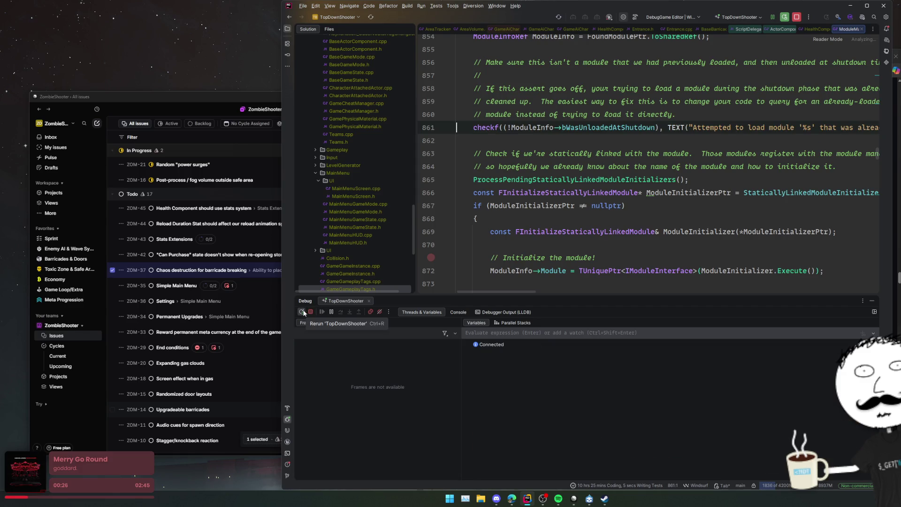
click(302, 311)
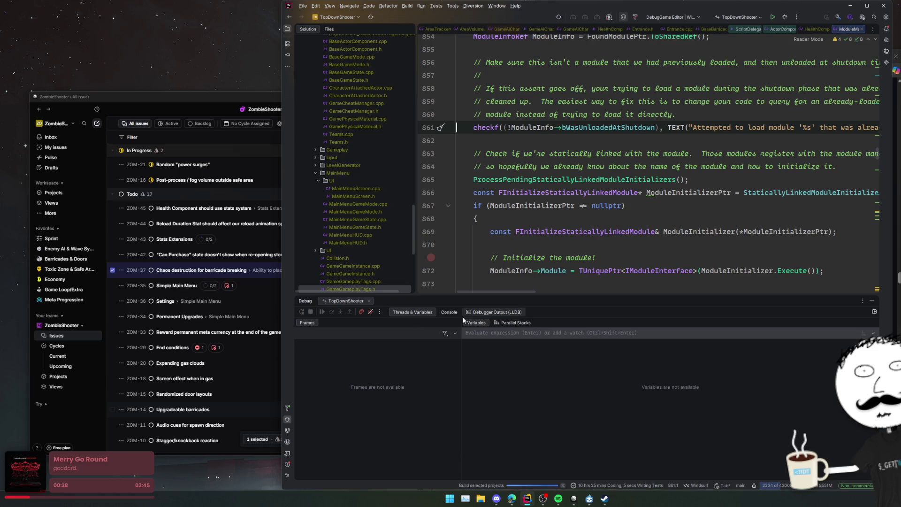
mouse_move(511, 498)
click(469, 457)
text(ue overlay materia)
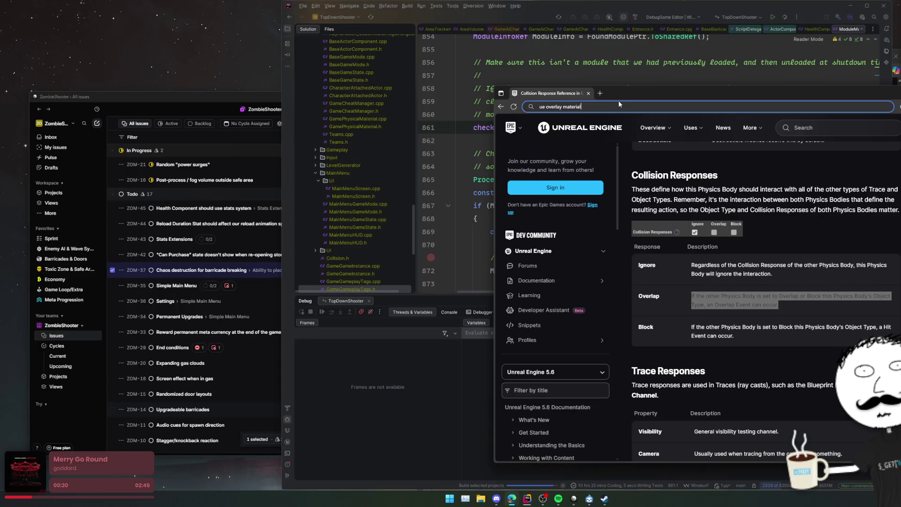
Step: Search 'ue overlay event sweep' and open the Unreal forum thread on empty overlap sweep results
text(l)
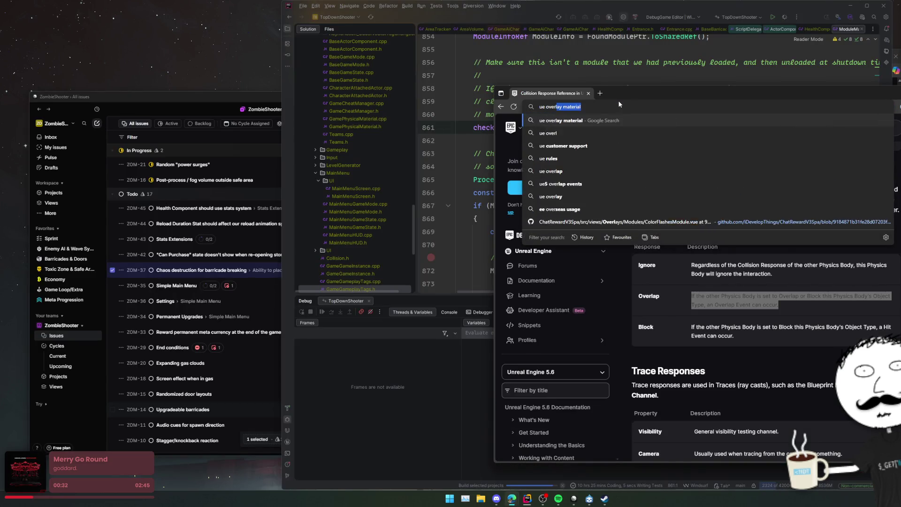
text(ay event s)
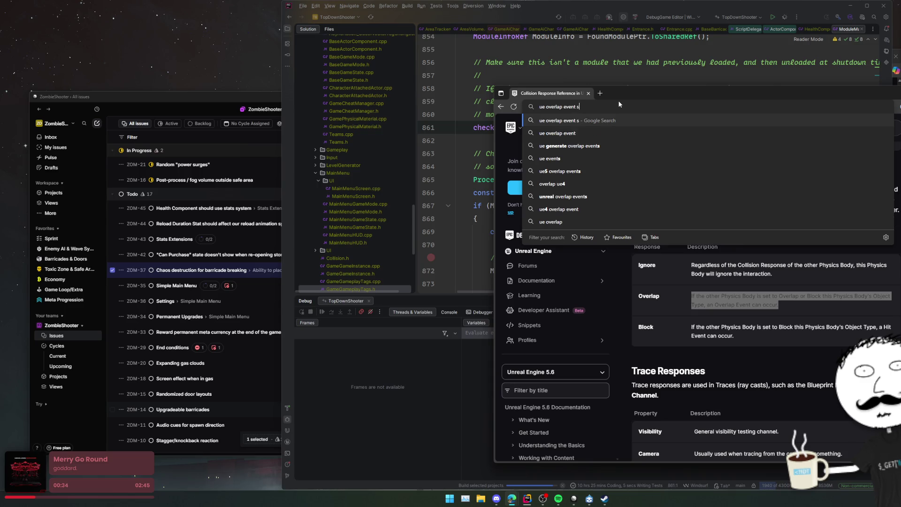
text(weep)
key(Return)
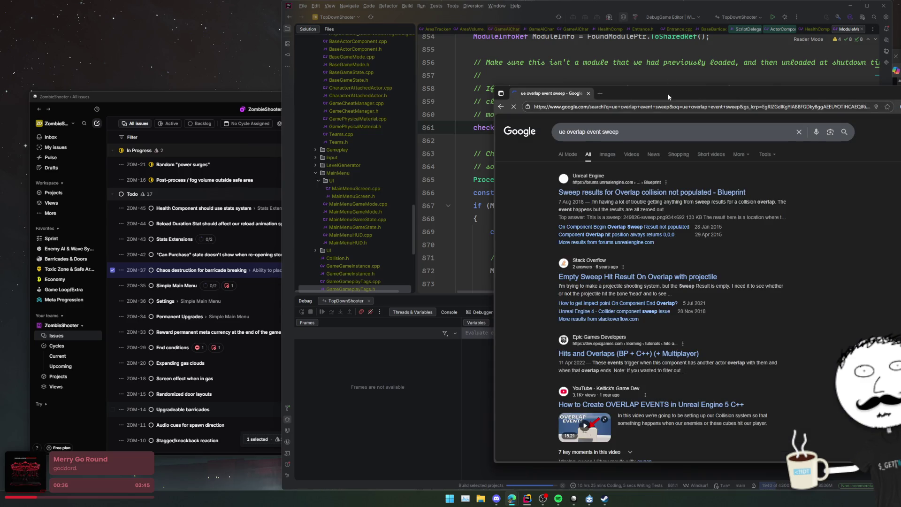
drag(668, 97, 595, 100)
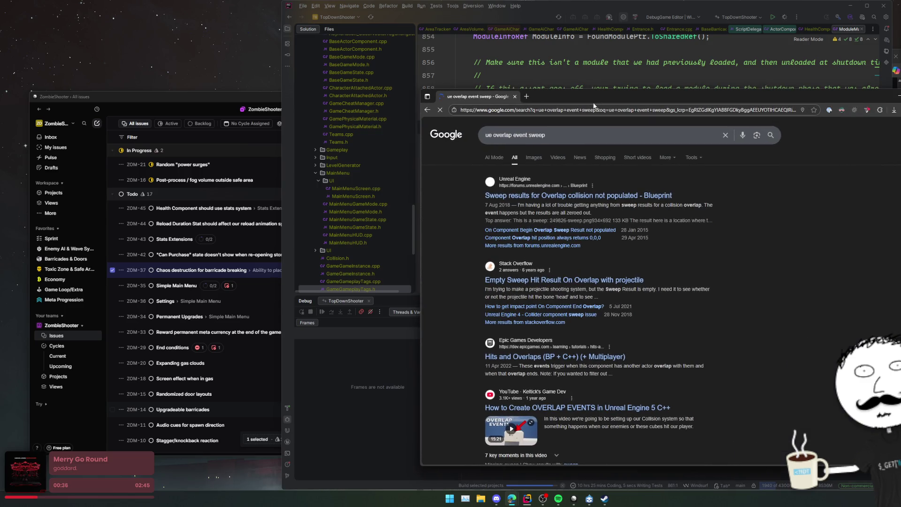
click(659, 201)
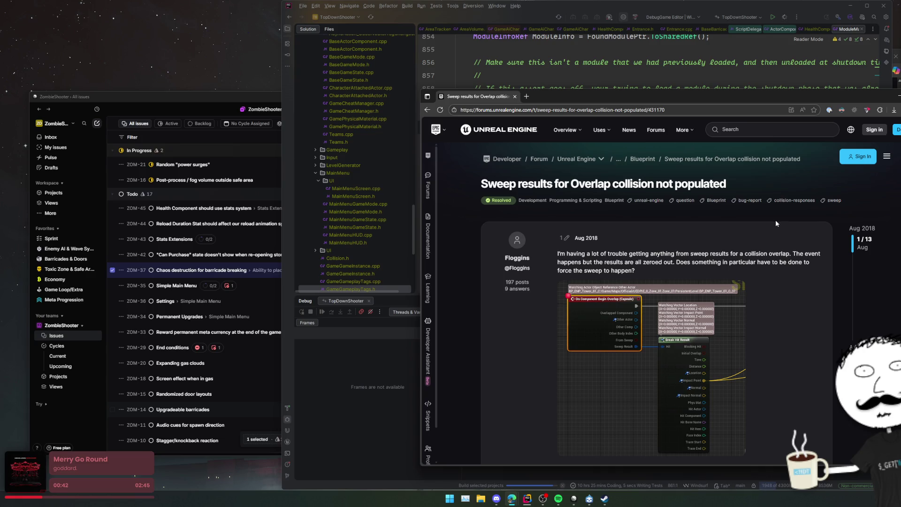
Step: Expand the accepted sphere-trace workaround answer and enlarge its blueprint screenshot
scroll(777, 237, down, 3)
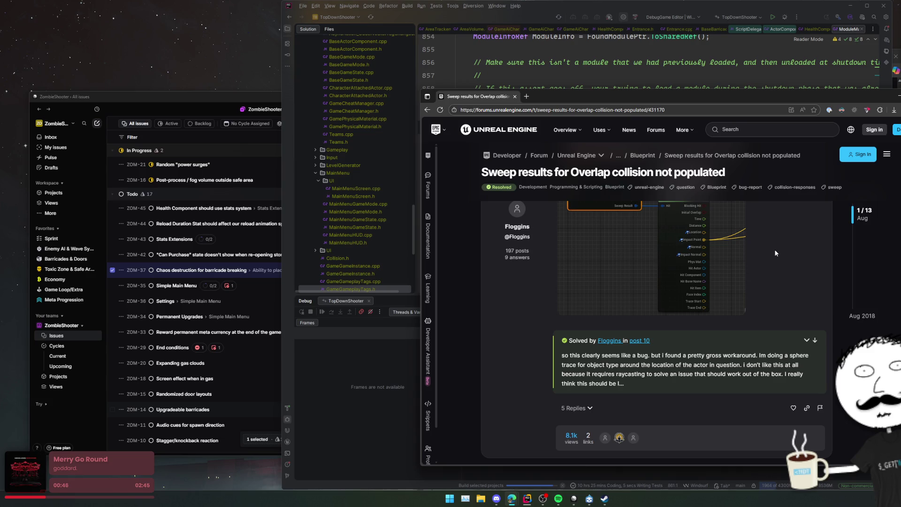
scroll(774, 251, down, 4)
scroll(773, 254, up, 3)
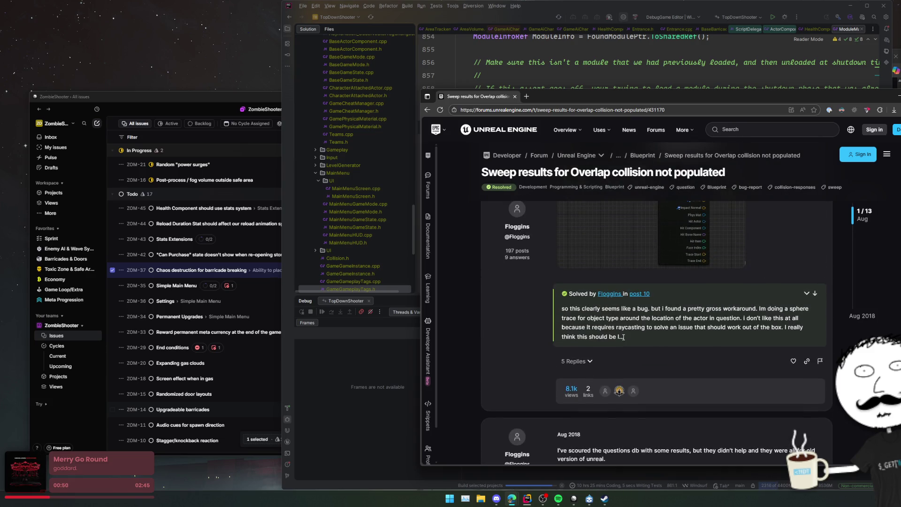
click(807, 294)
click(807, 294)
click(807, 294)
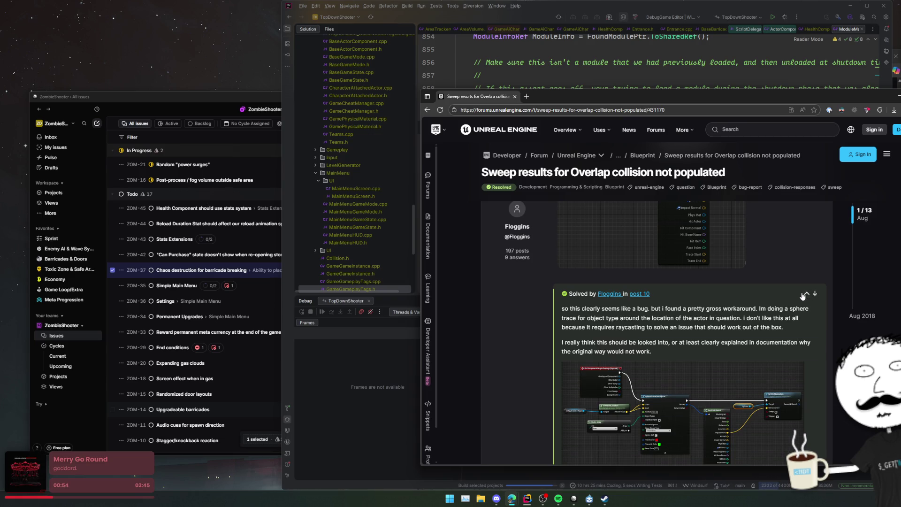
scroll(709, 284, down, 1)
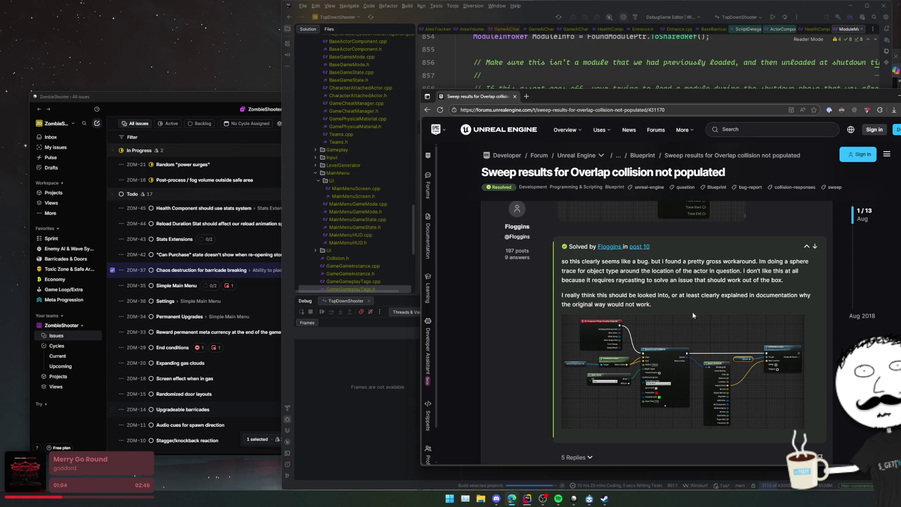
click(667, 347)
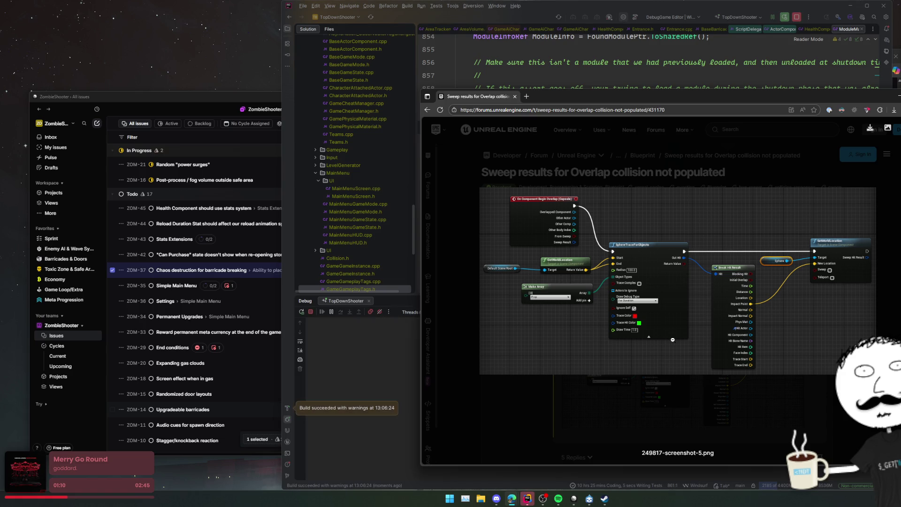
Step: Close the enlarged screenshot and expand the reply to the GenerateOverlapEvents question
click(578, 404)
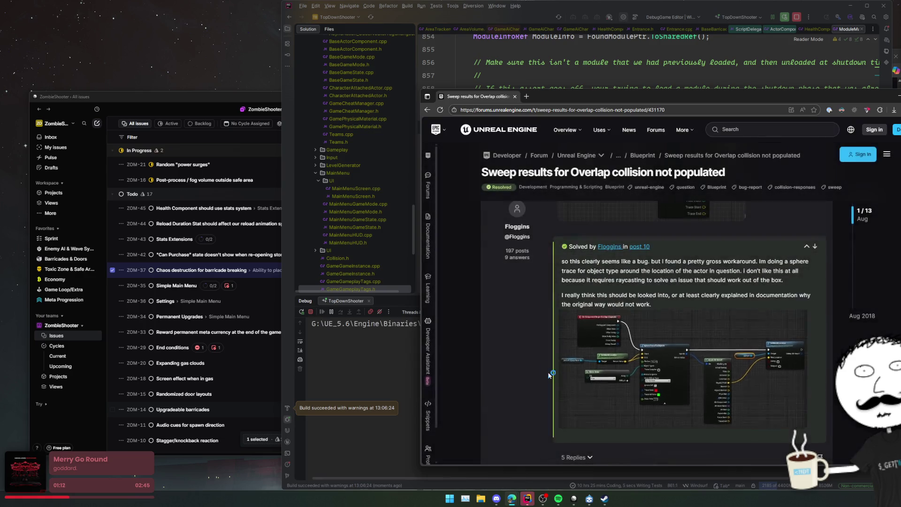
scroll(536, 354, down, 5)
scroll(536, 354, down, 3)
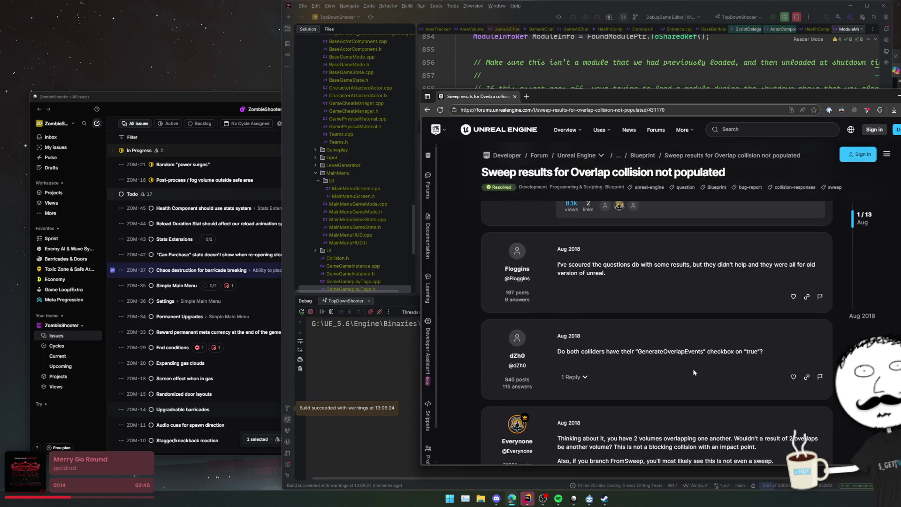
scroll(825, 366, down, 1)
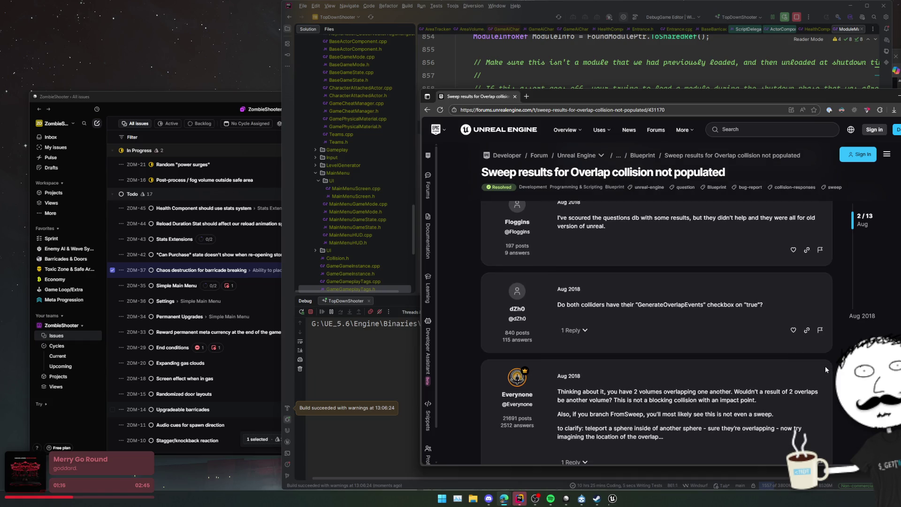
scroll(824, 366, down, 1)
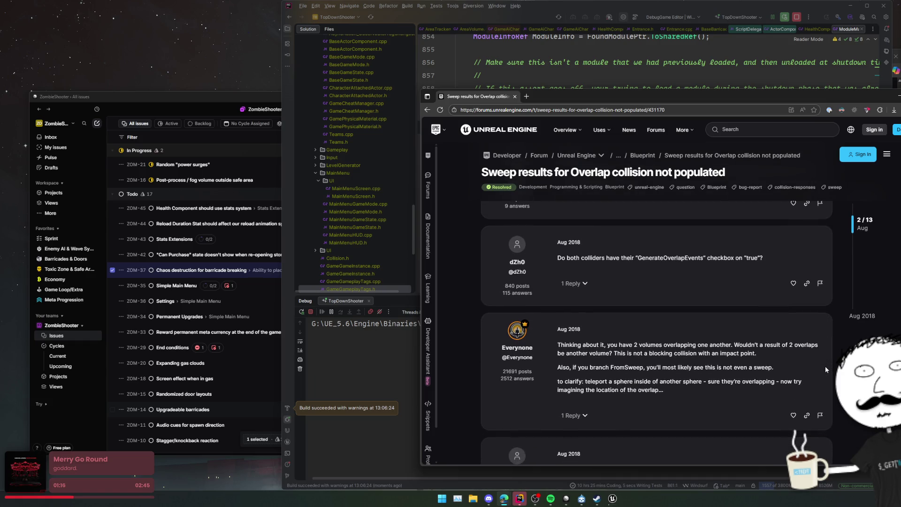
click(572, 284)
Step: Highlight the sentence about two overlapping volumes, then keep reading the reply
scroll(685, 318, down, 3)
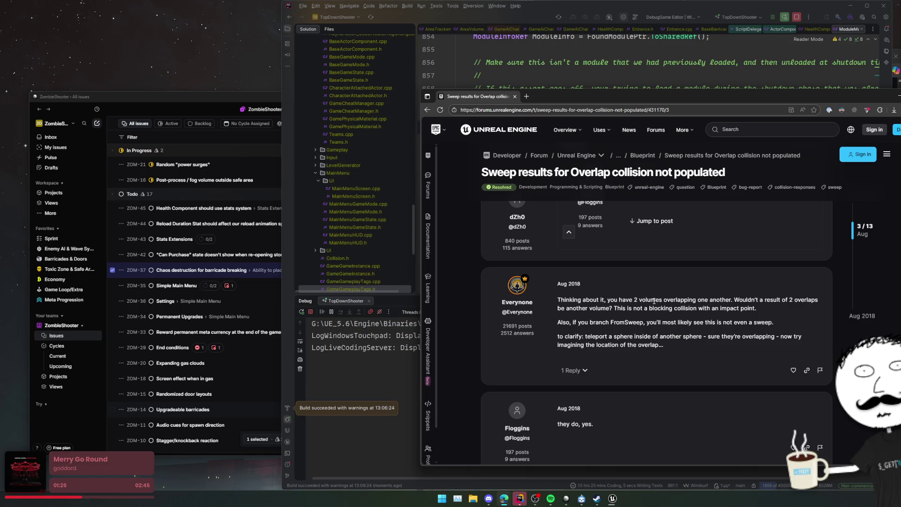
drag(653, 300, 786, 308)
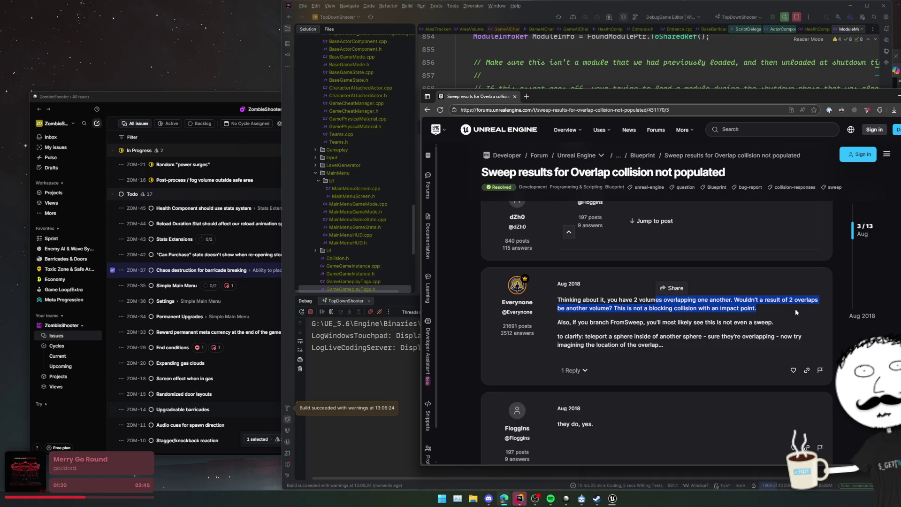
click(614, 320)
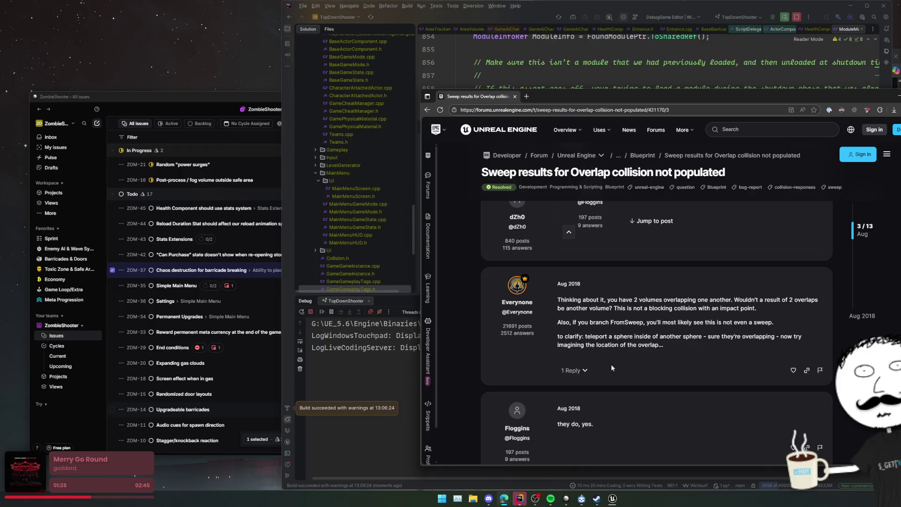
scroll(601, 367, down, 5)
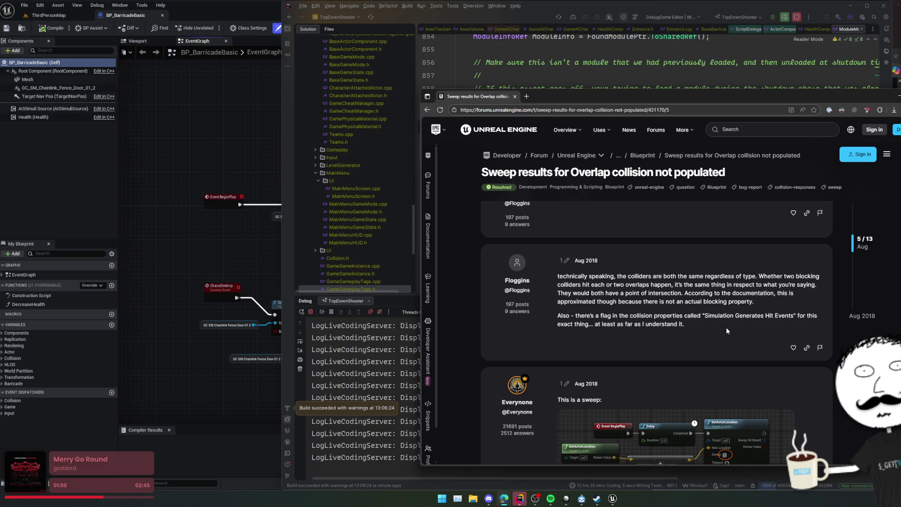
Step: Read down to the final reply on FromSweep always returning false, then return to Google results
scroll(729, 325, down, 1)
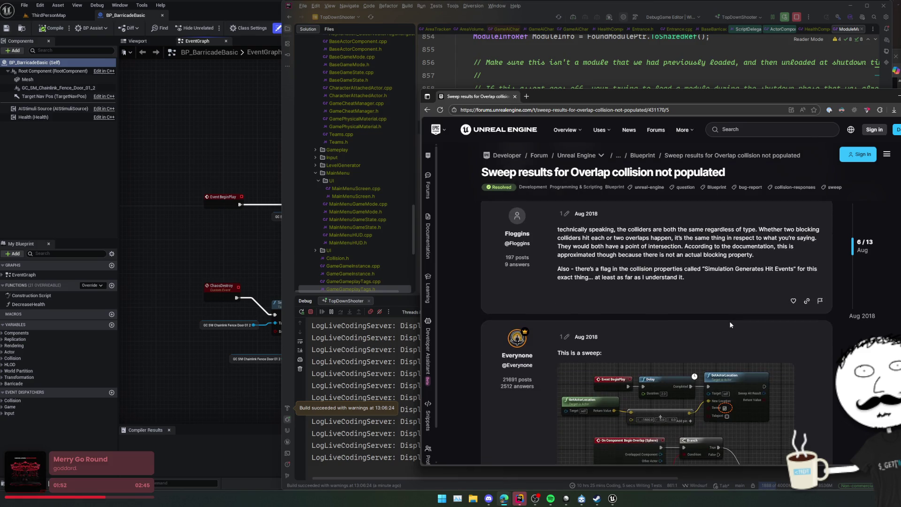
scroll(730, 325, down, 3)
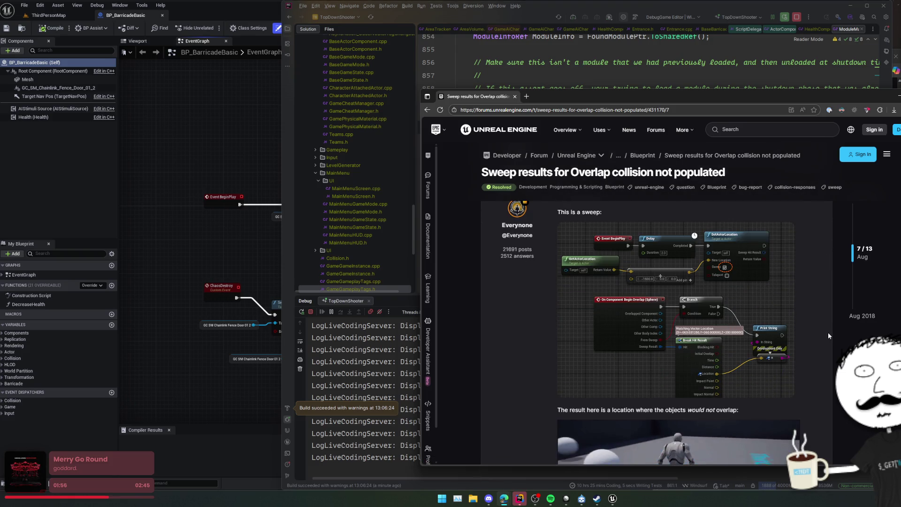
scroll(827, 333, down, 5)
scroll(828, 332, down, 1)
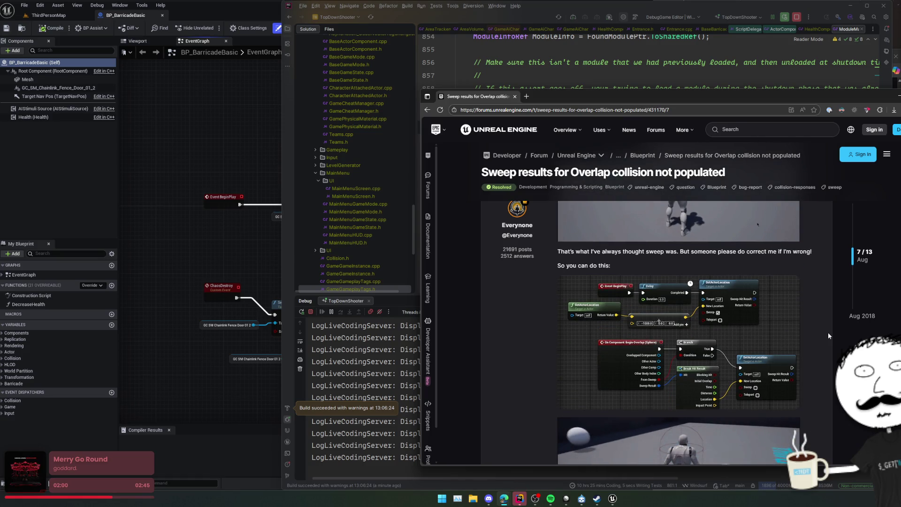
scroll(828, 332, down, 6)
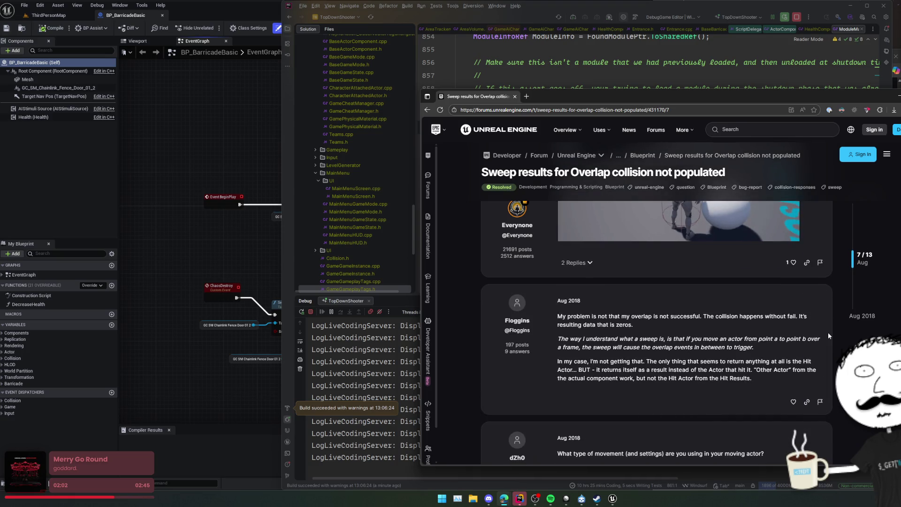
scroll(827, 332, down, 3)
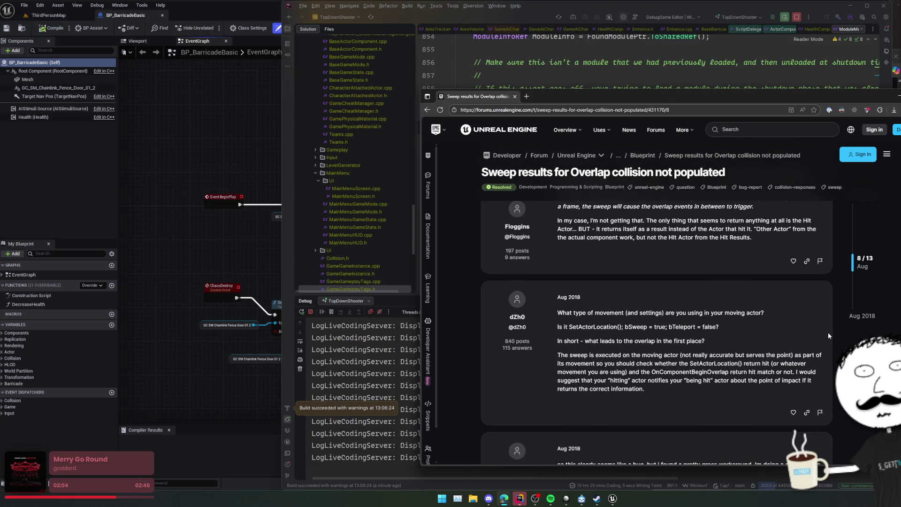
scroll(827, 332, down, 8)
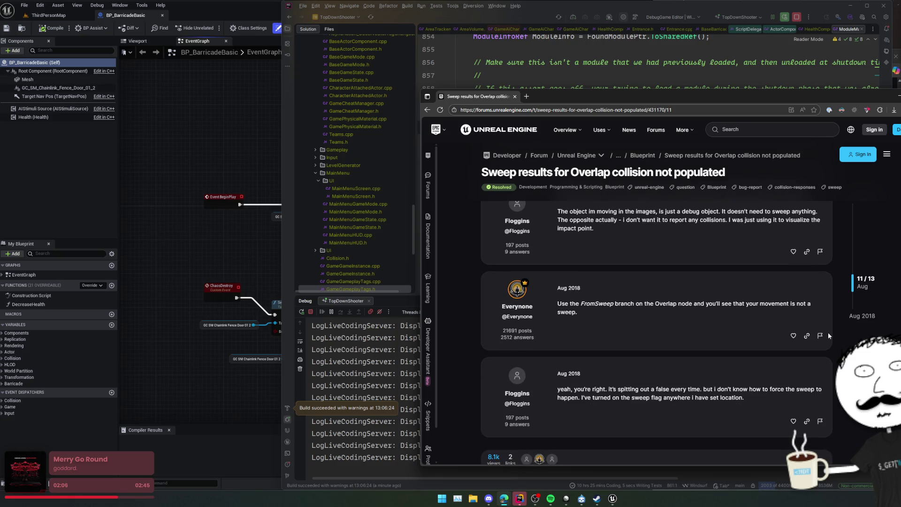
scroll(828, 332, down, 3)
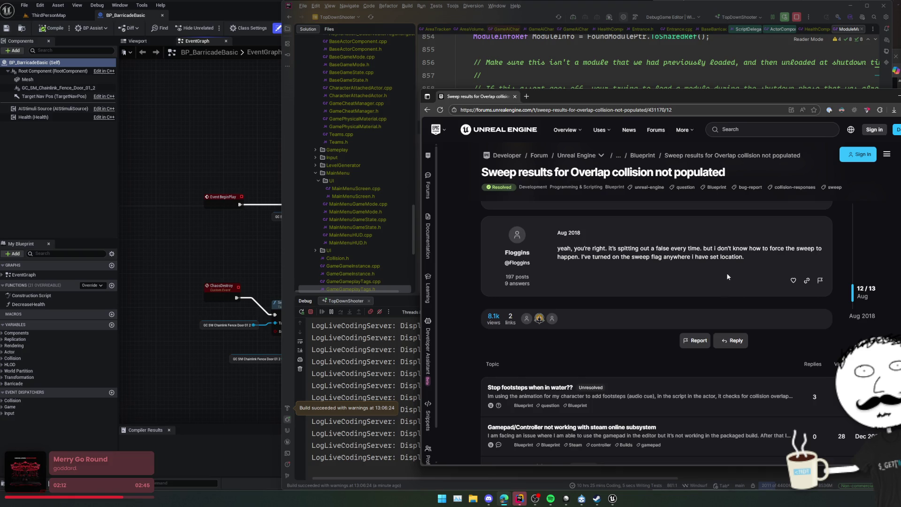
key(alt+Left)
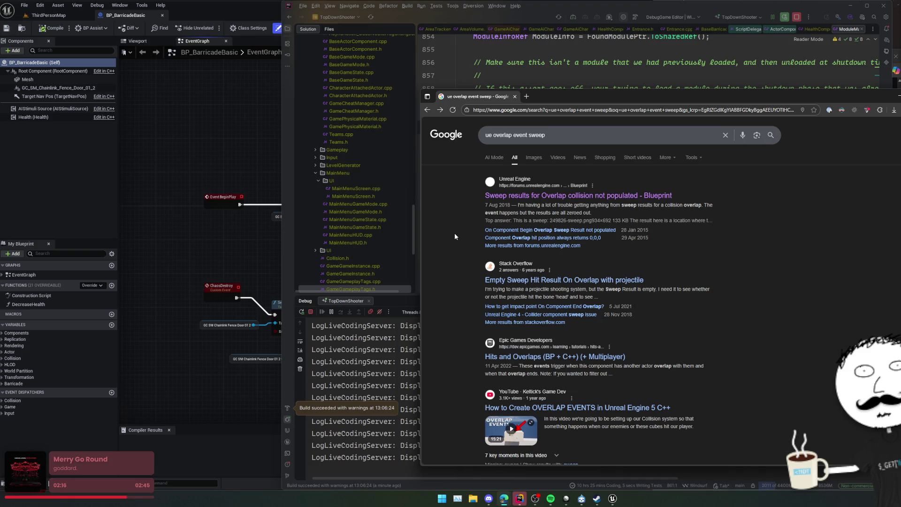
click(488, 230)
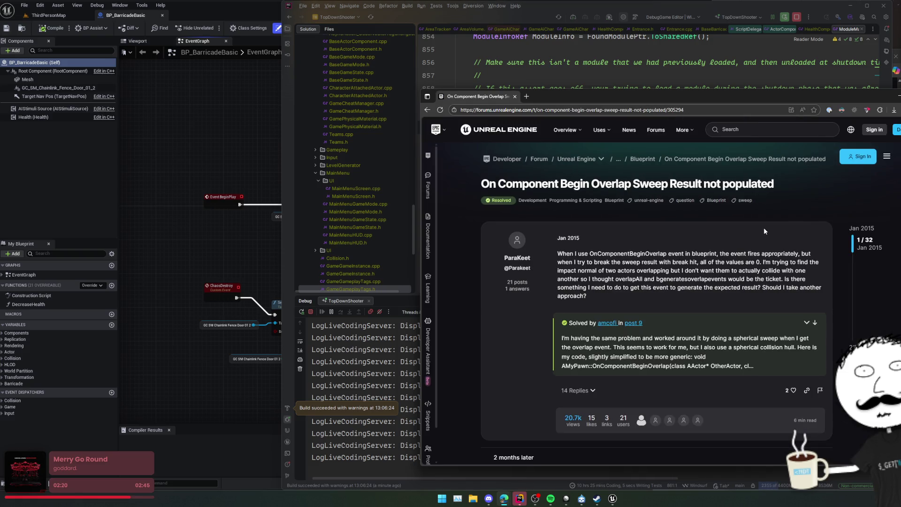
scroll(764, 229, down, 1)
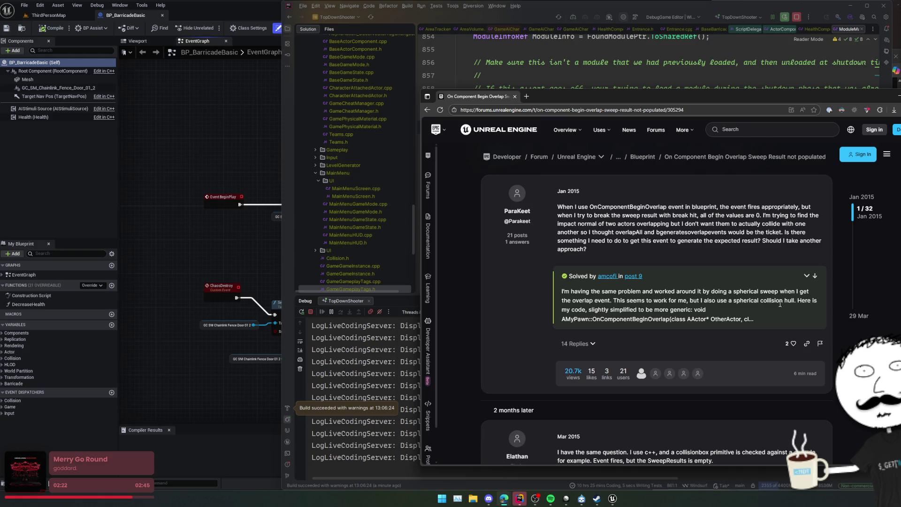
scroll(789, 305, down, 4)
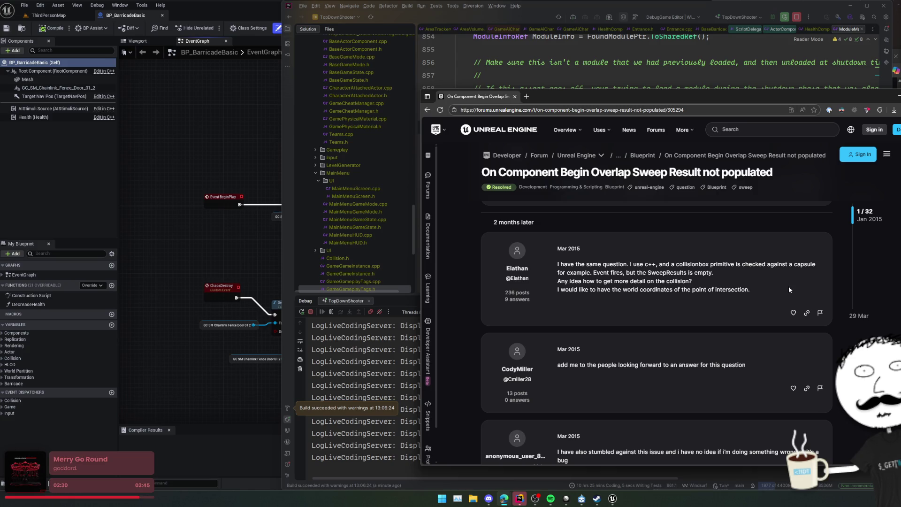
scroll(788, 286, down, 2)
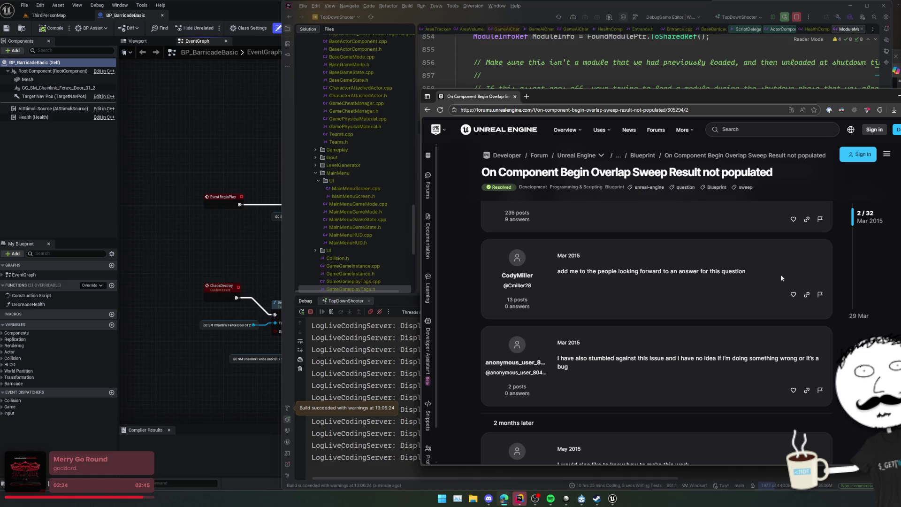
scroll(676, 274, down, 2)
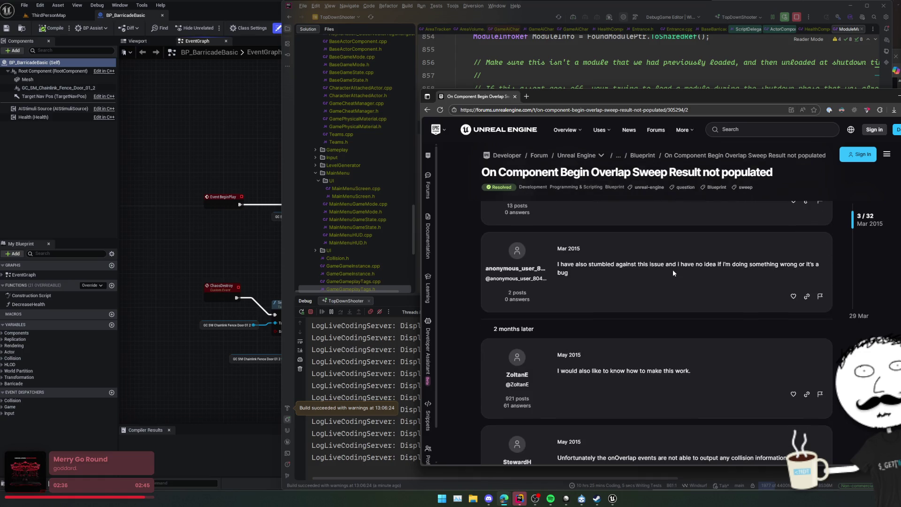
scroll(673, 272, down, 2)
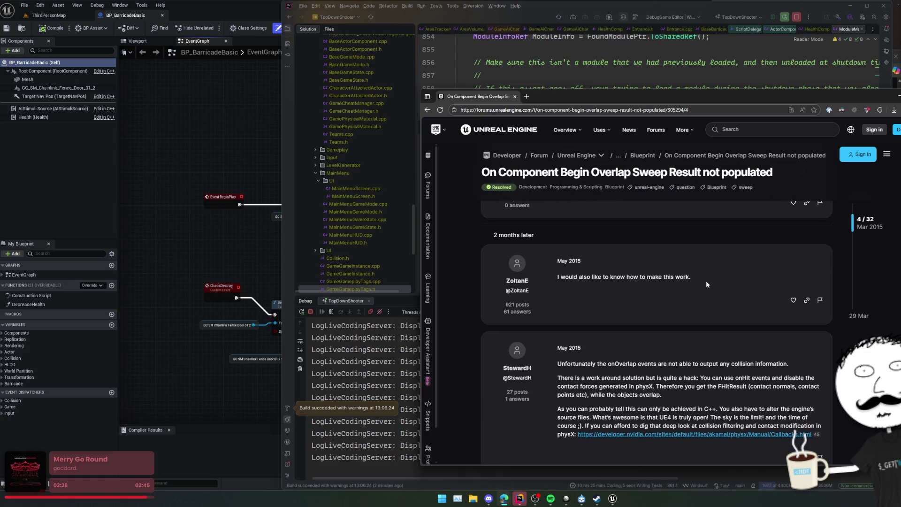
scroll(706, 280, down, 1)
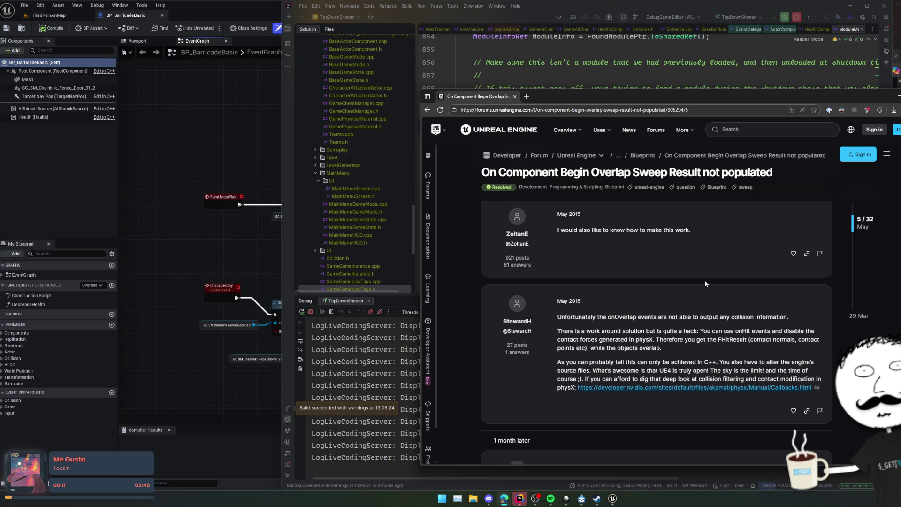
scroll(705, 280, down, 1)
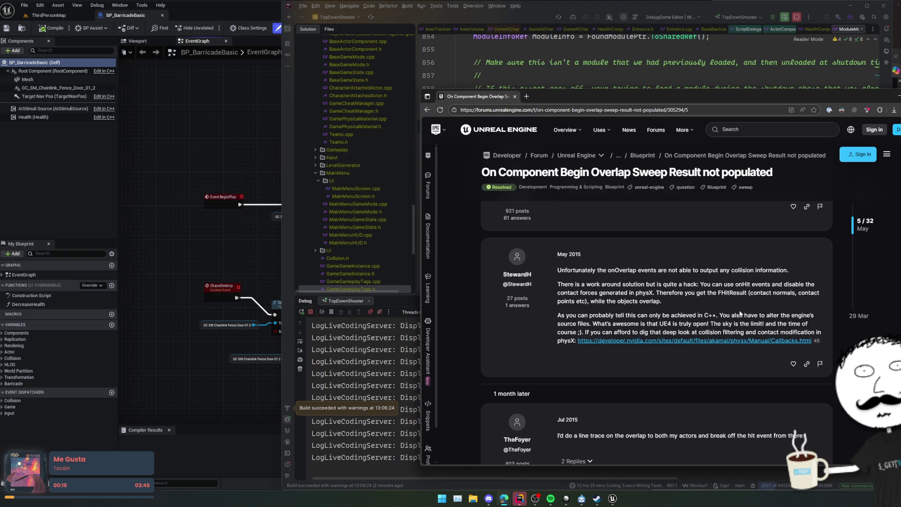
middle_click(750, 341)
click(575, 98)
middle_click(575, 97)
scroll(812, 313, down, 3)
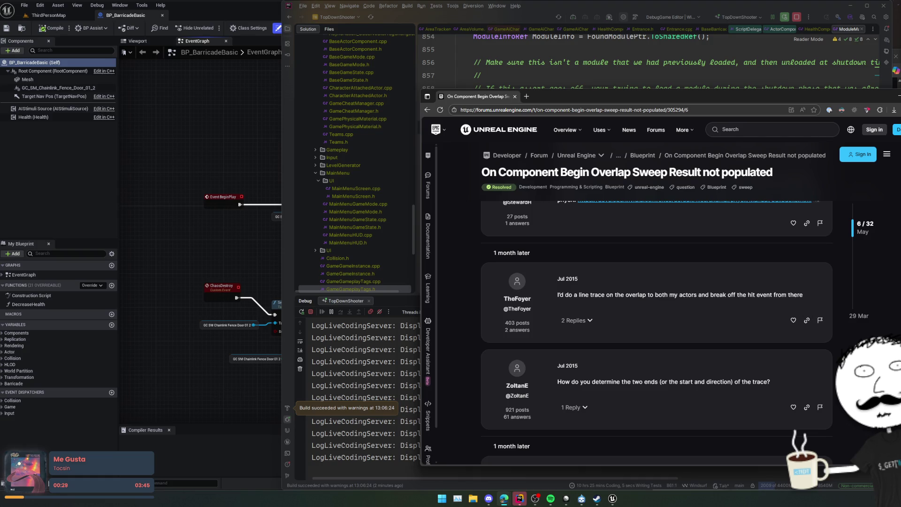
scroll(657, 328, down, 8)
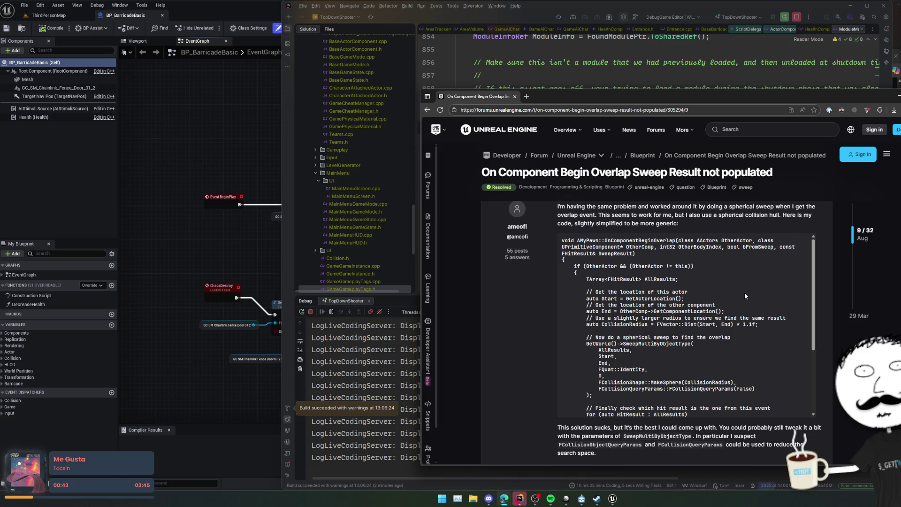
Step: Scroll through the replies of the sweep-result forum thread
scroll(744, 292, down, 1)
scroll(730, 305, down, 2)
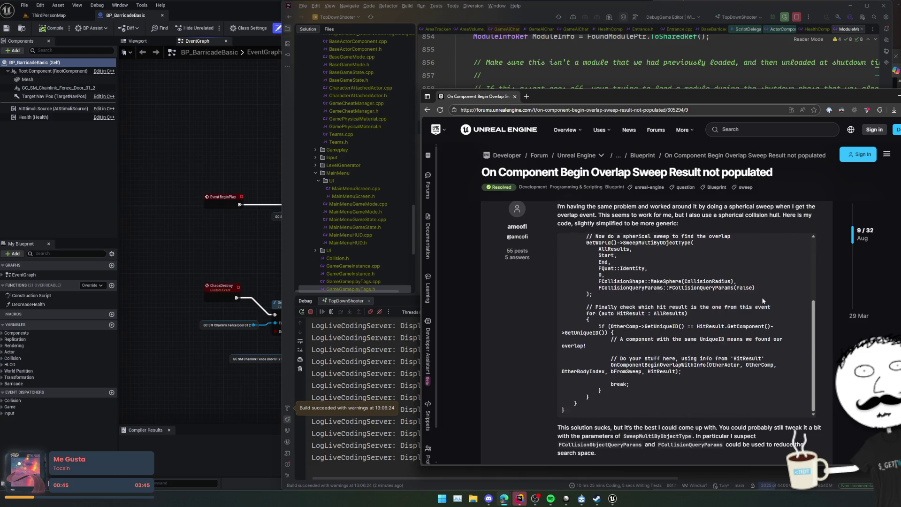
scroll(836, 313, down, 5)
scroll(836, 313, down, 6)
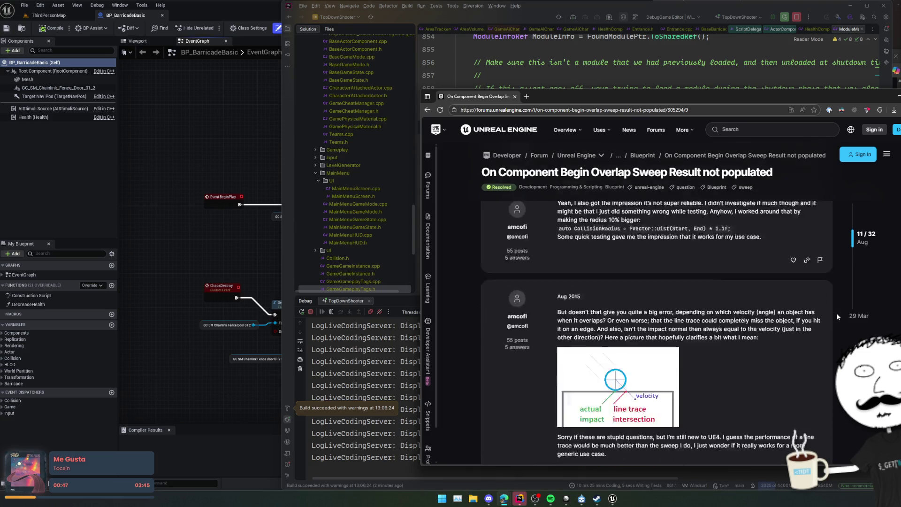
scroll(836, 313, up, 3)
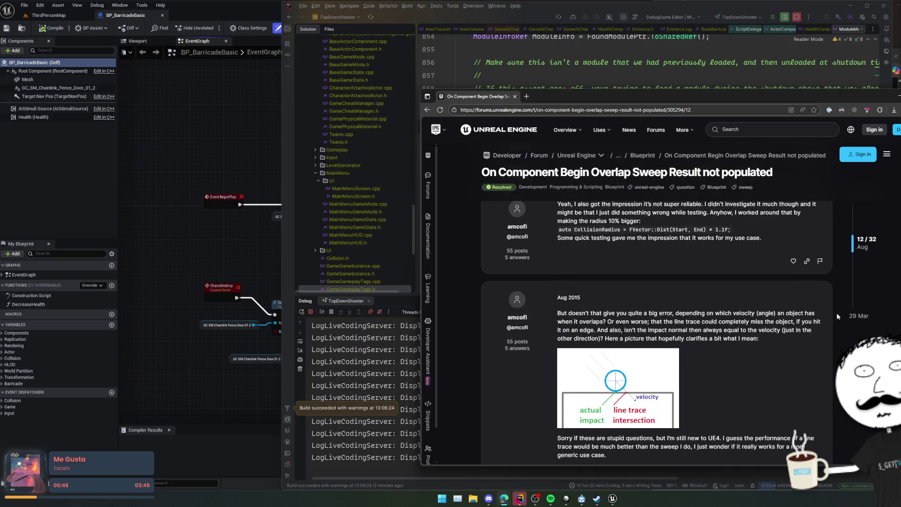
scroll(836, 312, down, 6)
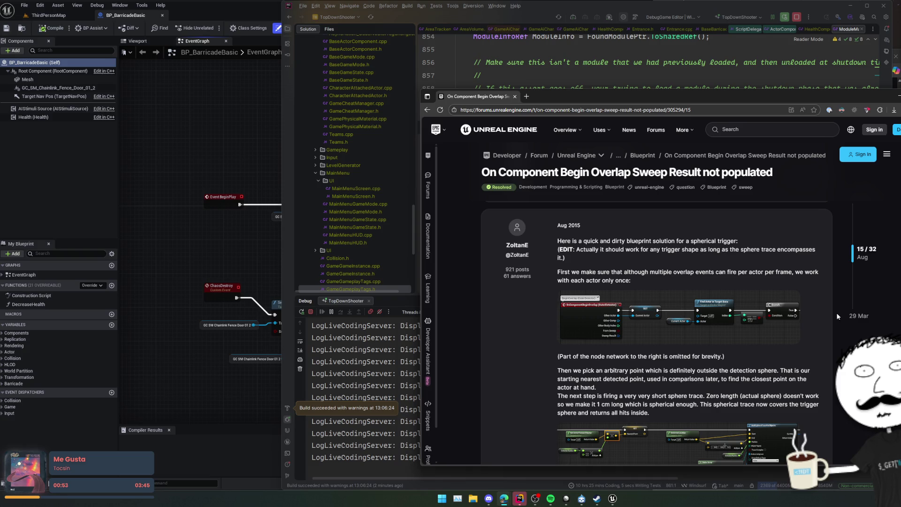
scroll(836, 312, down, 8)
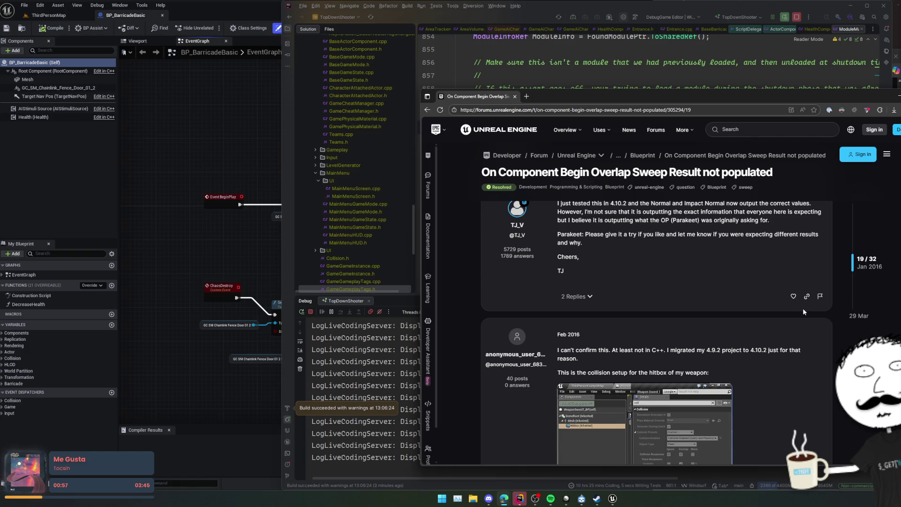
scroll(803, 312, down, 6)
scroll(803, 310, down, 3)
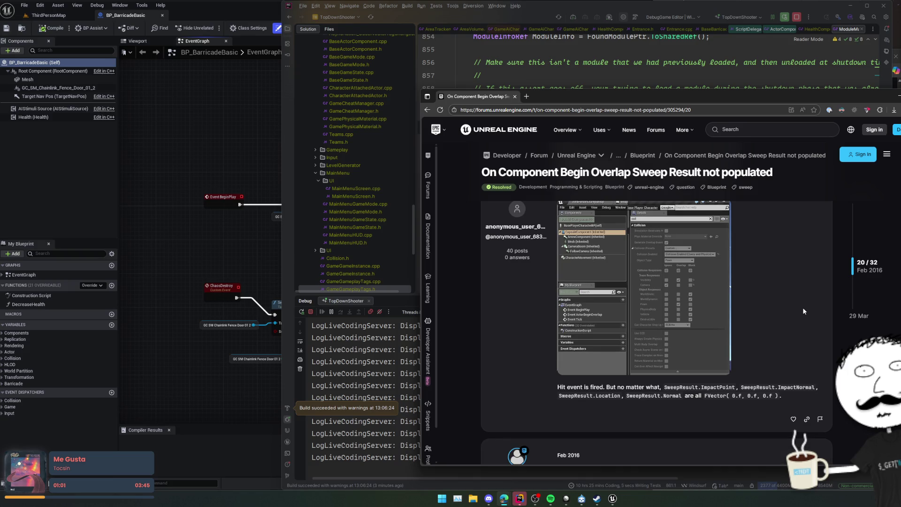
scroll(803, 311, down, 5)
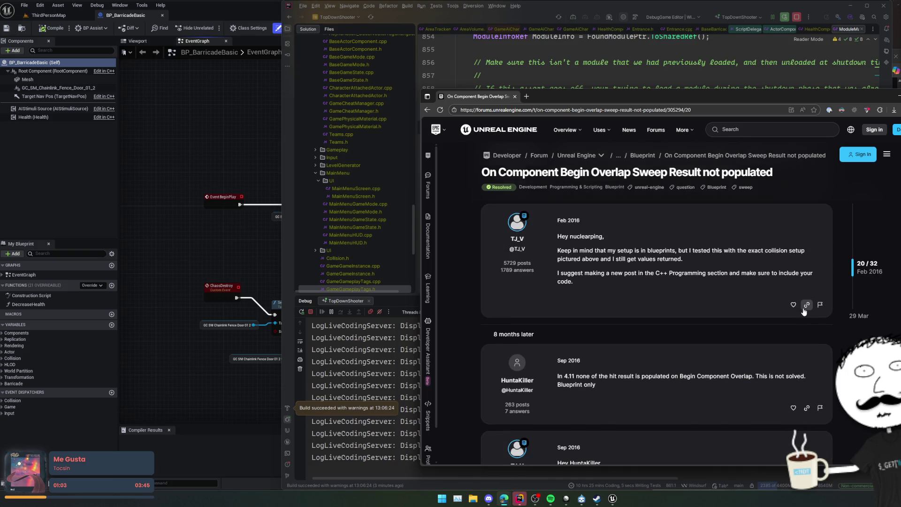
scroll(804, 311, down, 6)
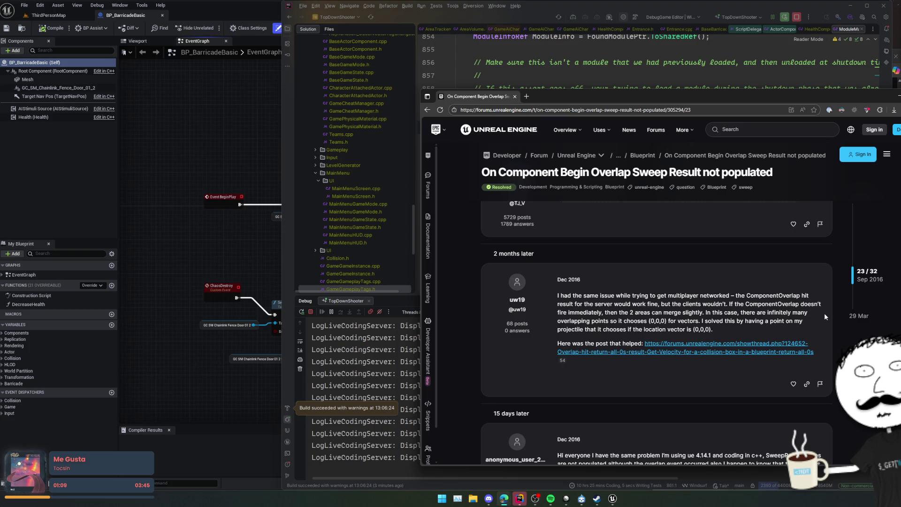
scroll(824, 315, down, 5)
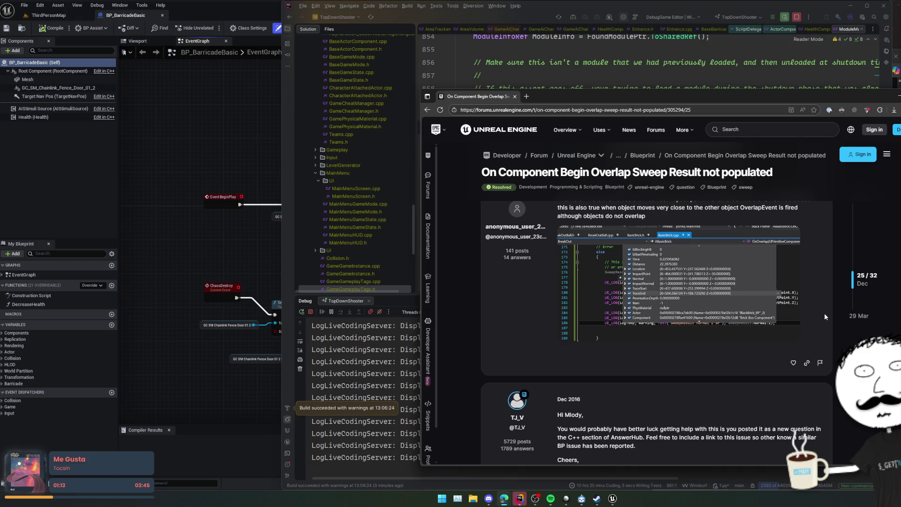
Step: Finish the thread, go back to Google results, and bring the BP_BarricadeBasic editor forward
scroll(824, 316, up, 4)
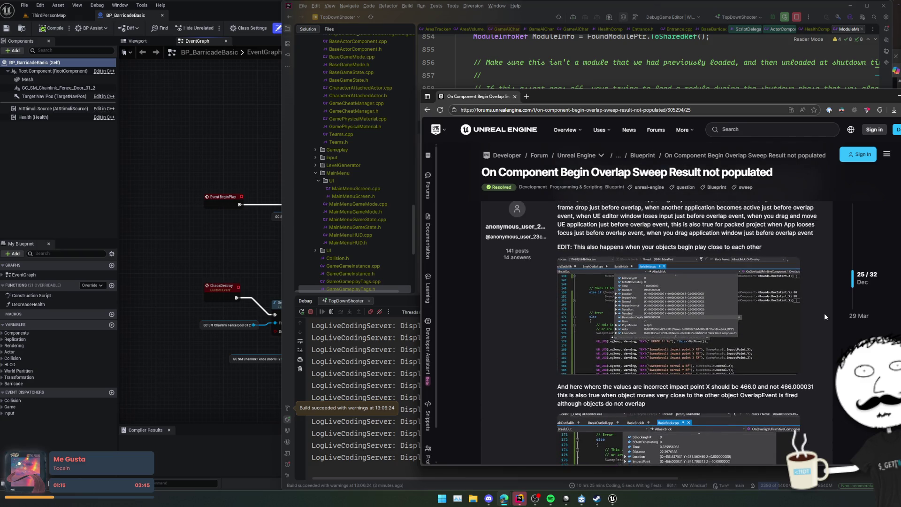
scroll(823, 313, down, 4)
scroll(824, 313, down, 10)
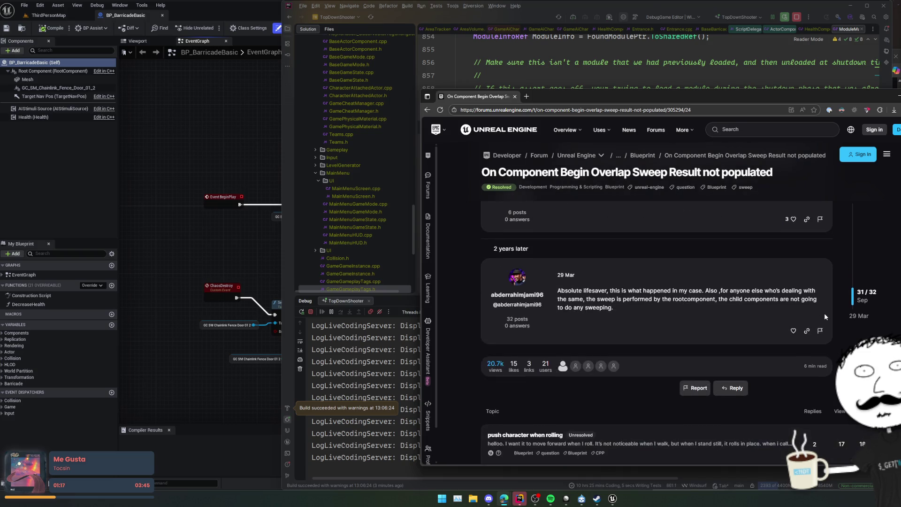
scroll(824, 313, up, 3)
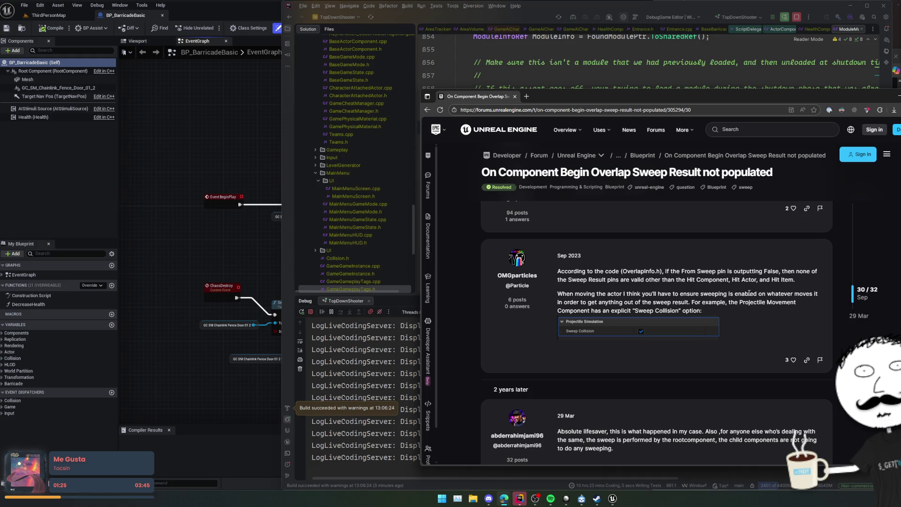
key(alt+Left)
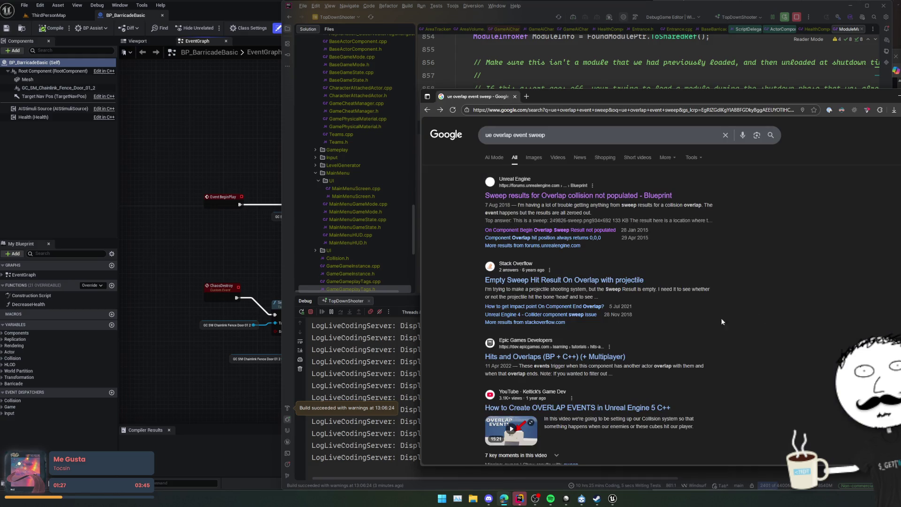
click(263, 234)
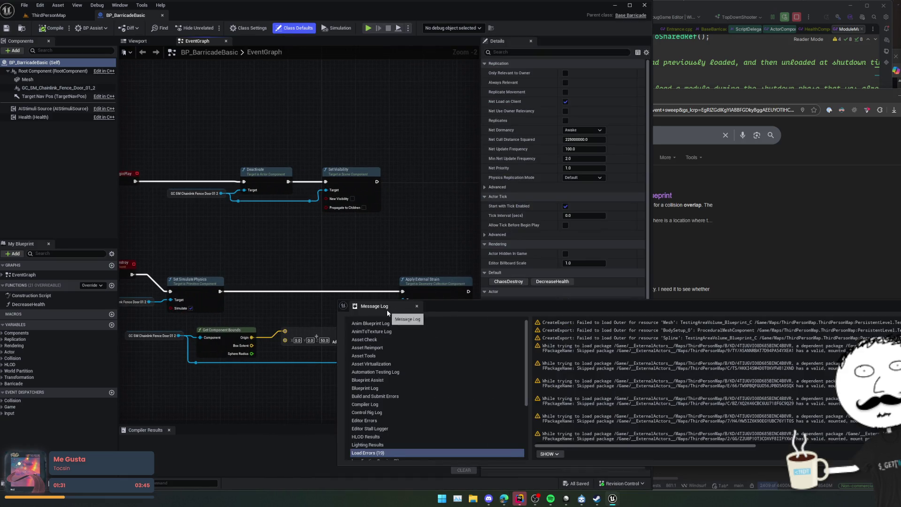
Step: Close the Message Log and enable Simulation Generates Hit Events on the barricade's Mesh component
click(417, 306)
scroll(396, 260, down, 1)
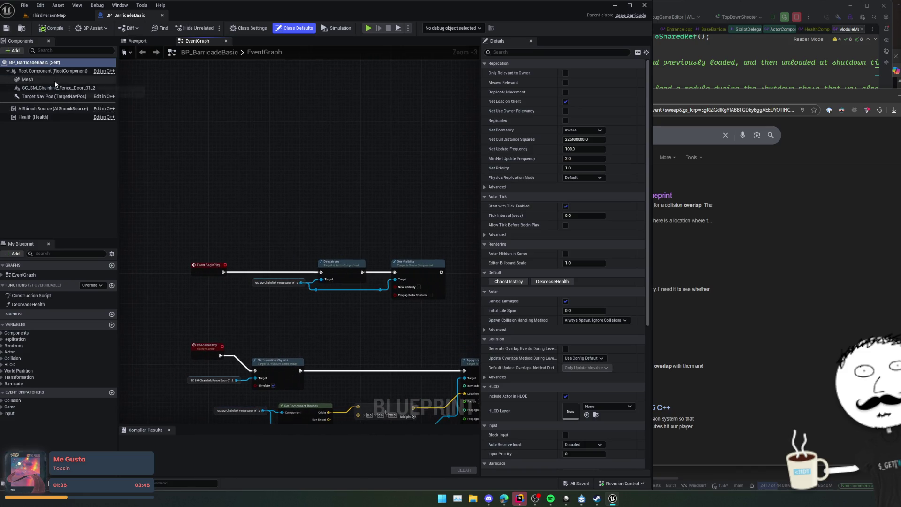
click(28, 80)
scroll(513, 276, down, 5)
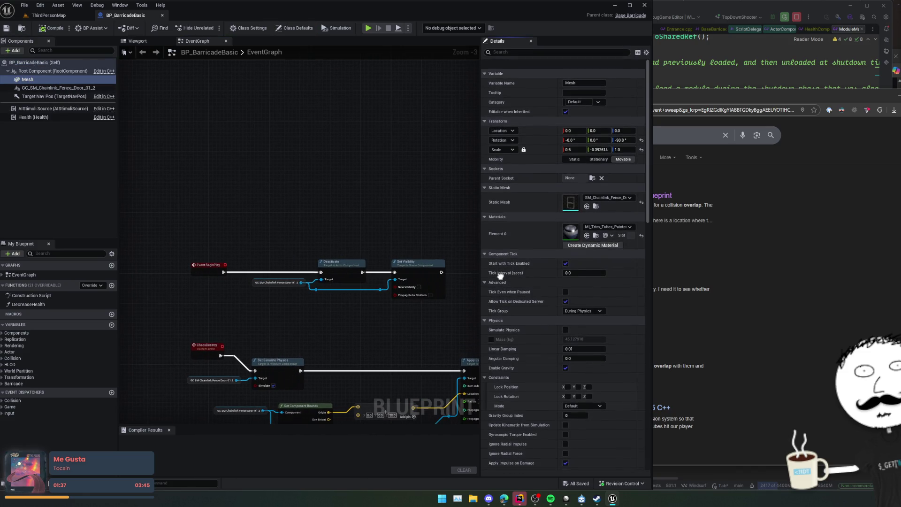
scroll(513, 284, down, 4)
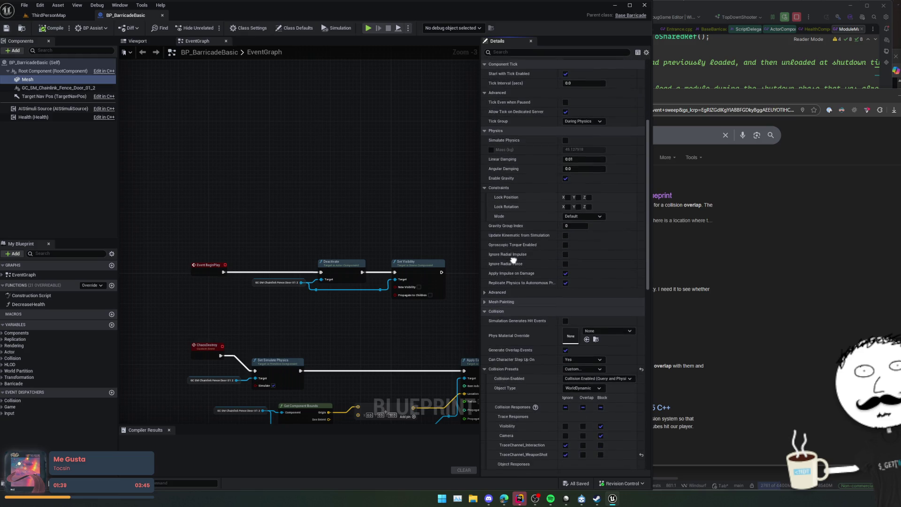
click(565, 220)
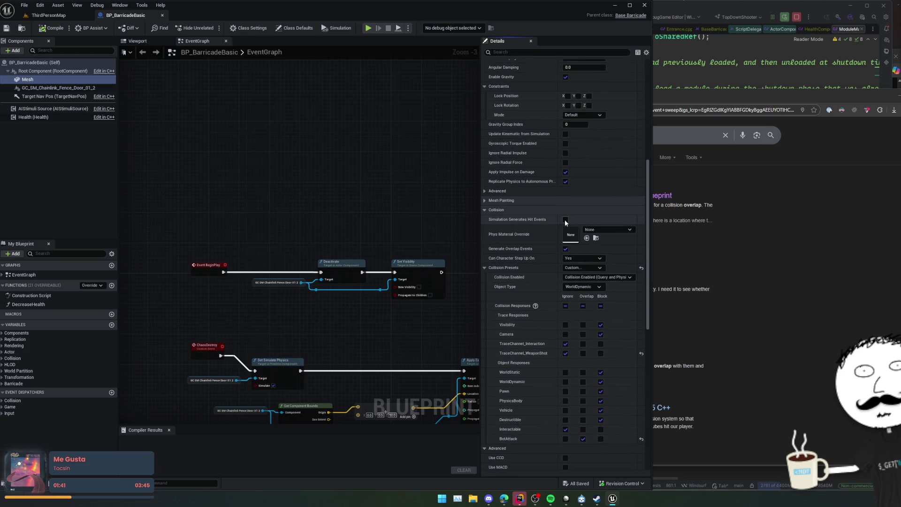
scroll(540, 244, down, 1)
scroll(514, 249, down, 1)
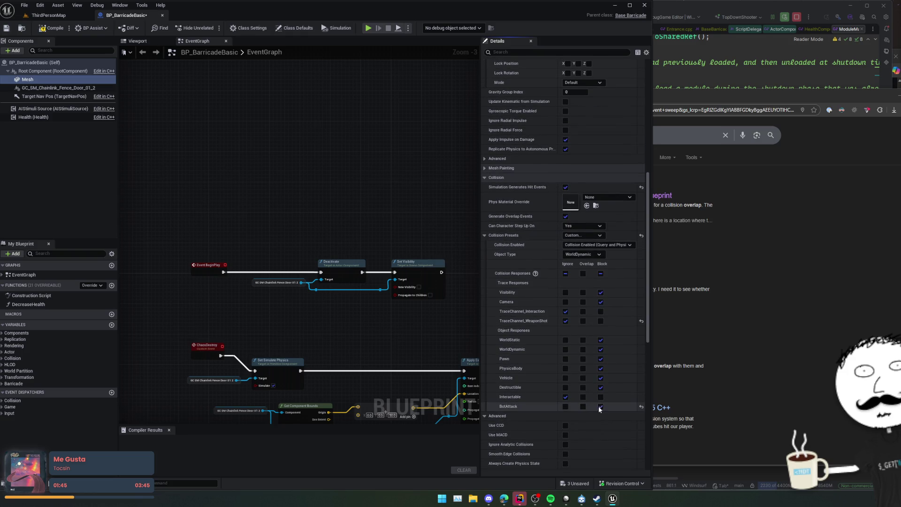
scroll(516, 328, down, 2)
Step: Save, check the Mesh's properties with an 'event' filter, and compile BP_BarricadeBasic
key(ctrl+s)
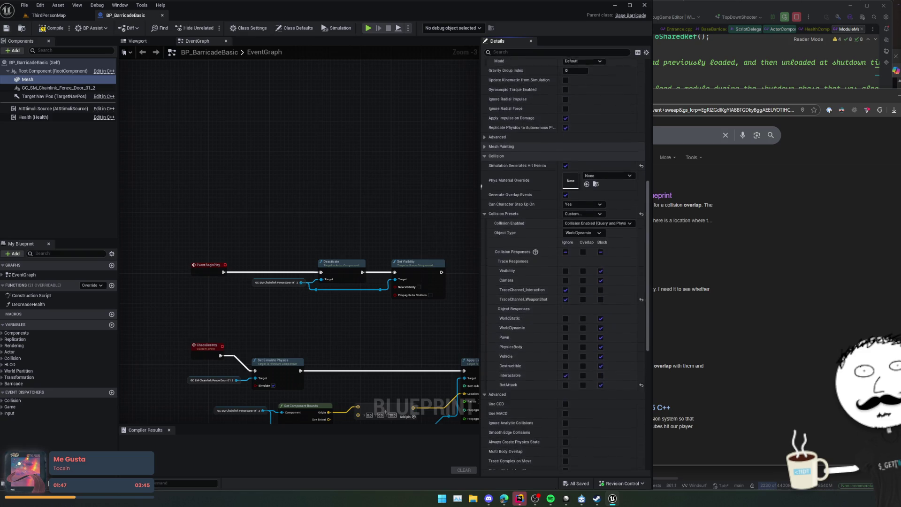
scroll(511, 89, down, 6)
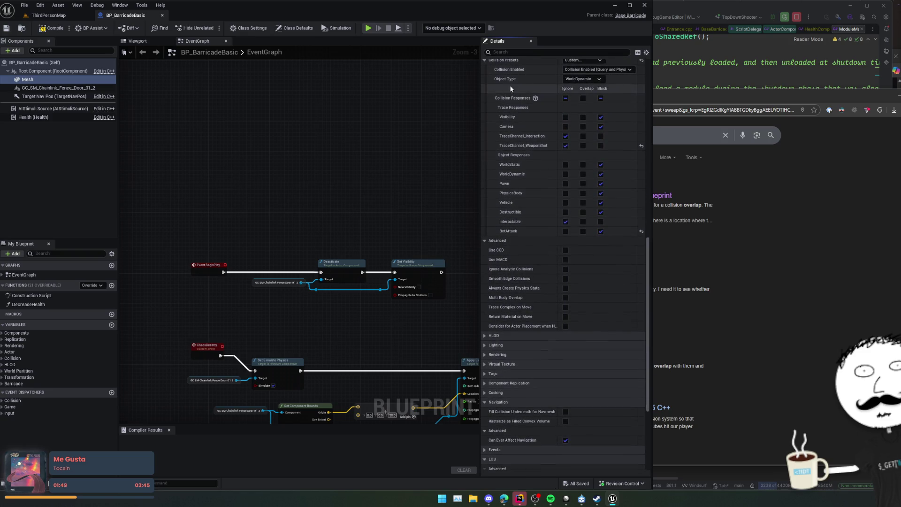
click(515, 51)
text(hi)
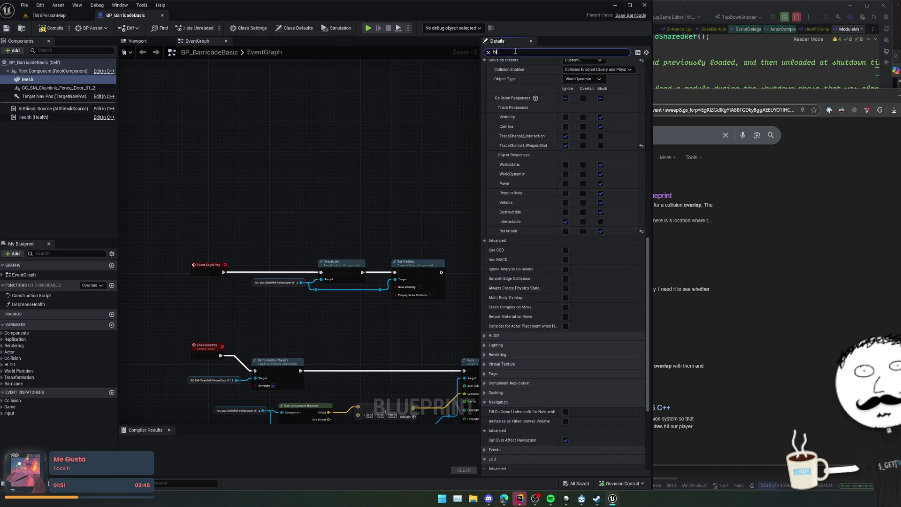
text(t)
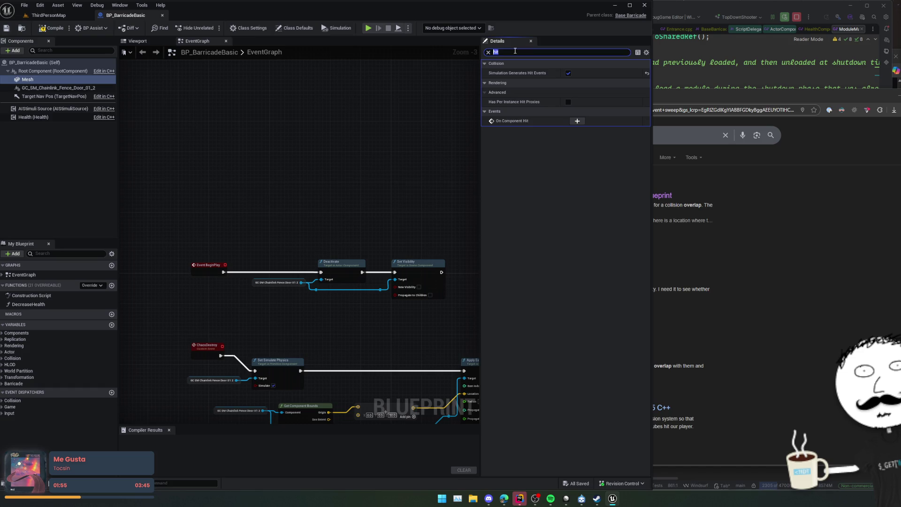
text(ep)
key(BackSpace)
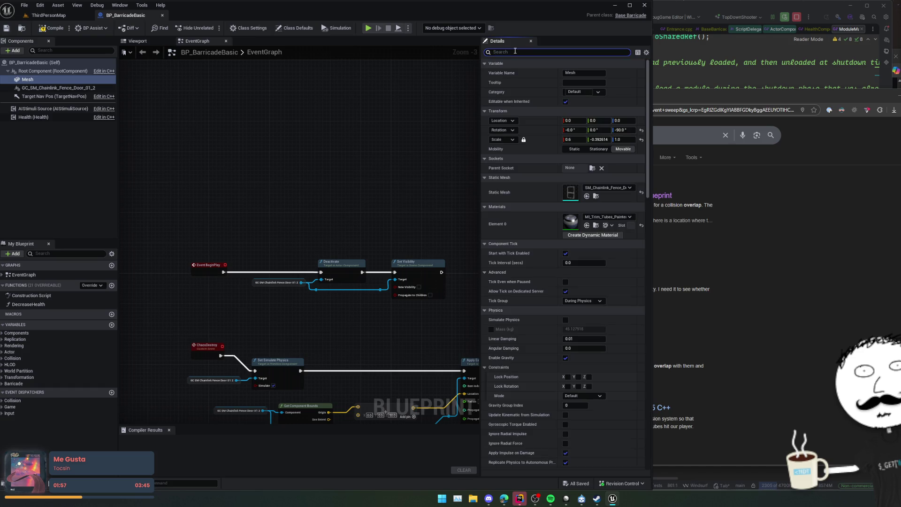
text(event)
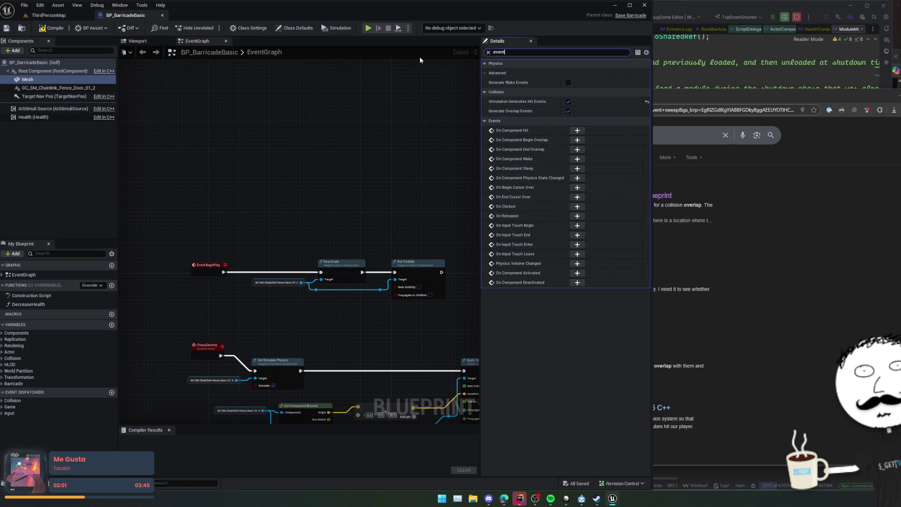
key(ctrl+a)
key(BackSpace)
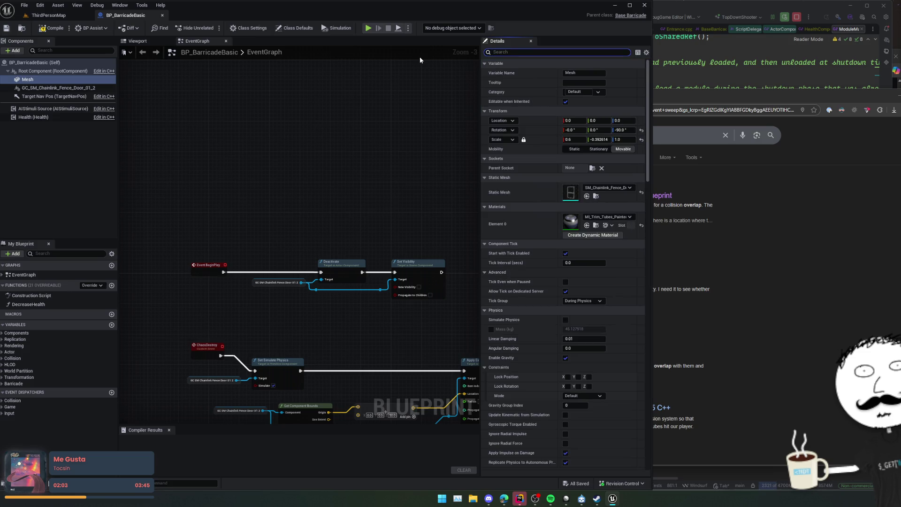
click(49, 27)
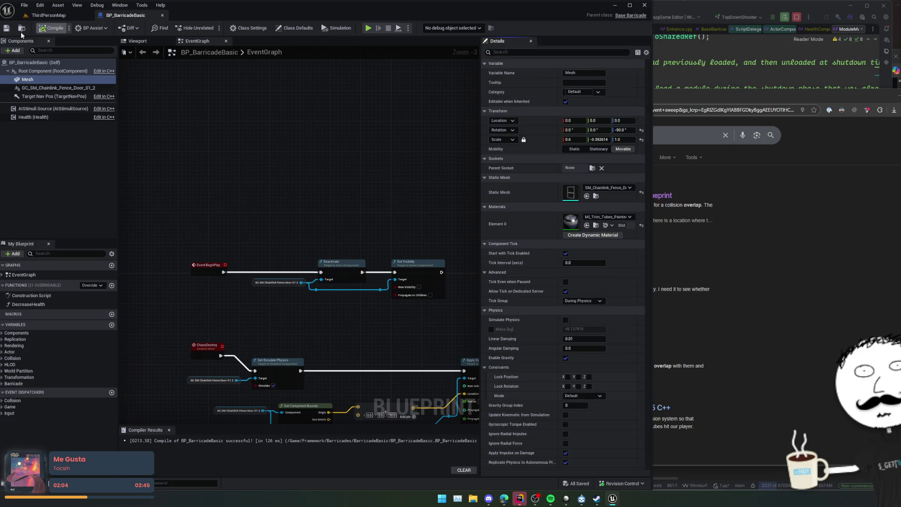
Step: Switch to the ThirdPersonMap level and hide Cube, Cube2 and Cube3 in the Outliner
click(48, 17)
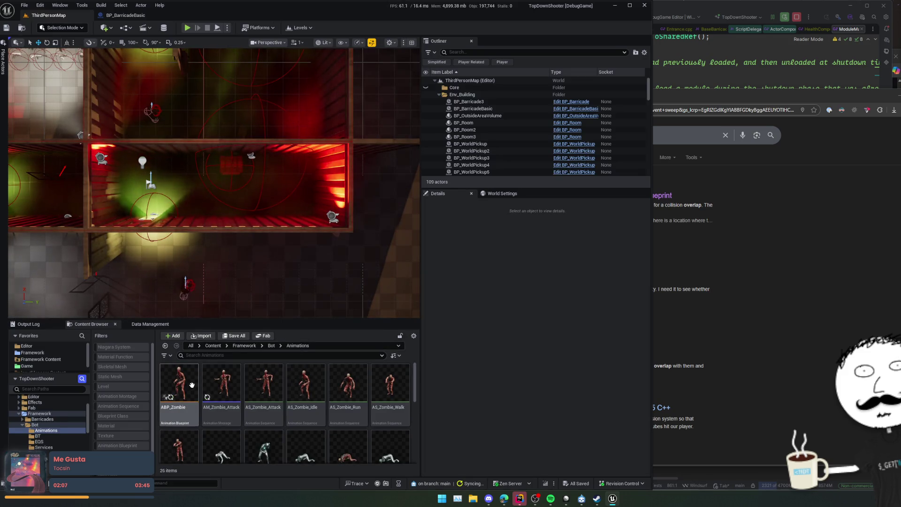
click(190, 285)
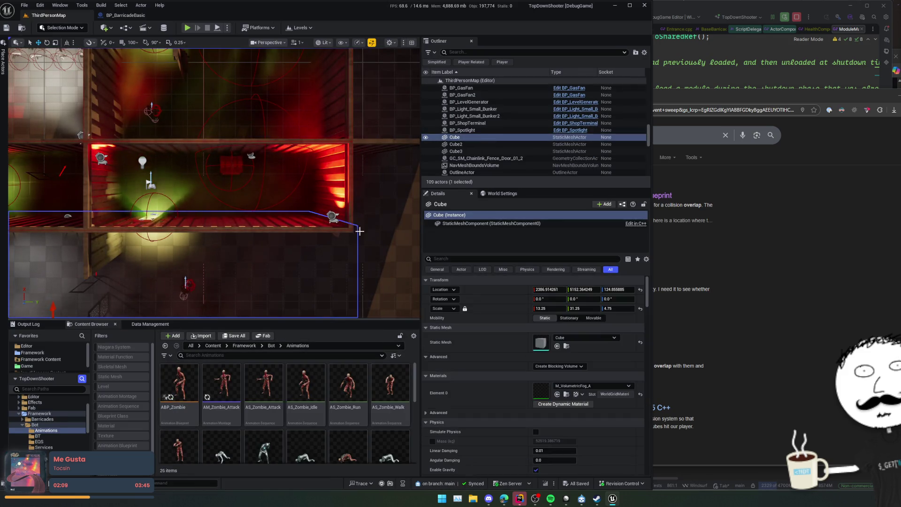
click(426, 137)
click(425, 144)
click(426, 151)
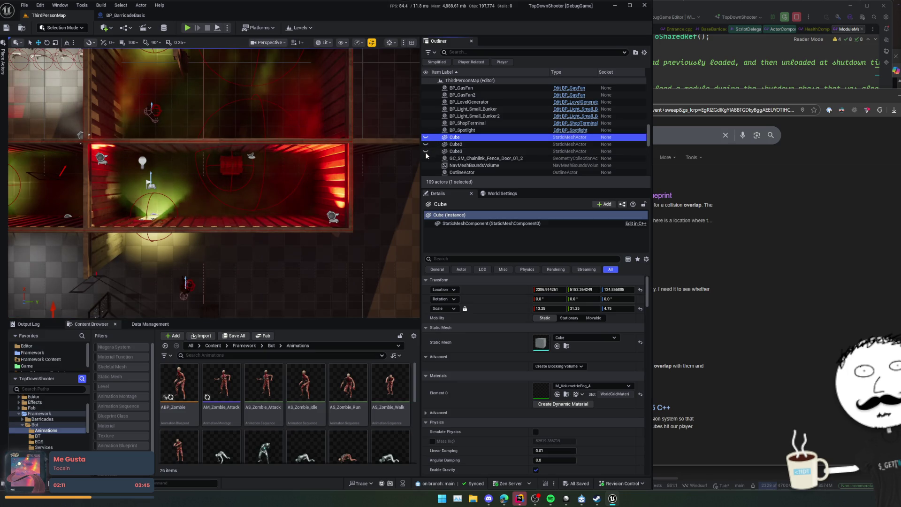
Step: Inspect the wall panel and BP_Room, then select BP_GameAiCharacter in the level
mouse_move(282, 187)
mouse_down()
mouse_move(309, 178)
mouse_move(293, 195)
mouse_up()
click(292, 195)
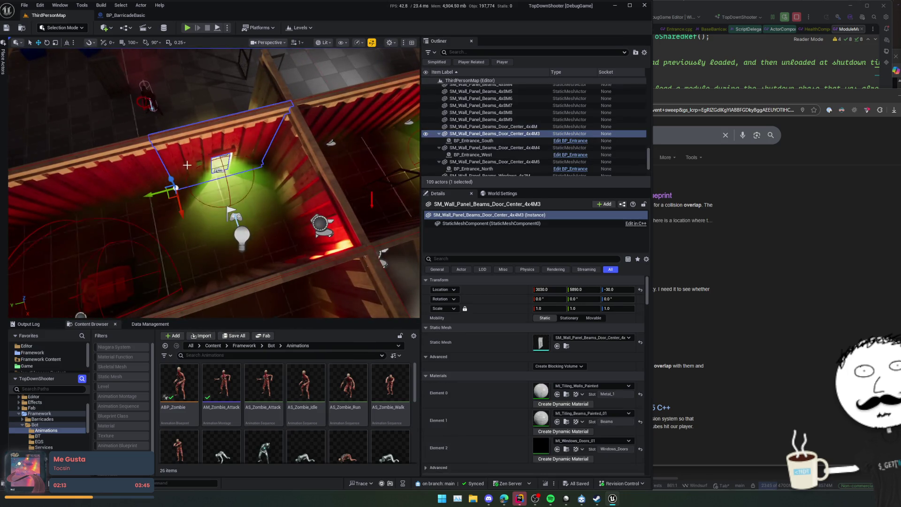
click(262, 215)
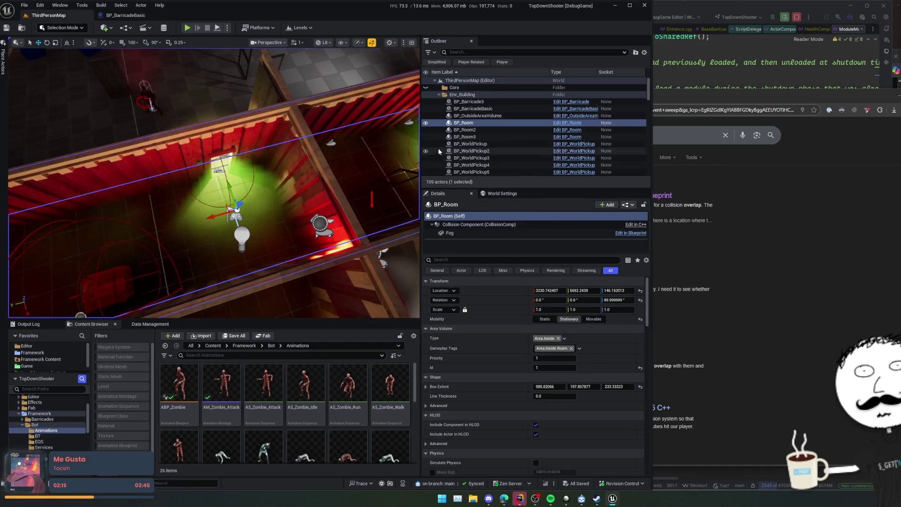
mouse_move(328, 141)
mouse_down()
mouse_move(282, 155)
mouse_move(165, 163)
mouse_up()
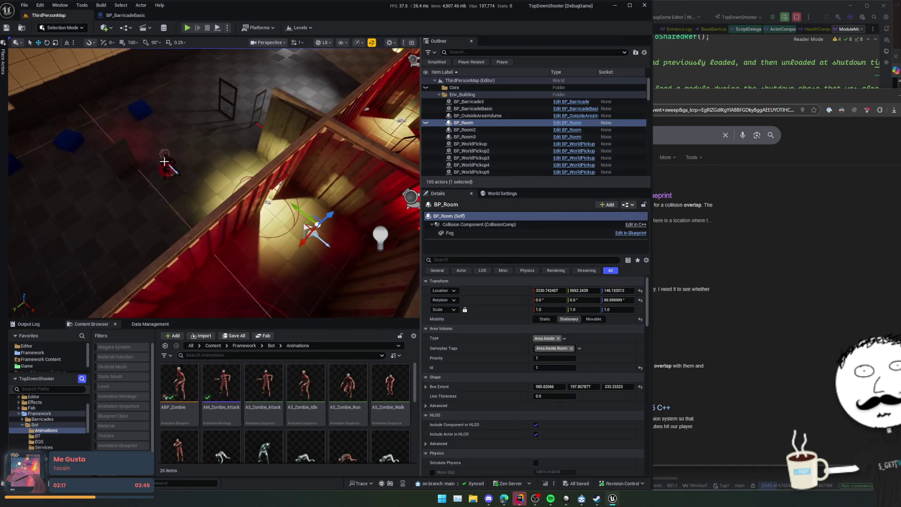
click(165, 162)
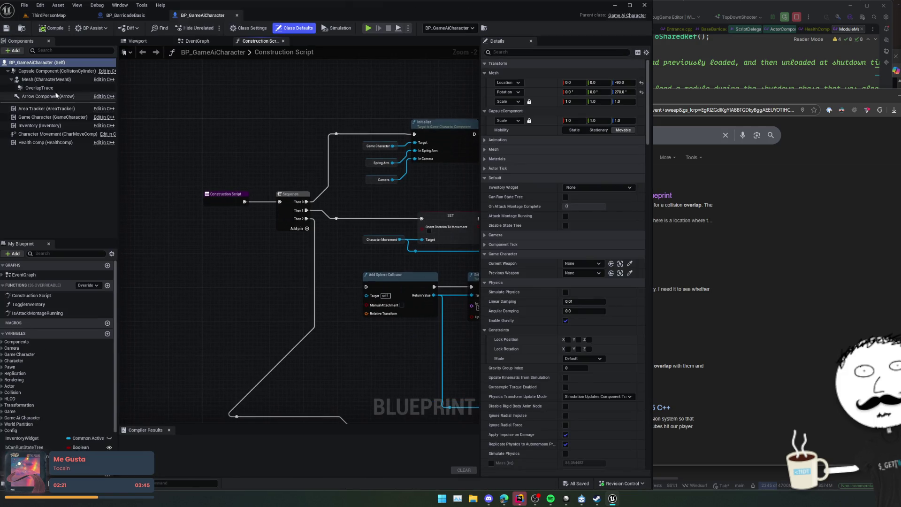
Step: Turn on Simulation Generates Hit Events for the character's OverlapTrace sphere
click(39, 88)
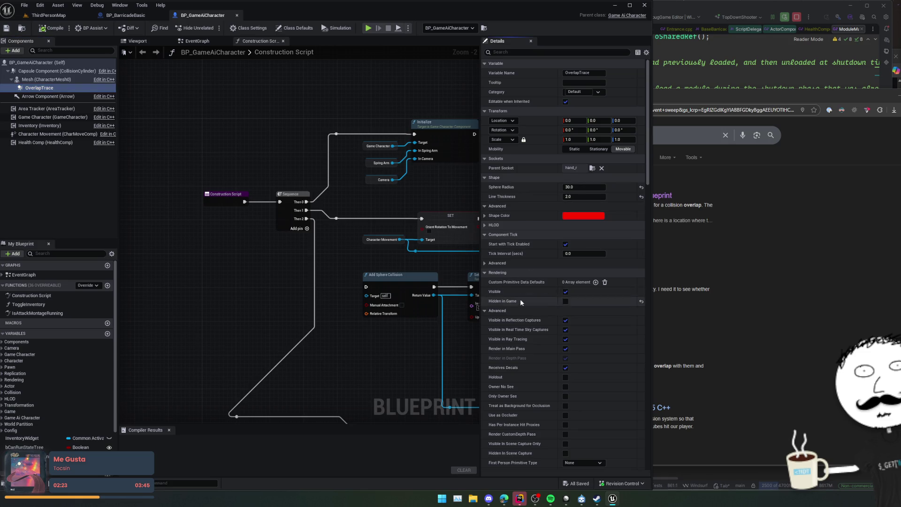
scroll(520, 299, down, 5)
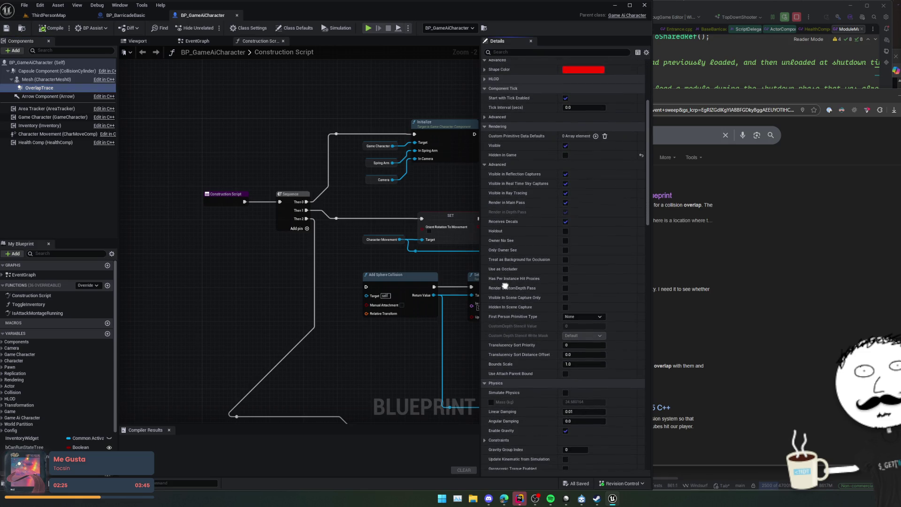
scroll(505, 286, down, 2)
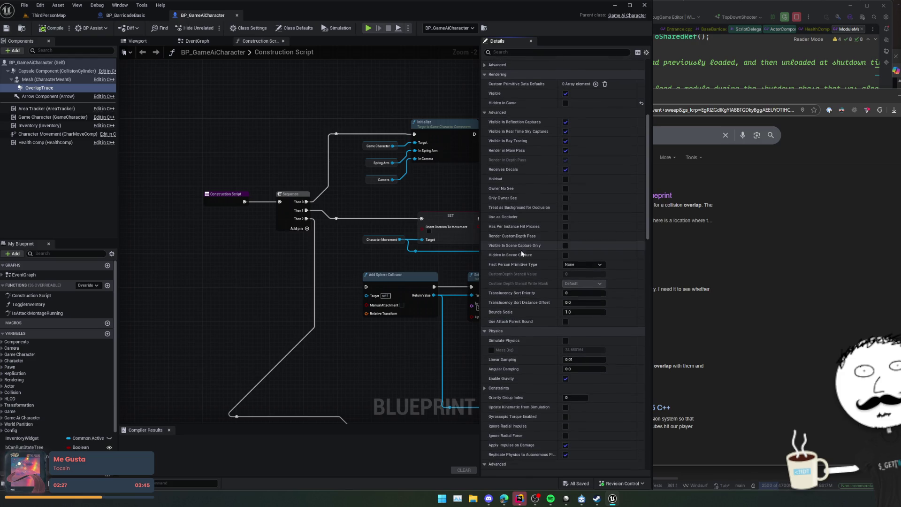
scroll(521, 254, down, 1)
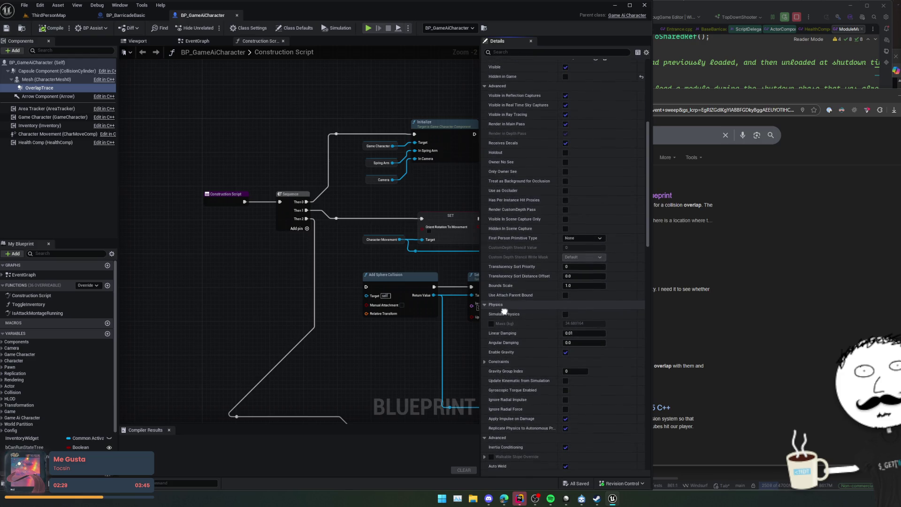
scroll(503, 311, down, 4)
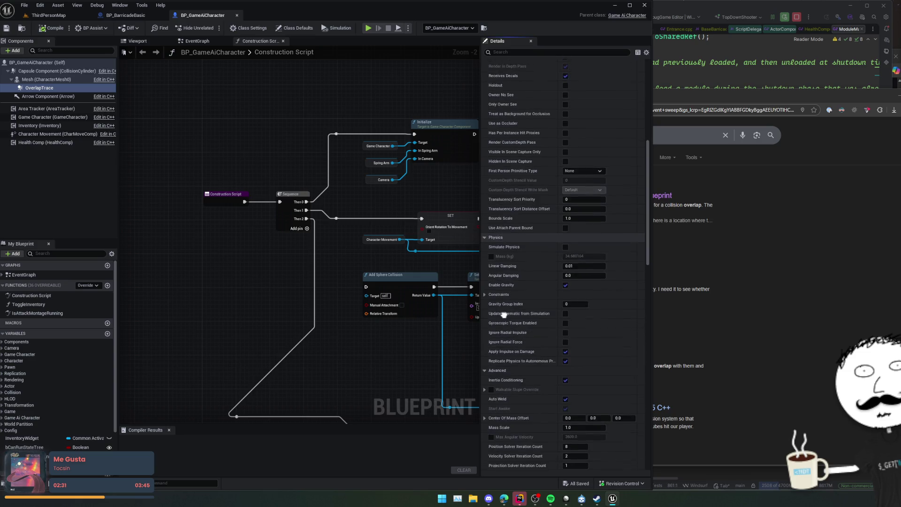
scroll(503, 289, down, 10)
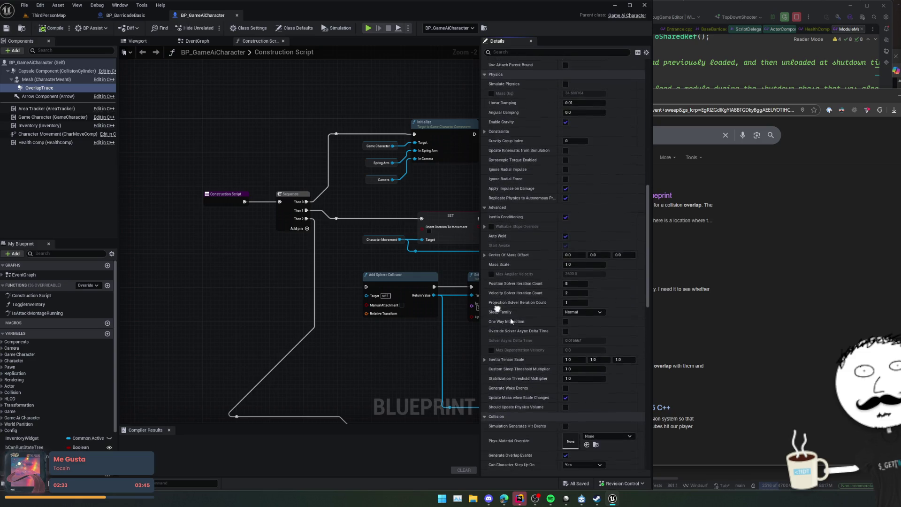
scroll(515, 325, down, 6)
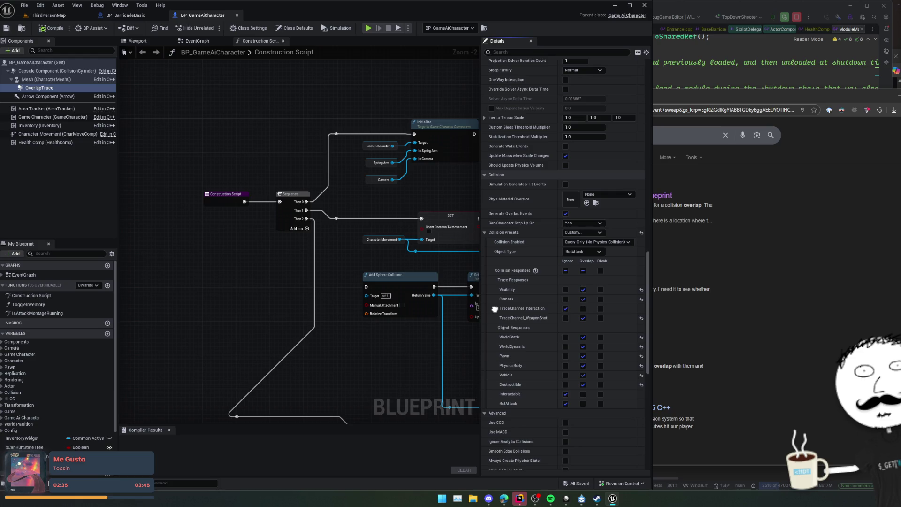
click(565, 183)
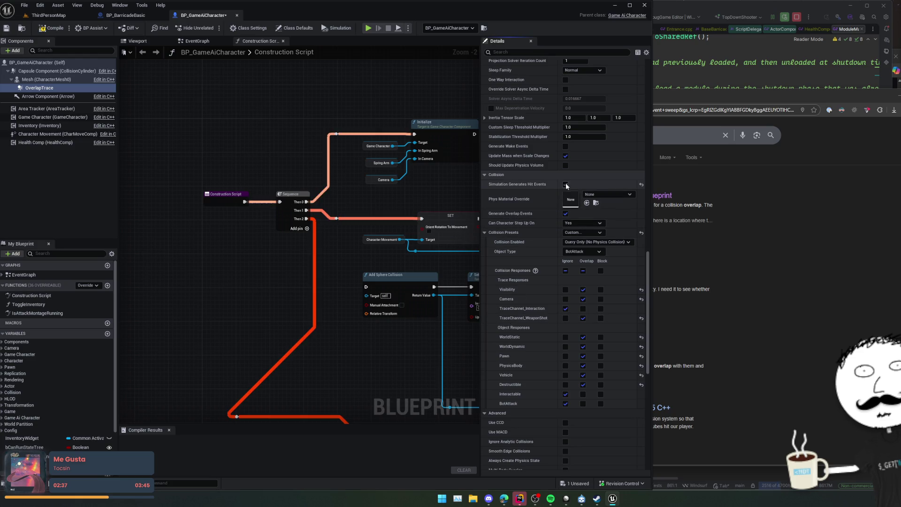
Step: Save BP_GameAiCharacter and start a Play preview of the game
scroll(516, 206, down, 1)
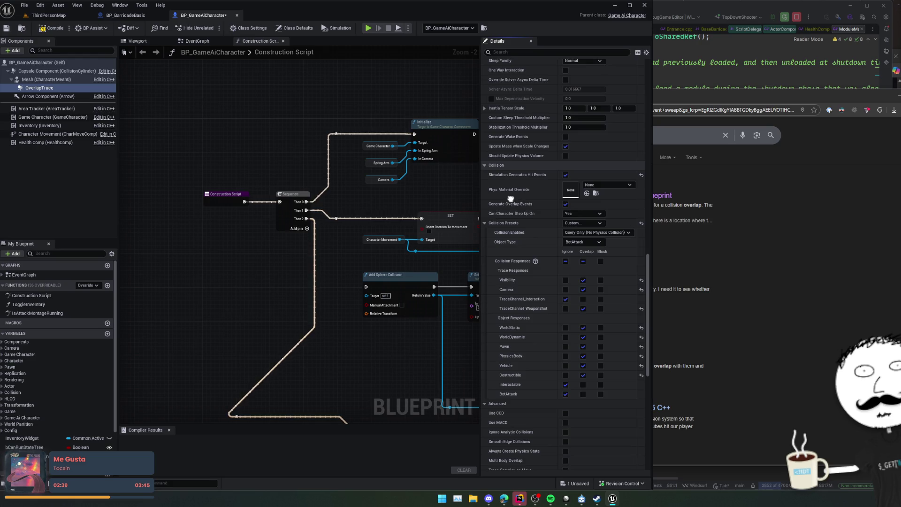
scroll(511, 192, down, 1)
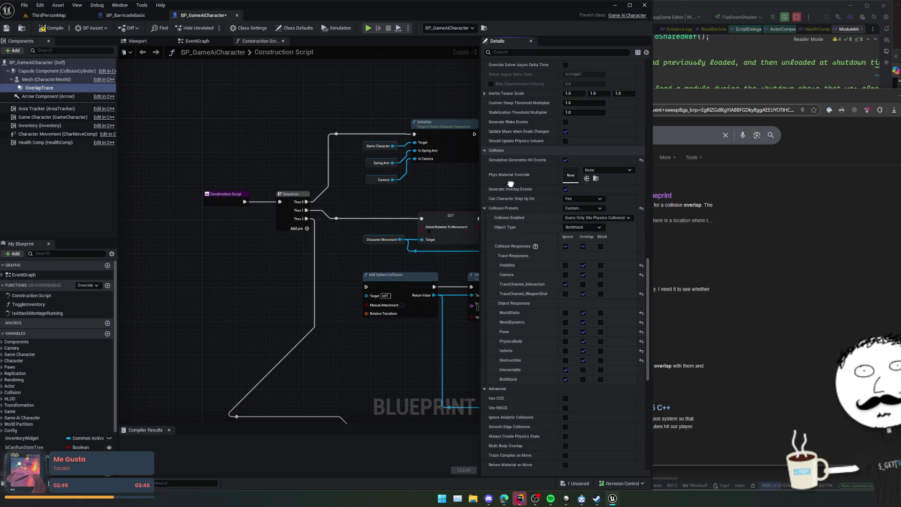
scroll(516, 192, up, 1)
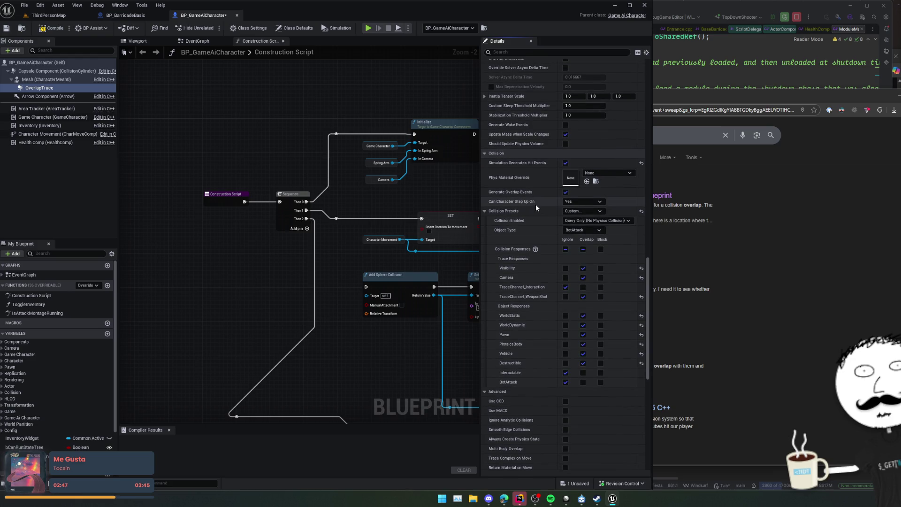
key(ctrl+s)
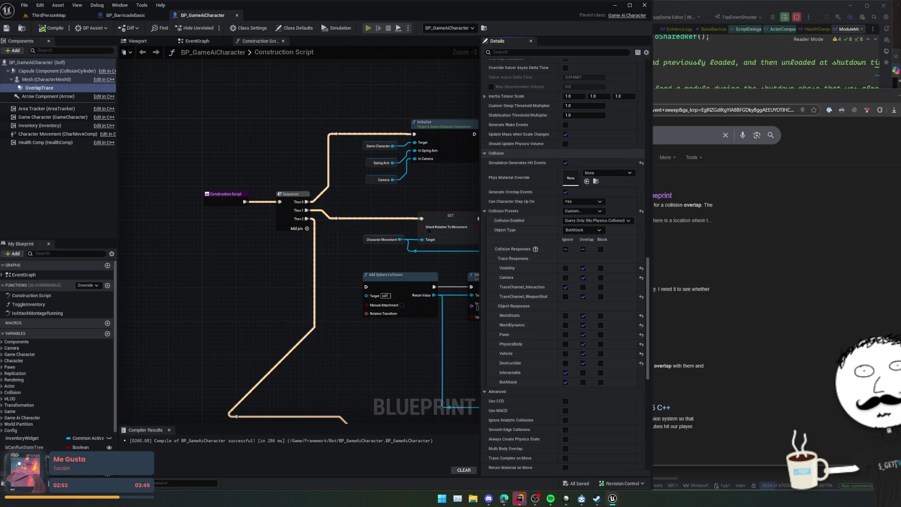
click(368, 28)
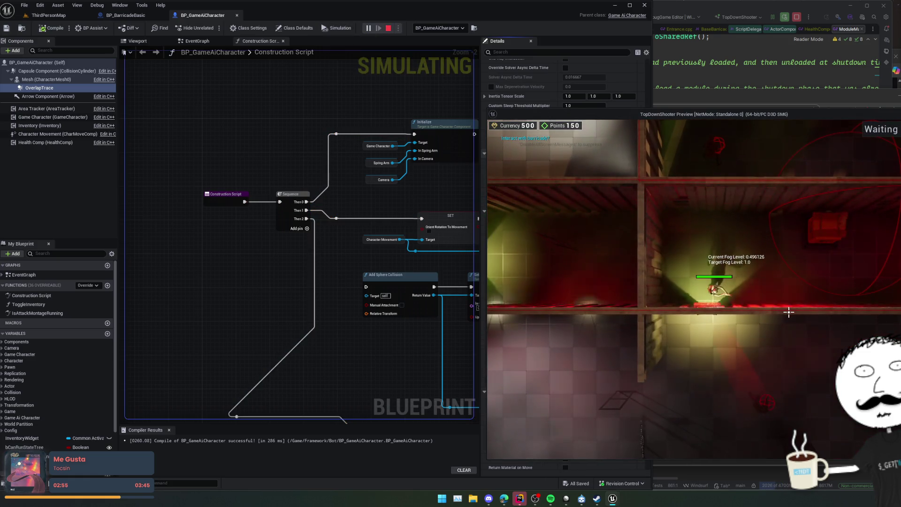
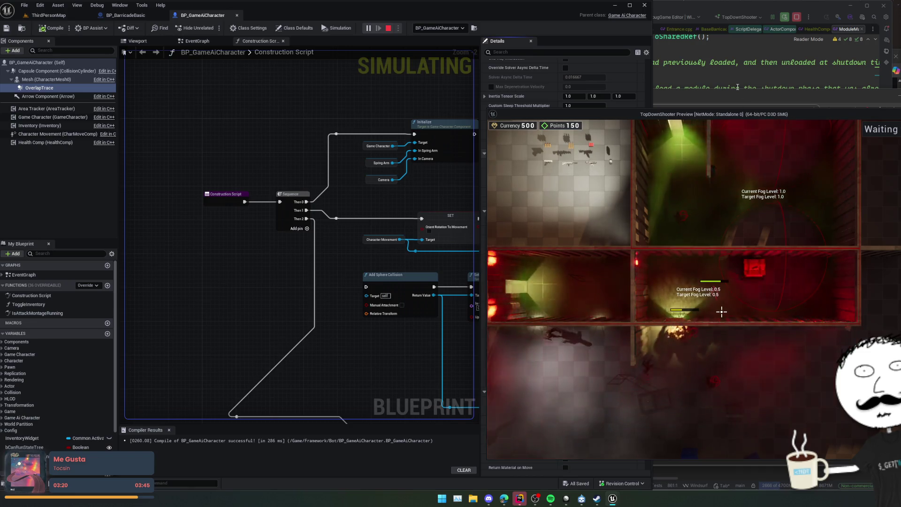
Step: Set a breakpoint on the self-overlap check in GameAiCharacter.cpp, then attack the barricade in-game
click(732, 86)
key(ctrl+Tab)
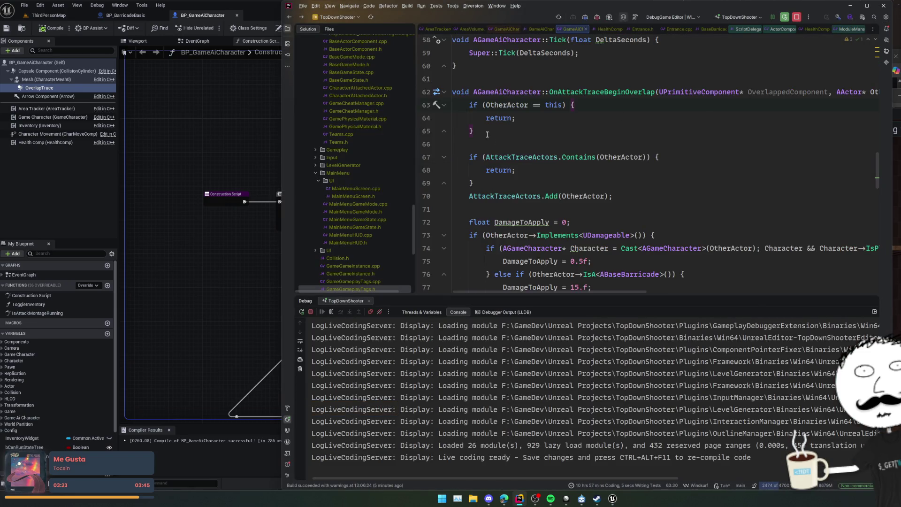
click(427, 105)
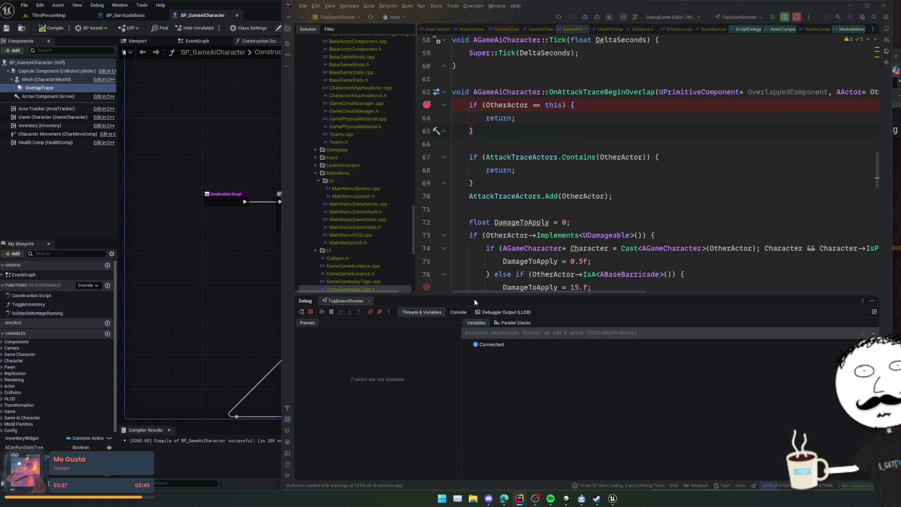
key(alt+Tab)
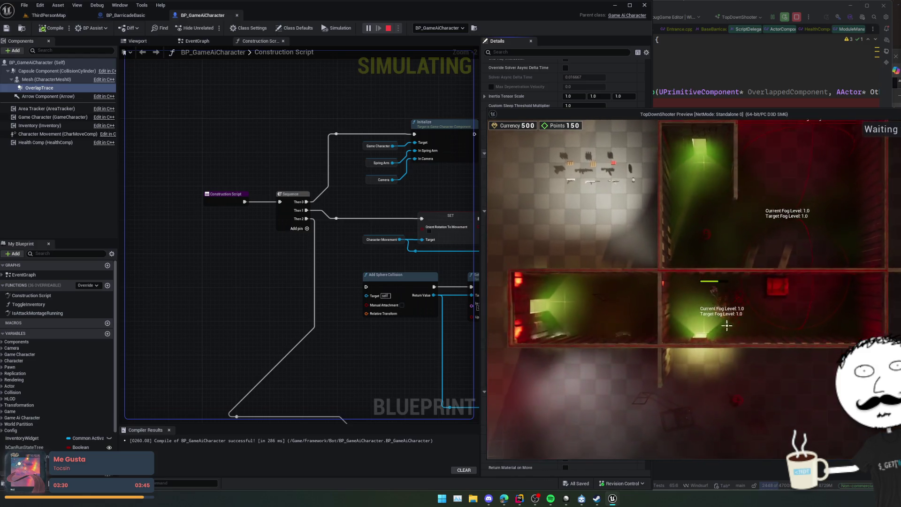
key(s)
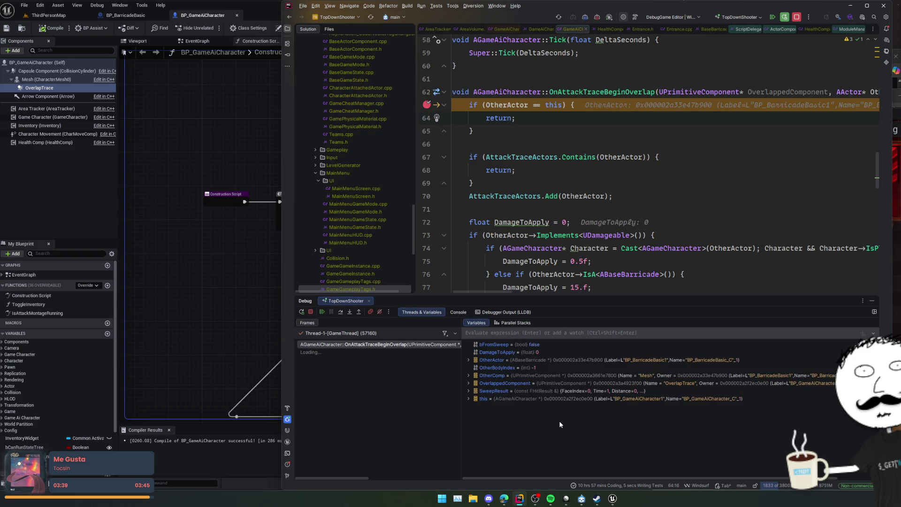
Step: Expand SweepResult in the debugger variables, inspect its Normal field, then collapse it
double_click(544, 391)
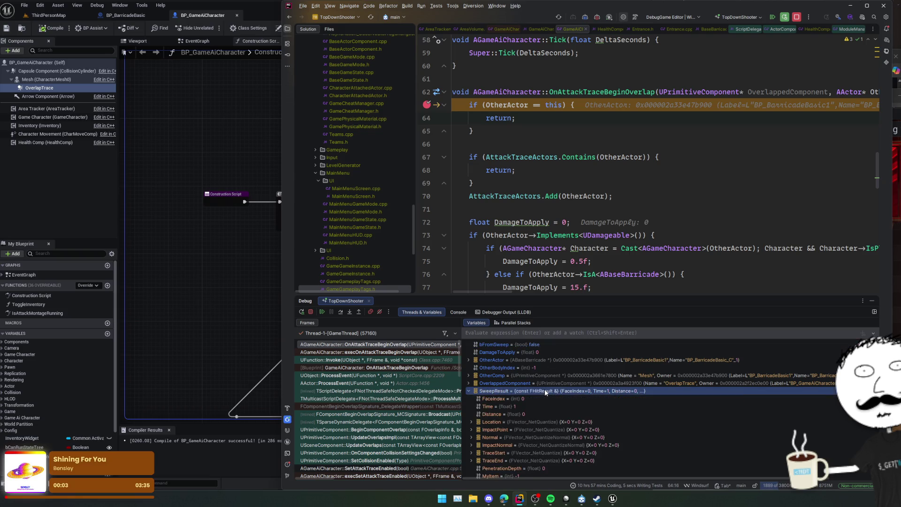
click(634, 437)
right_click(633, 432)
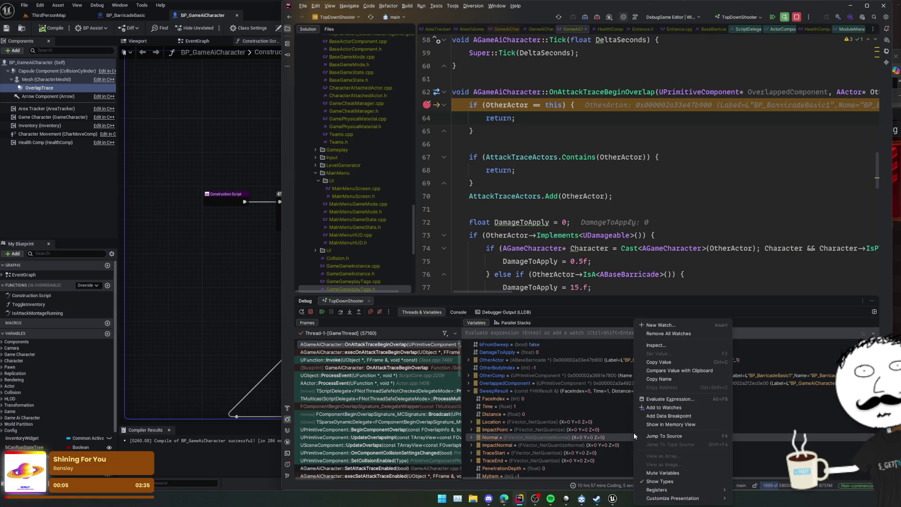
click(587, 429)
scroll(587, 429, down, 4)
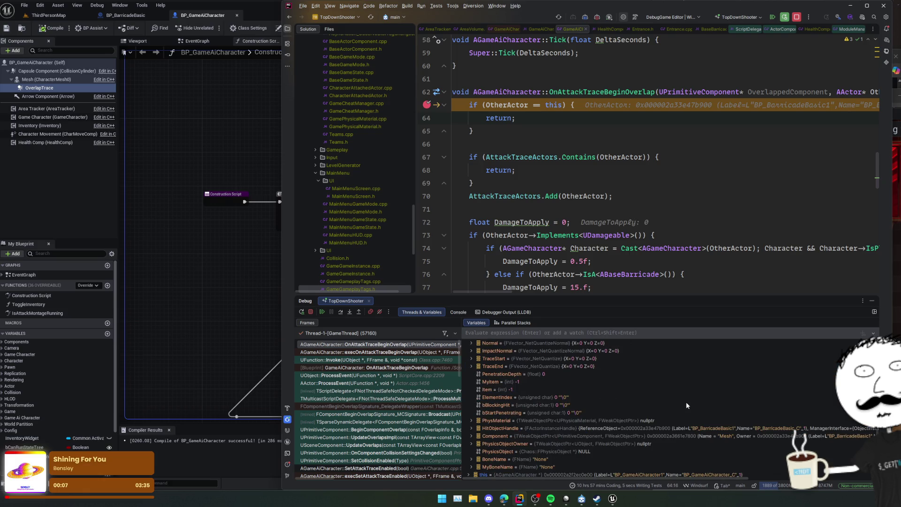
scroll(684, 403, up, 4)
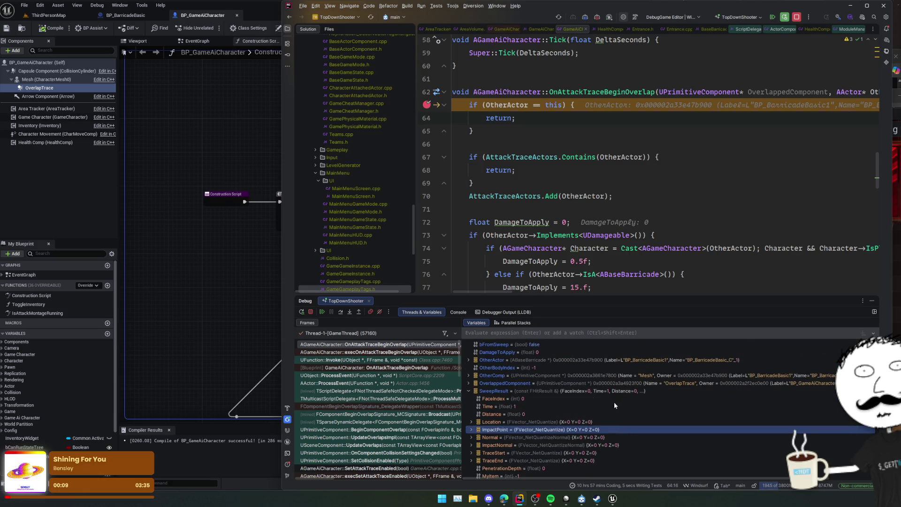
double_click(612, 391)
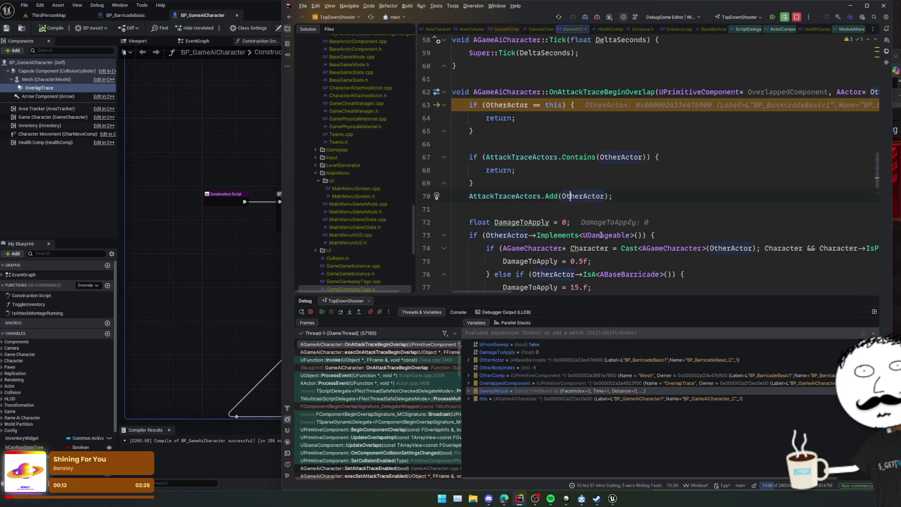
Step: Review the code around line 77, then resume the paused game
scroll(601, 235, down, 2)
click(600, 235)
scroll(602, 237, down, 2)
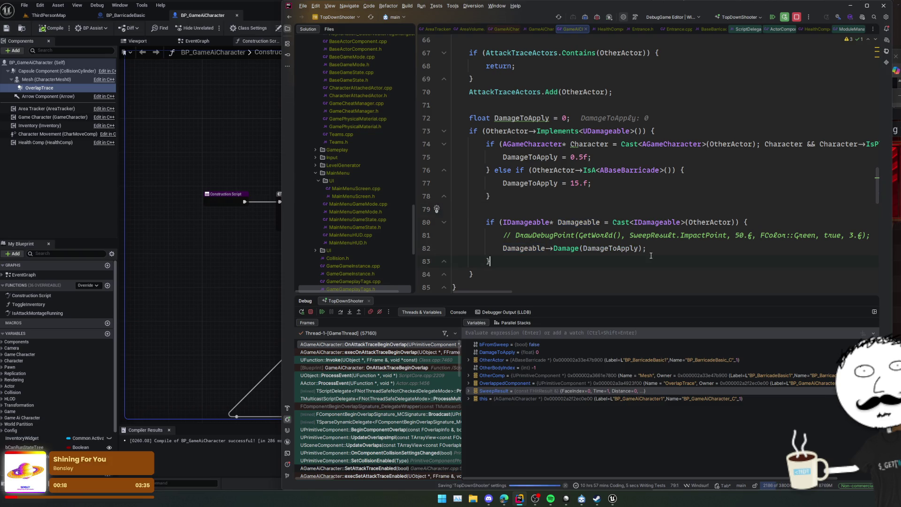
scroll(663, 225, up, 1)
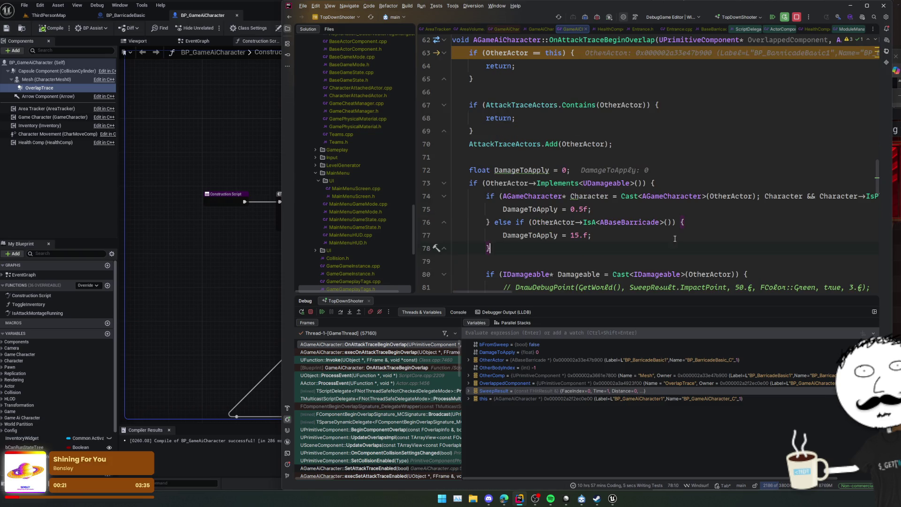
scroll(629, 239, up, 2)
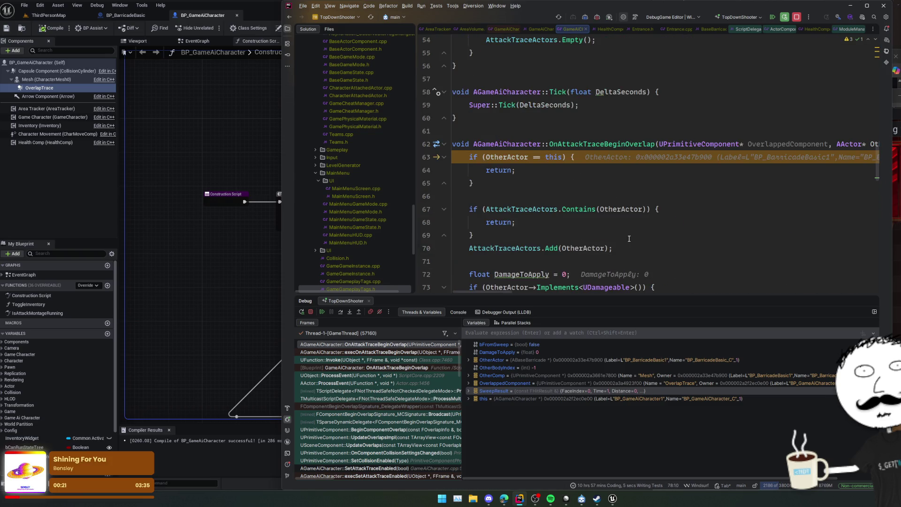
click(322, 311)
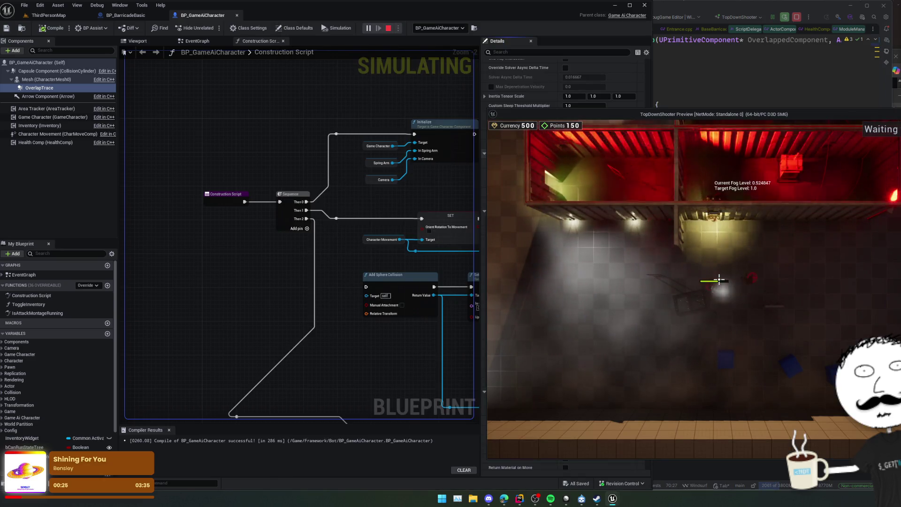
Step: Stop the simulation and turn off Simulation Generates Hit Events on the AI character and barricade mesh
key(Escape)
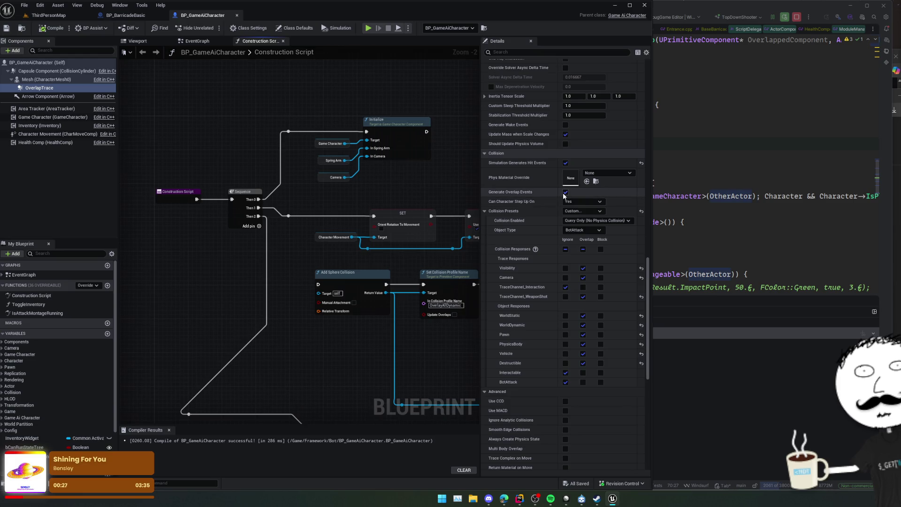
click(565, 163)
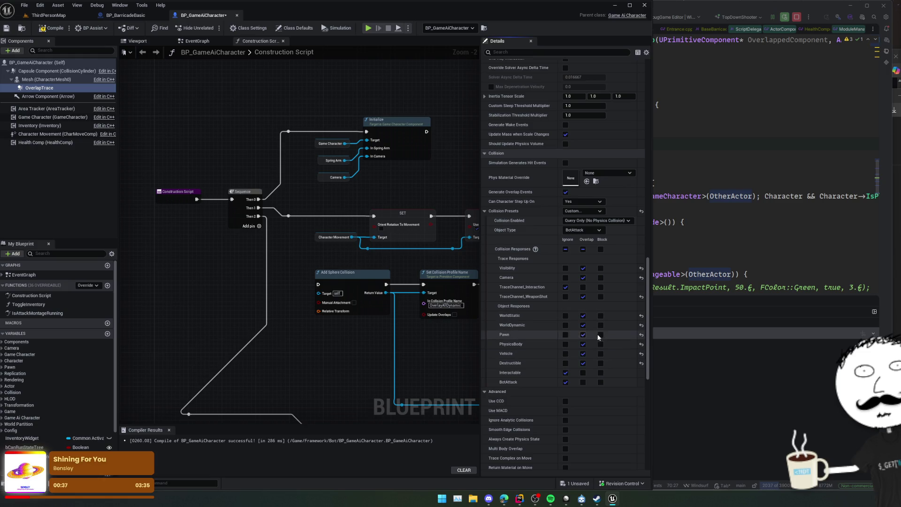
click(131, 19)
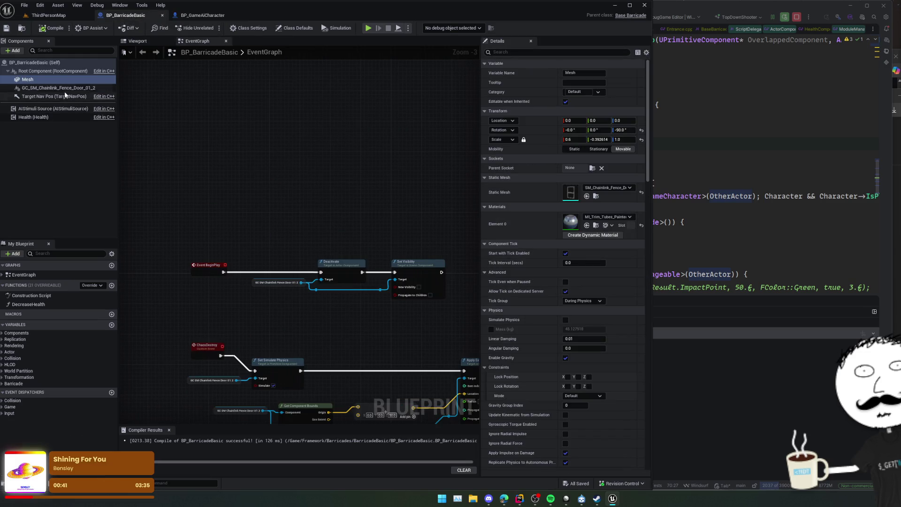
scroll(526, 318, down, 5)
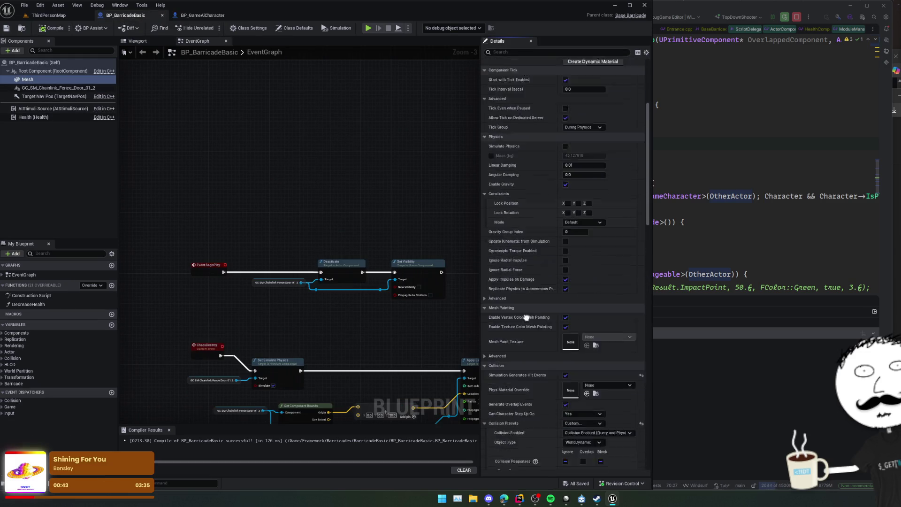
scroll(526, 317, down, 6)
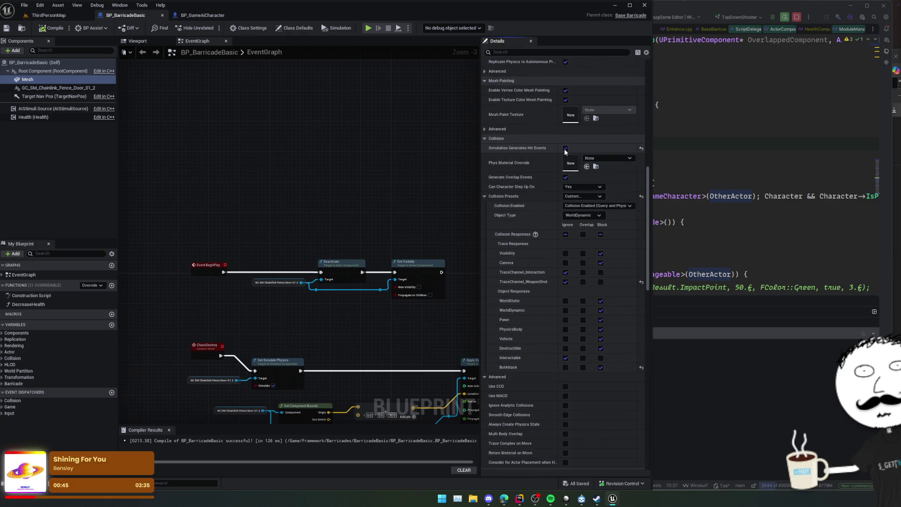
click(565, 148)
Step: Set the barricade mesh to Overlap BotAttack, then compile and save the blueprint
click(582, 367)
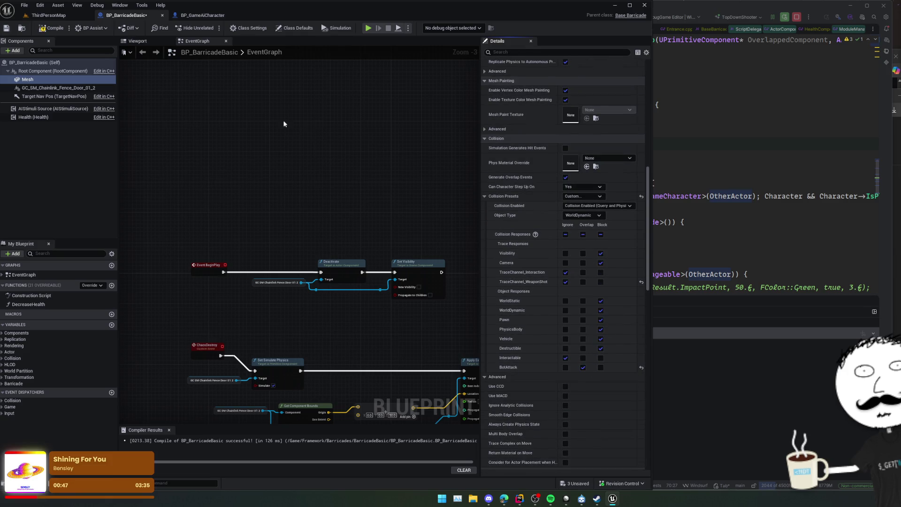
key(ctrl+shift+s)
click(41, 31)
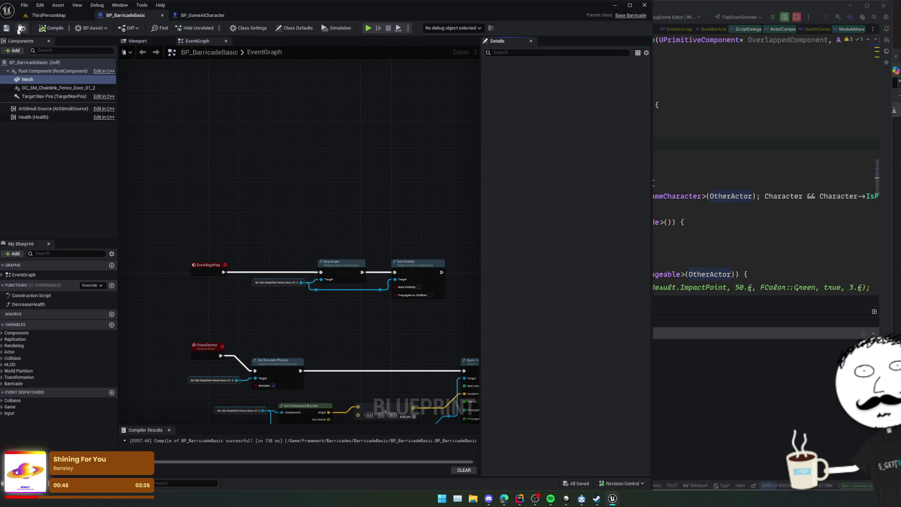
click(49, 15)
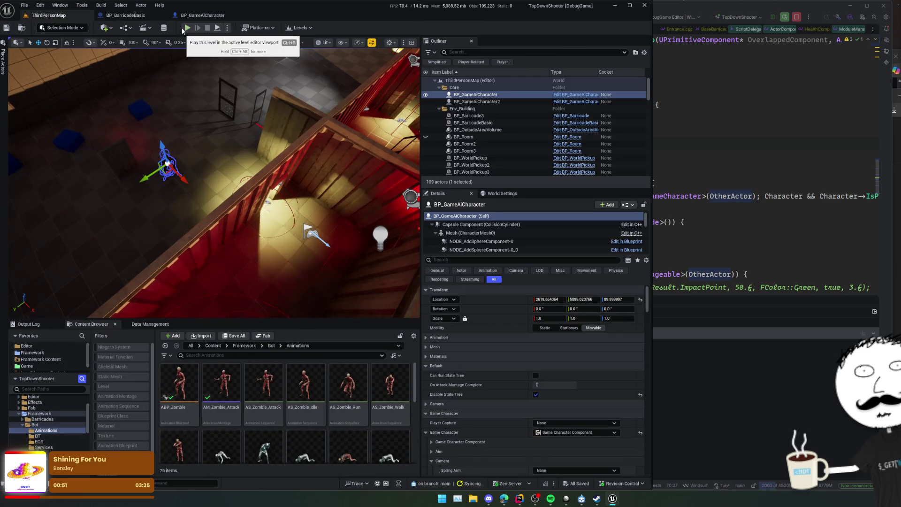
Step: Play ThirdPersonMap and walk the character to the barricade in top-down camera as wave 1 starts
click(187, 30)
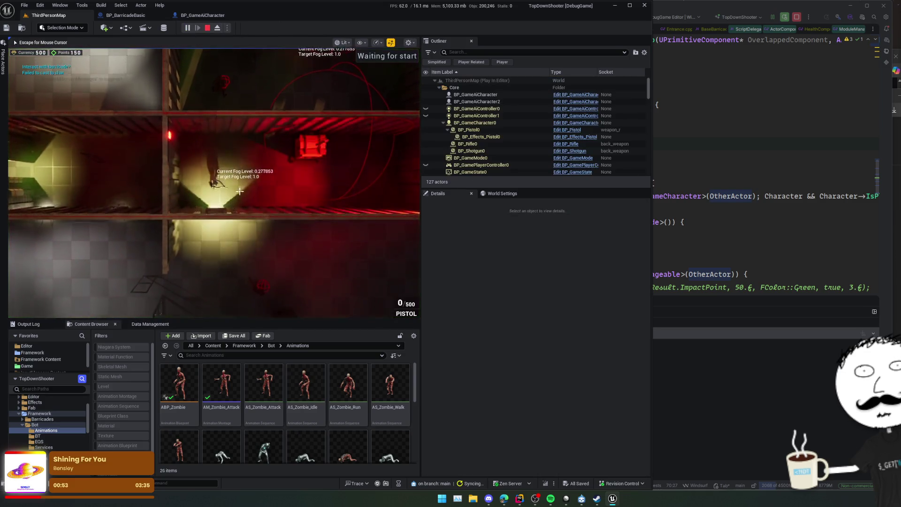
key(w)
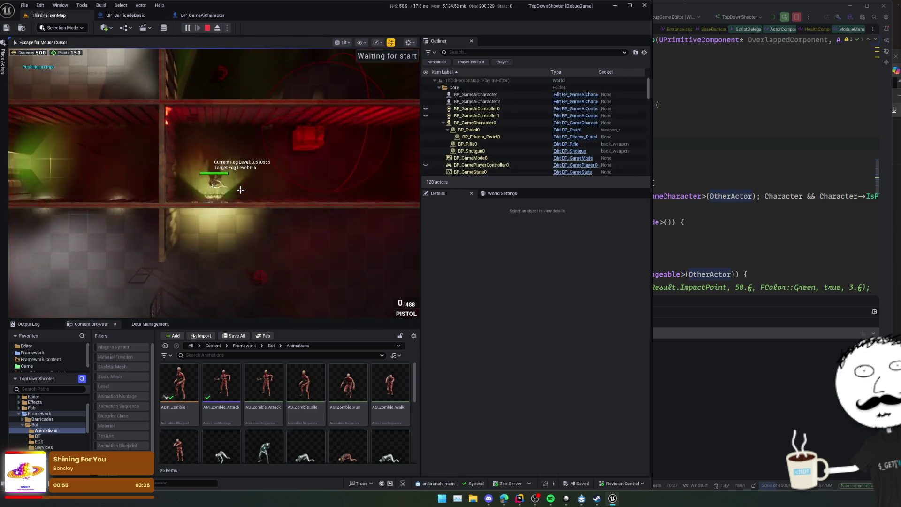
key(r)
key(s)
key(d)
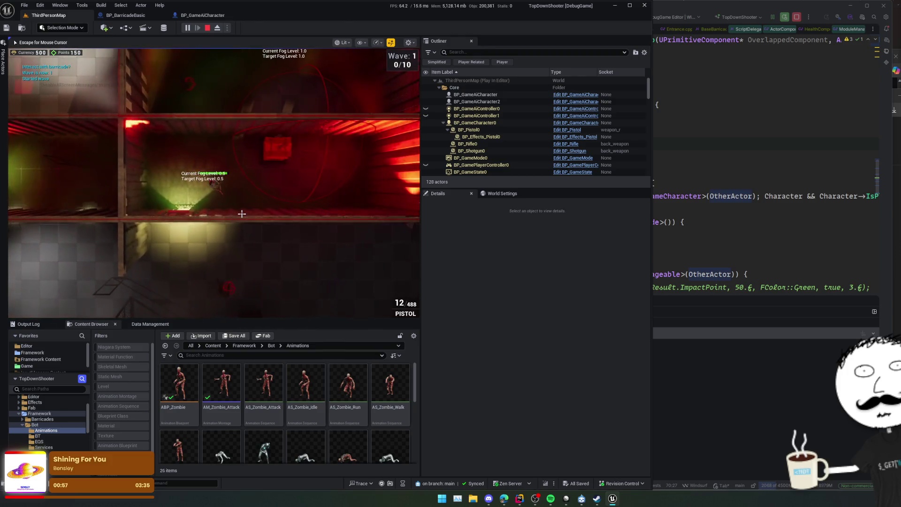
key(v)
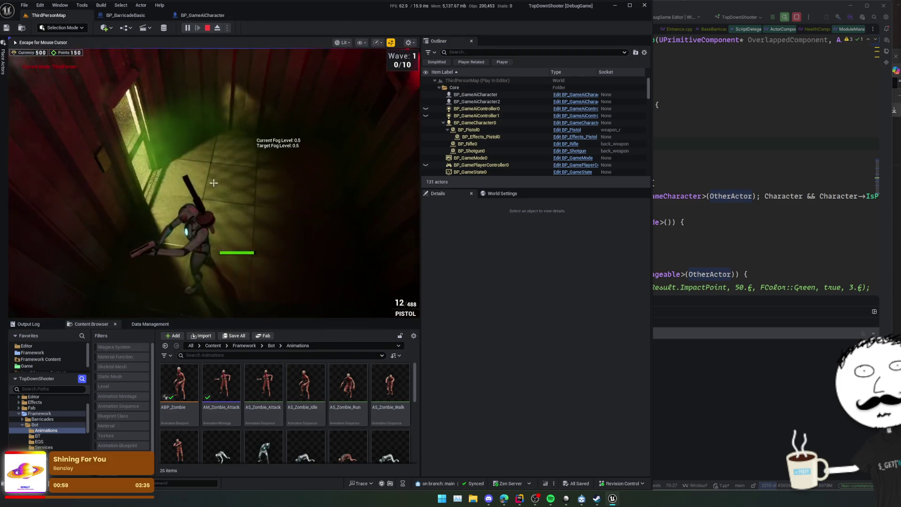
key(w)
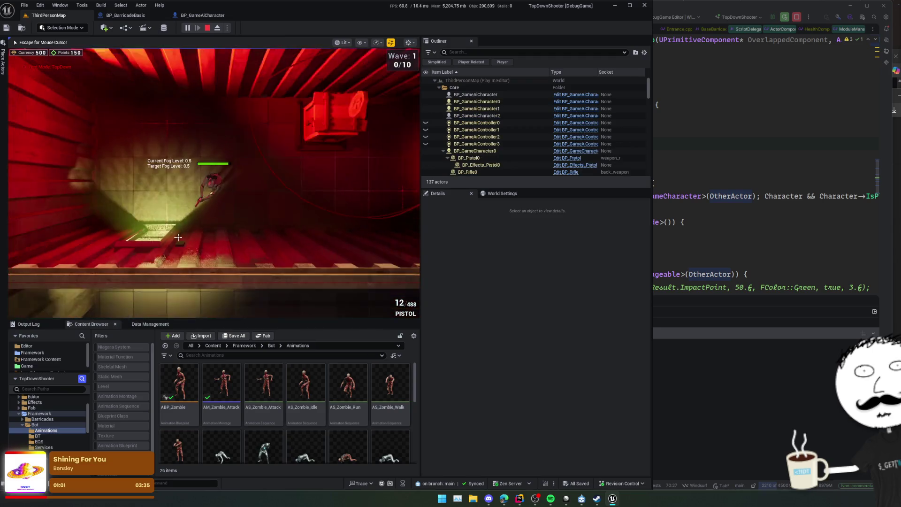
key(w)
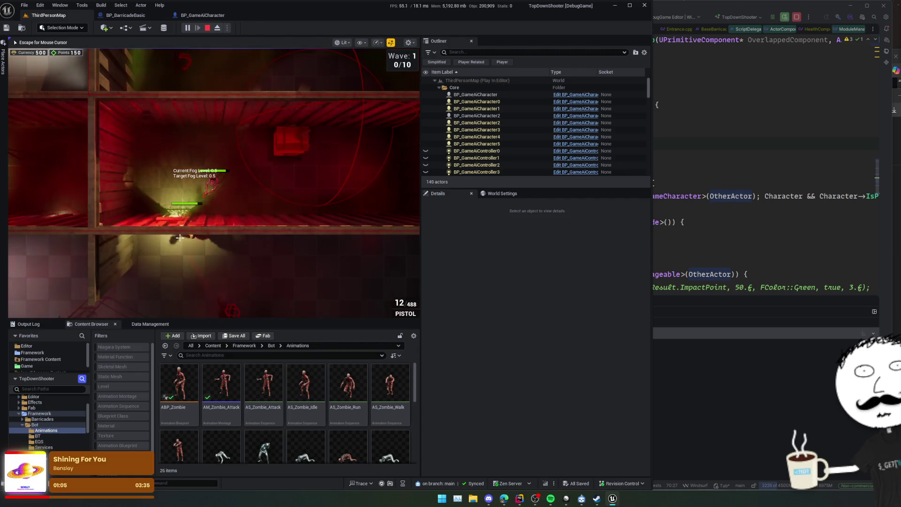
key(Escape)
text(set vis)
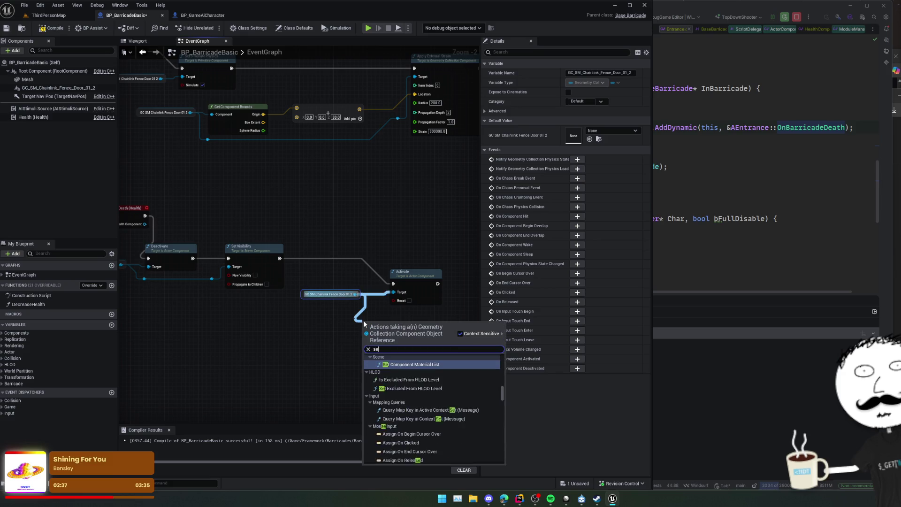
Step: Add a Set Visibility node after Activate, align the On Death chain nodes, and save
key(Return)
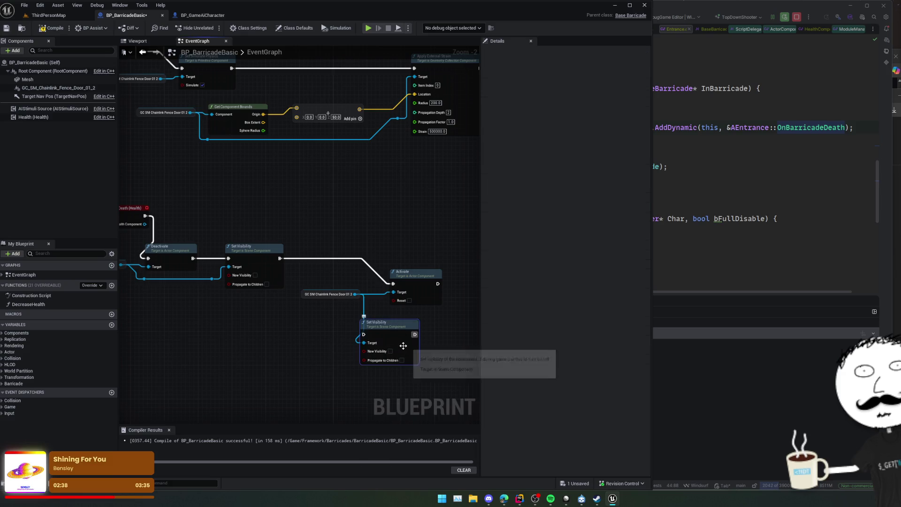
mouse_move(393, 350)
mouse_down()
mouse_move(427, 341)
mouse_move(468, 294)
mouse_move(457, 297)
mouse_up()
drag(244, 264, 295, 268)
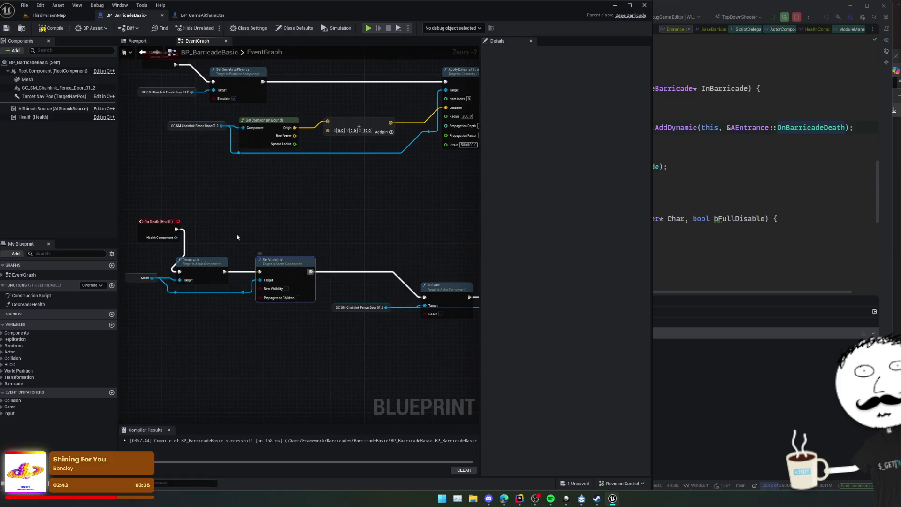
key(q)
drag(226, 224, 284, 231)
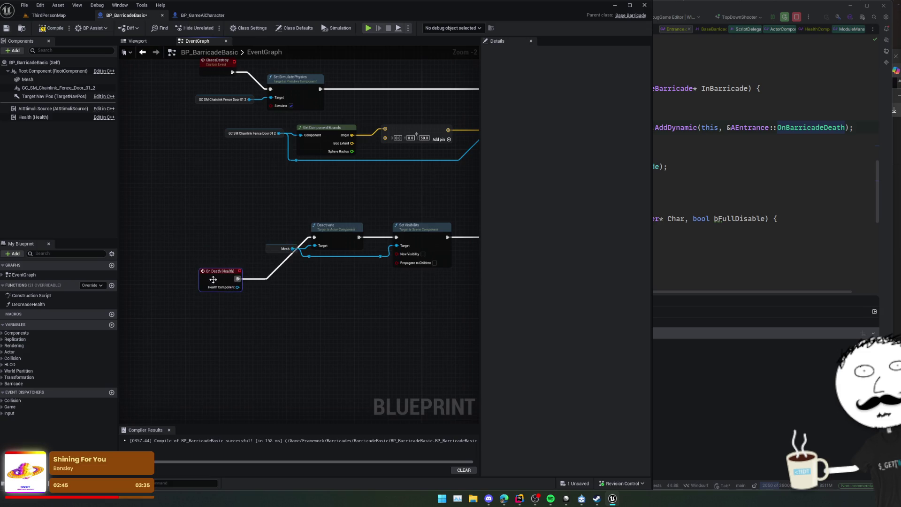
mouse_move(213, 279)
mouse_down()
mouse_move(255, 263)
mouse_move(291, 275)
mouse_up()
key(ctrl+s)
Step: Connect a Chaos Destroy call after Set Visibility and save the blueprint
drag(224, 254, 357, 217)
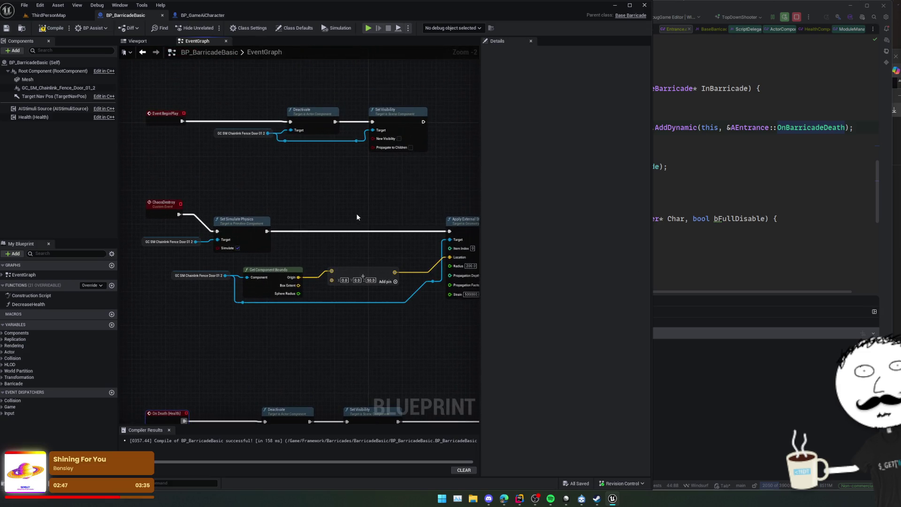
right_click(356, 217)
mouse_move(321, 345)
mouse_down()
mouse_move(283, 339)
mouse_move(370, 339)
mouse_move(323, 322)
mouse_move(258, 318)
mouse_move(312, 321)
mouse_move(372, 297)
mouse_up()
click(233, 168)
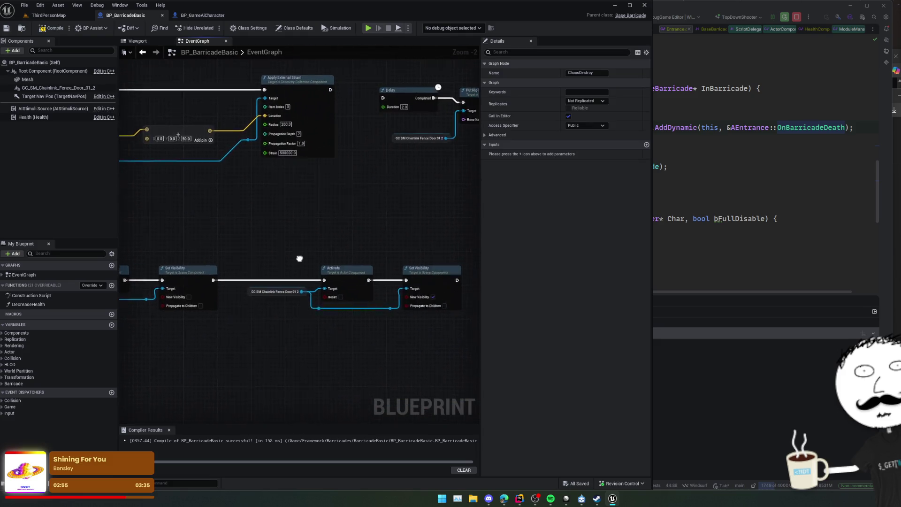
drag(317, 262, 392, 257)
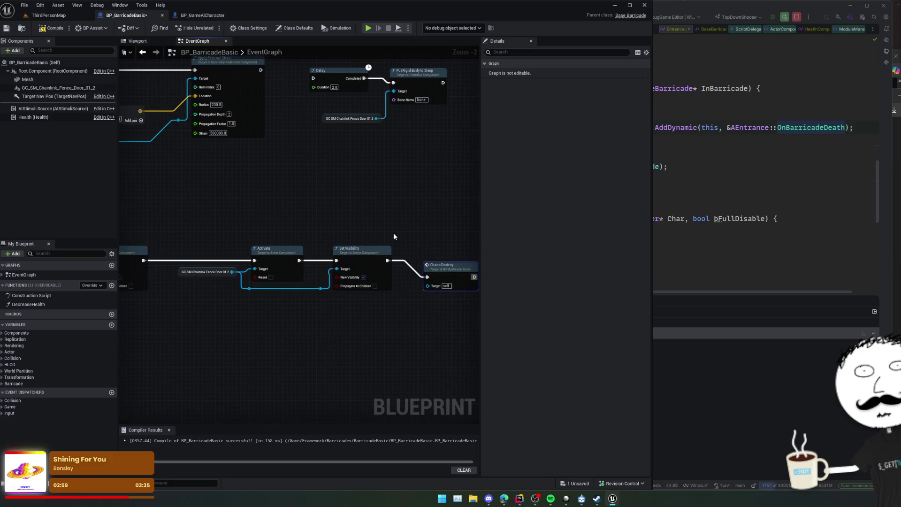
key(ctrl+s)
drag(311, 213, 399, 223)
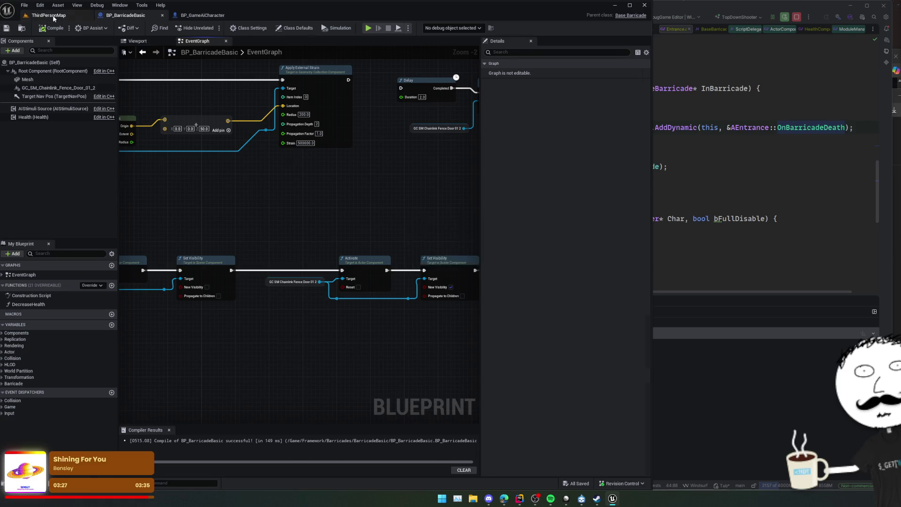
click(47, 15)
Step: Play ThirdPersonMap, eject from the player to inspect the barricade, then return to BP_BarricadeBasic
click(186, 29)
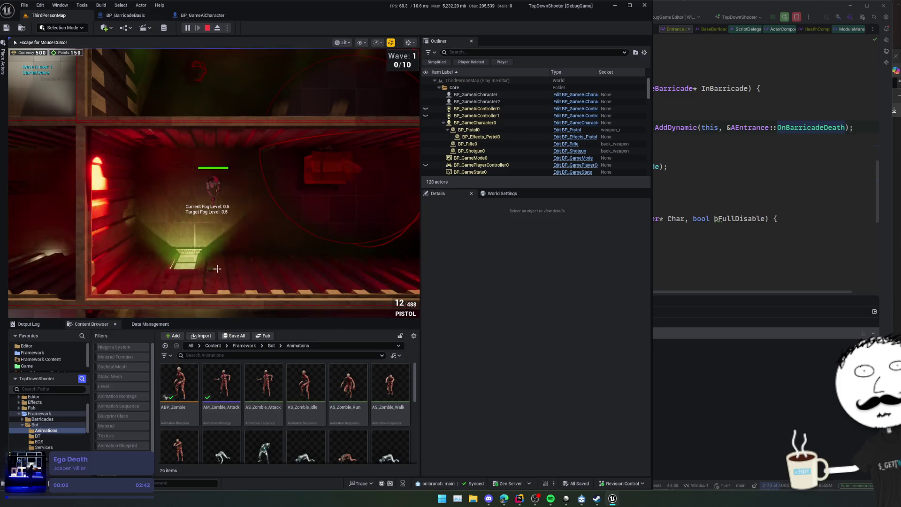
key(Escape)
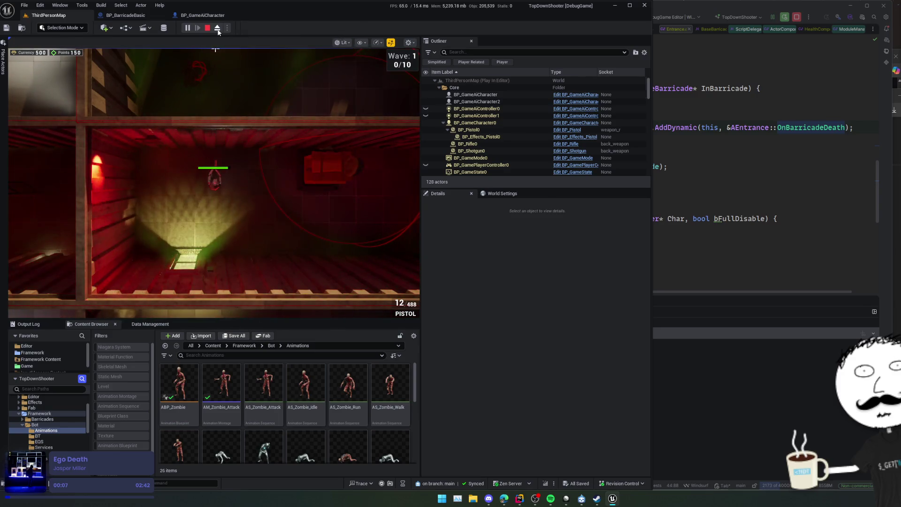
click(217, 28)
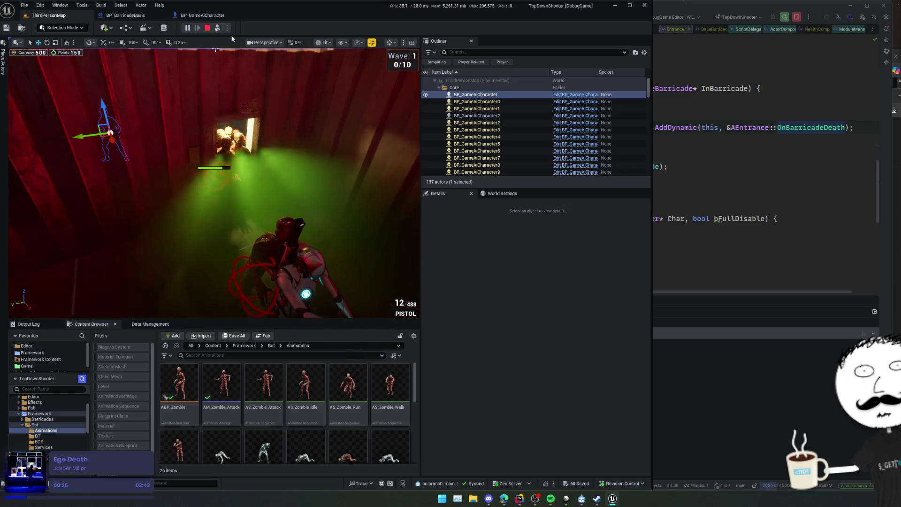
click(126, 15)
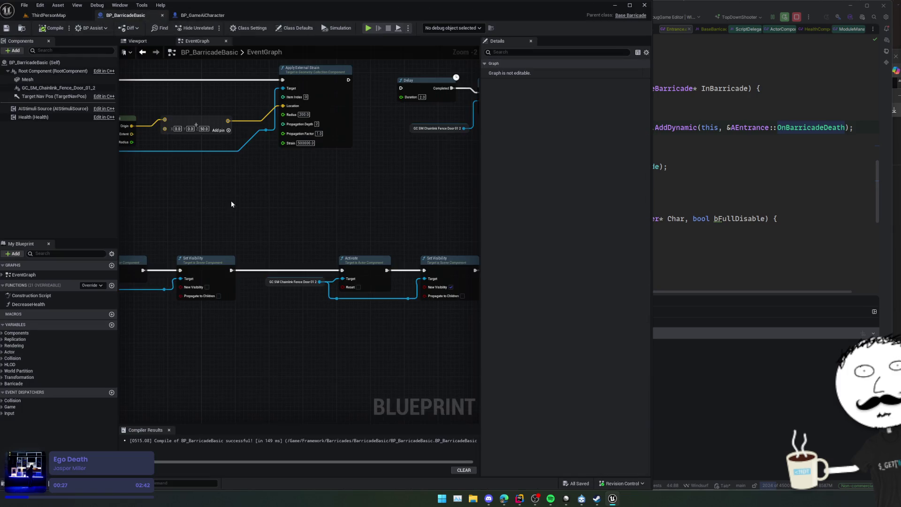
Step: Set the Apply External Strain Radius to 100
mouse_move(231, 204)
mouse_down()
mouse_move(288, 201)
mouse_move(320, 157)
mouse_move(325, 162)
mouse_up()
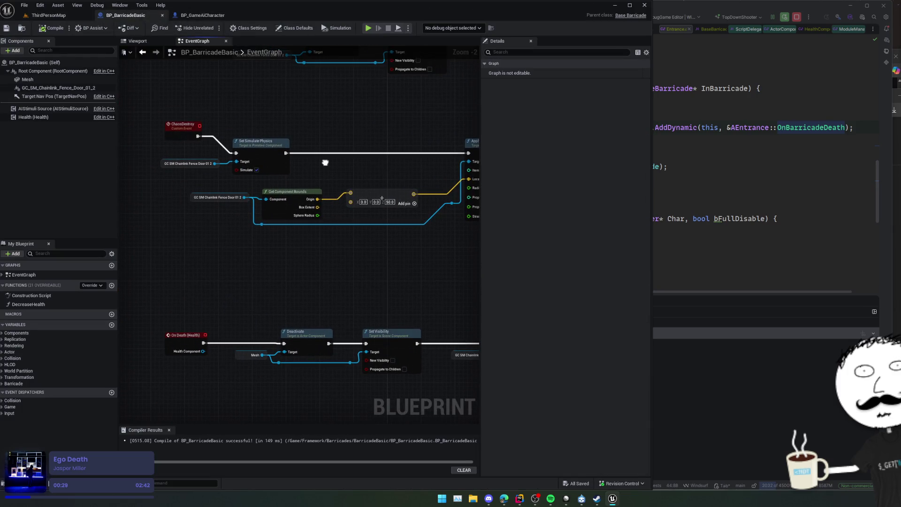
mouse_move(358, 137)
mouse_down()
mouse_move(366, 230)
mouse_move(350, 249)
mouse_move(362, 237)
mouse_move(375, 256)
mouse_move(406, 200)
mouse_up()
scroll(401, 204, up, 1)
click(329, 200)
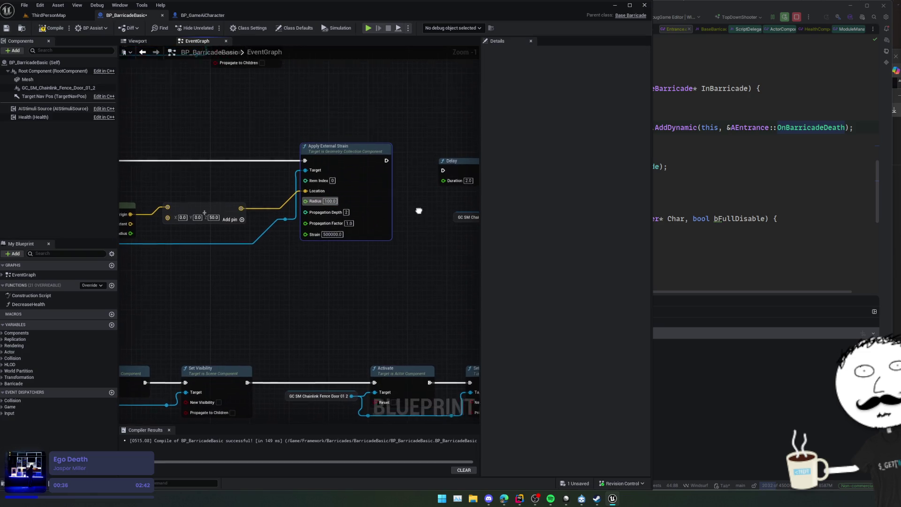
mouse_move(416, 209)
mouse_down()
mouse_move(412, 227)
mouse_move(363, 247)
mouse_up()
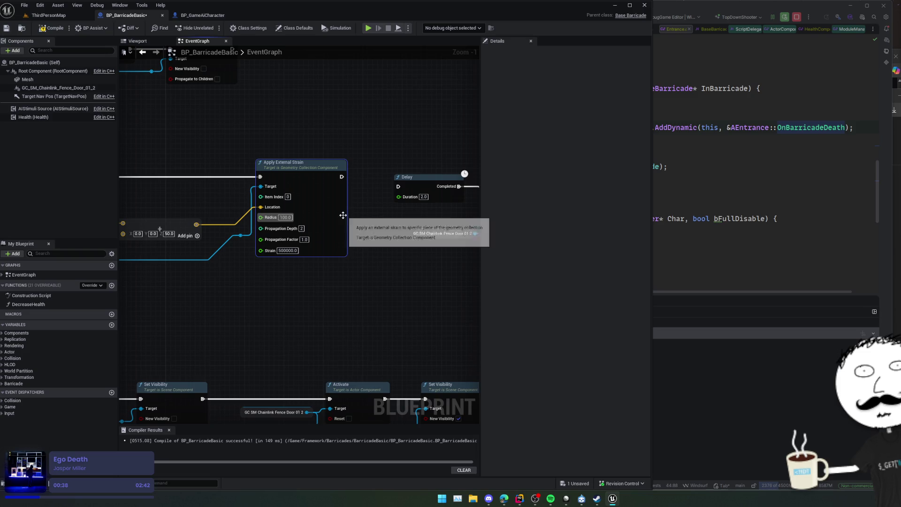
mouse_move(387, 214)
mouse_down()
mouse_move(410, 223)
mouse_move(409, 236)
mouse_move(328, 240)
mouse_move(306, 173)
mouse_move(360, 157)
mouse_move(336, 149)
mouse_move(299, 156)
mouse_move(383, 165)
mouse_move(354, 161)
mouse_move(365, 143)
mouse_move(346, 142)
mouse_move(362, 153)
mouse_move(345, 142)
mouse_up()
Step: Show the blueprint Viewport and select the fence geometry collection component
click(149, 44)
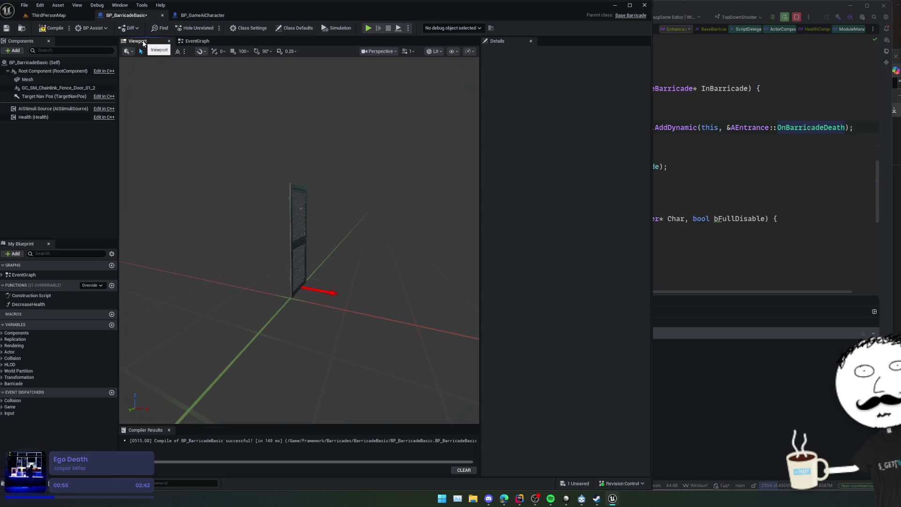
click(69, 95)
click(69, 89)
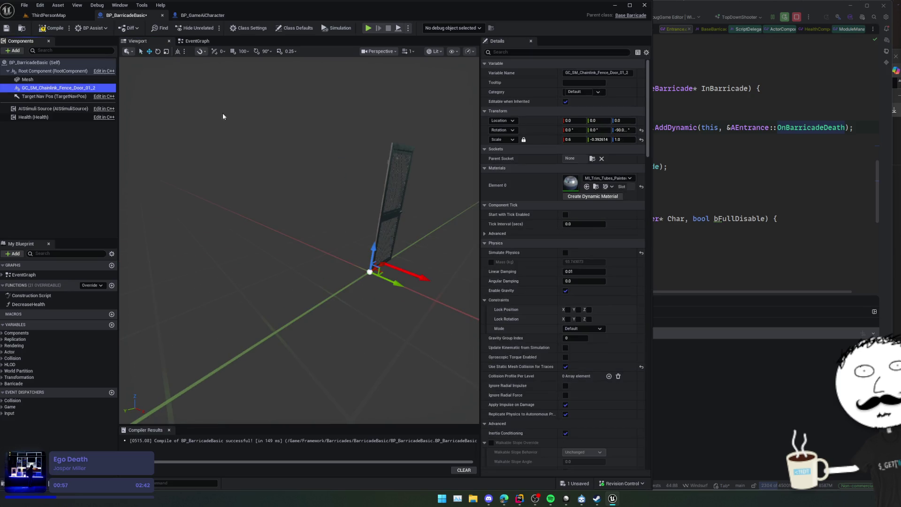
Step: Back in the event graph, search the action menu for bound, box and calc nodes
click(82, 96)
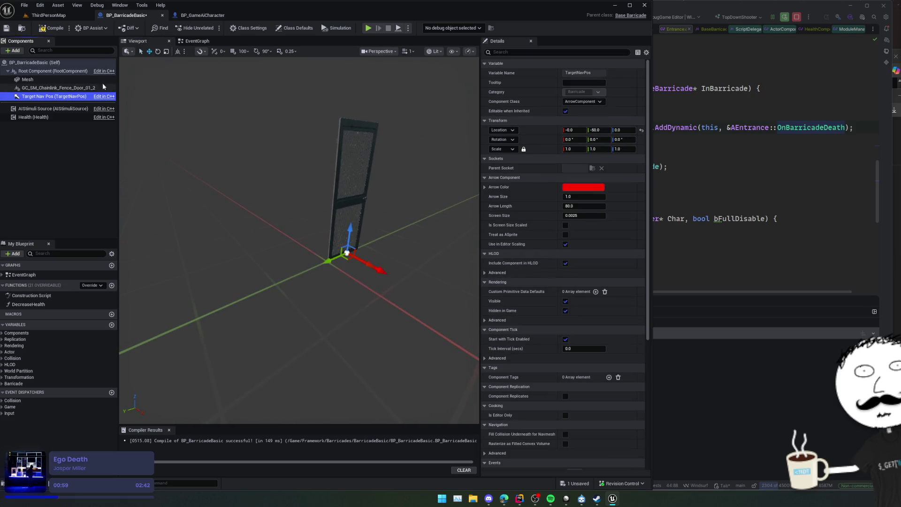
click(196, 40)
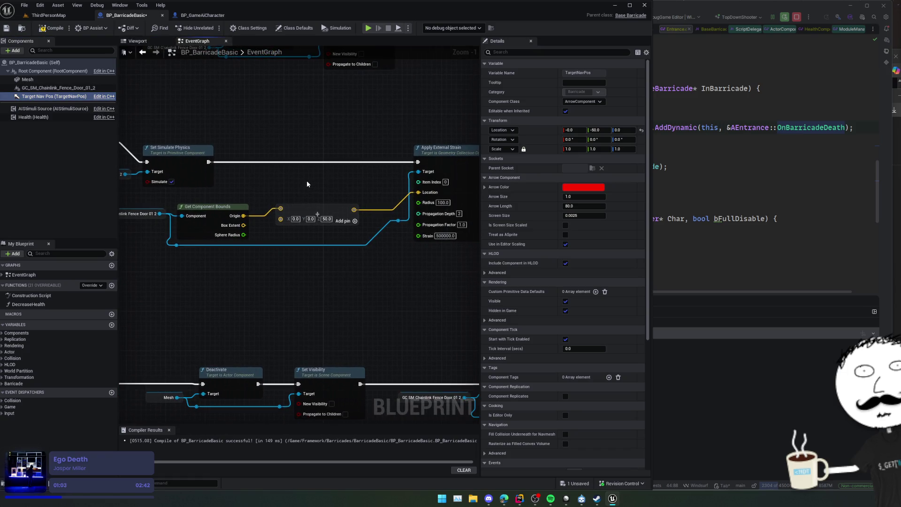
mouse_move(214, 215)
mouse_down()
mouse_move(254, 215)
mouse_move(198, 242)
mouse_up()
text(bound)
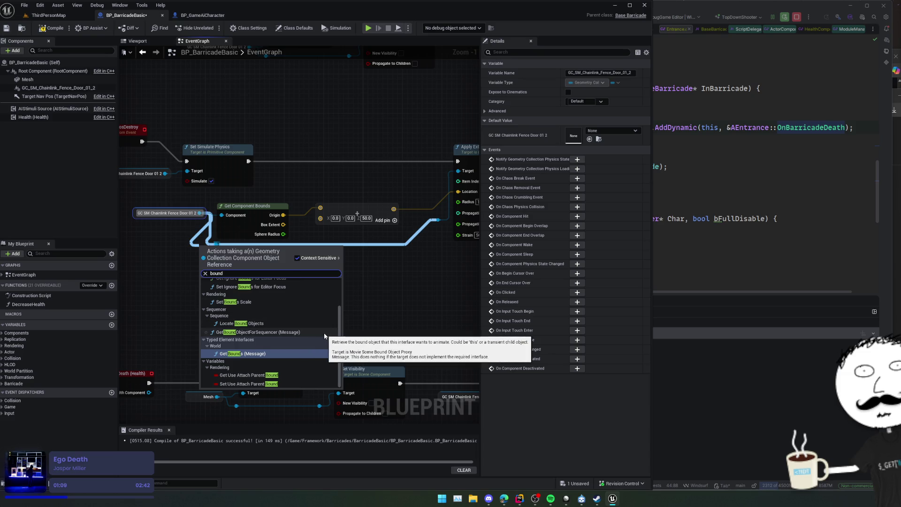
scroll(324, 336, up, 2)
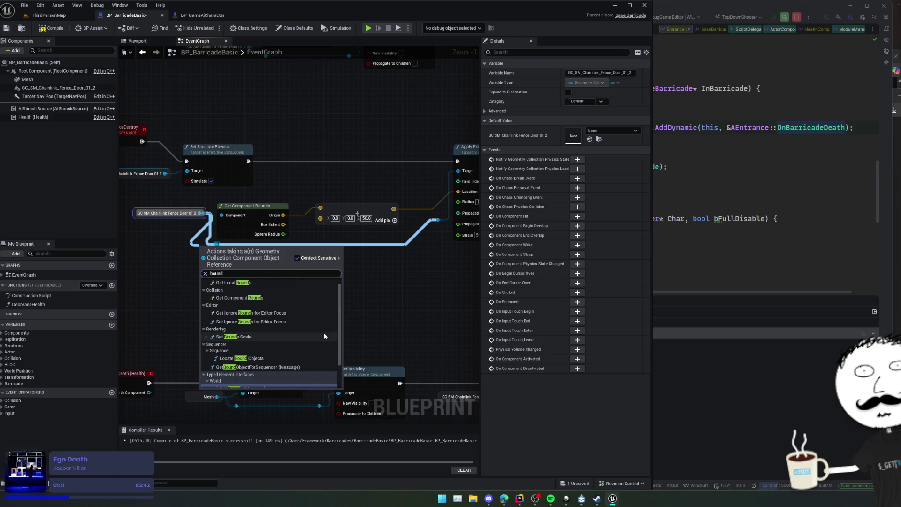
scroll(323, 336, up, 1)
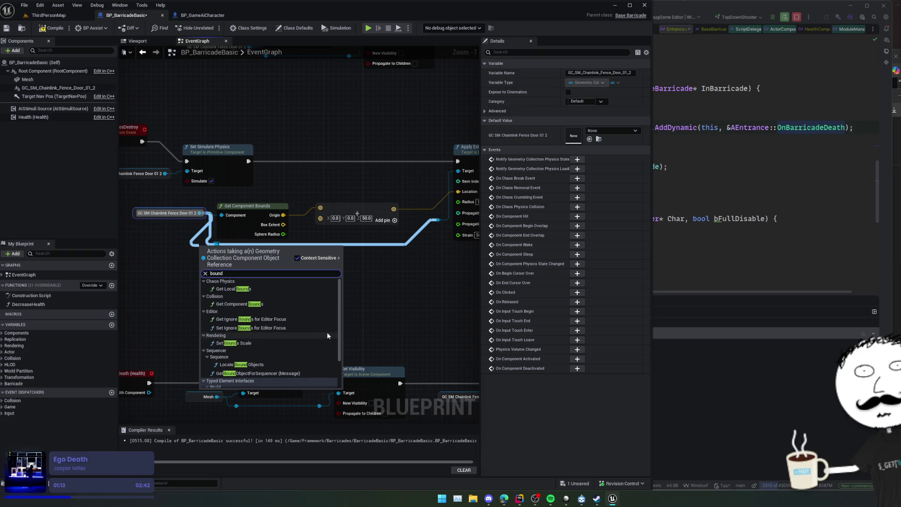
click(328, 334)
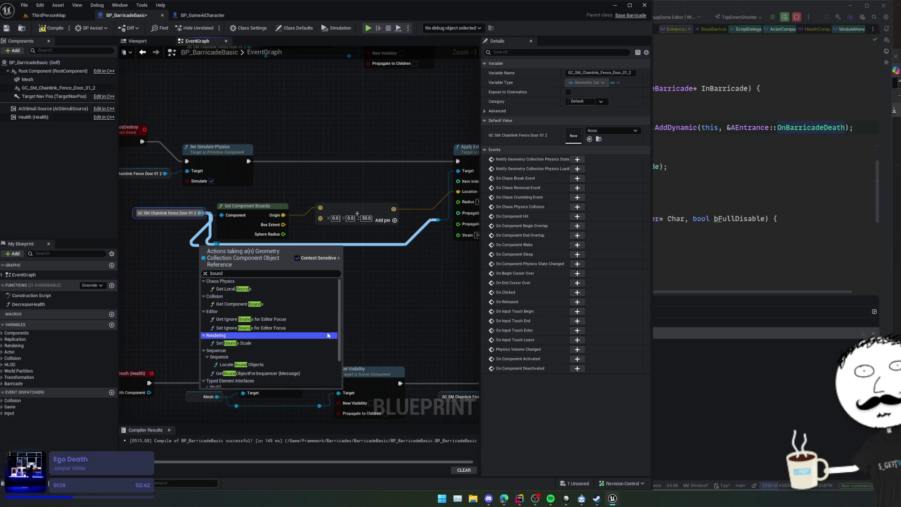
text(box)
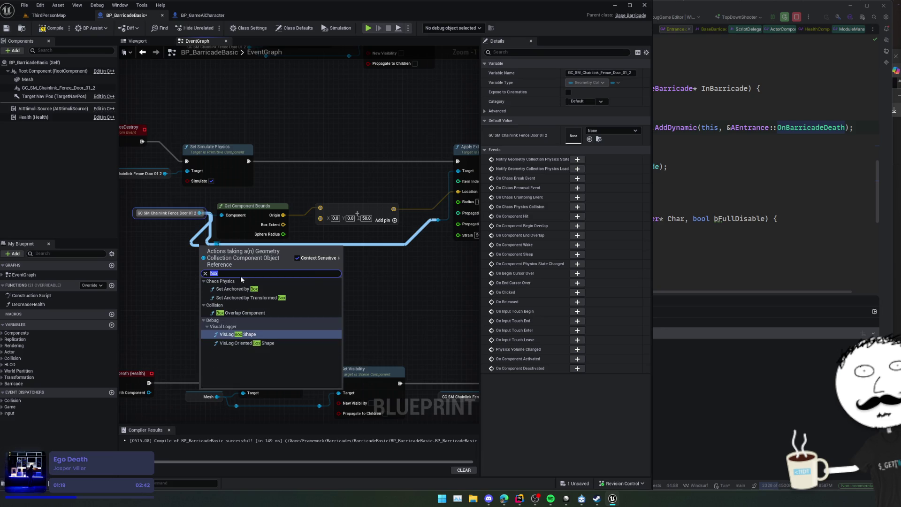
key(BackSpace)
key(BackSpace)
key(BackSpace)
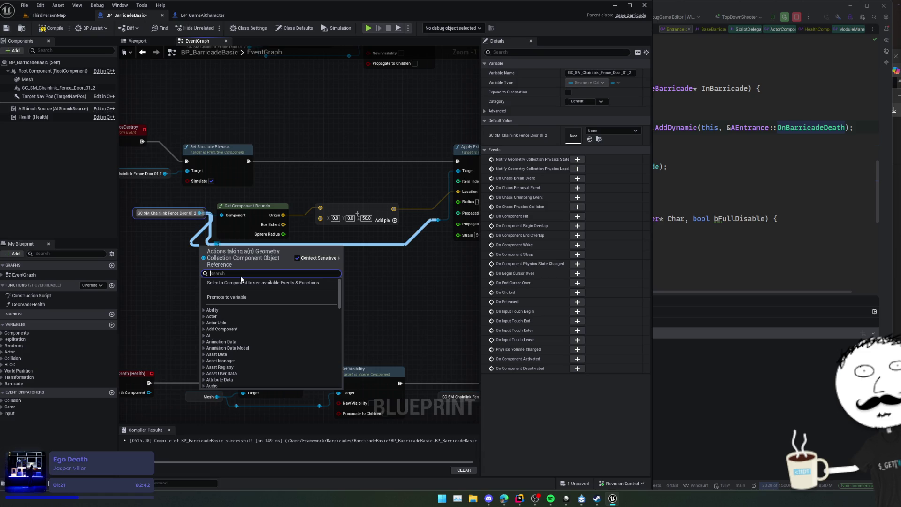
text(calc)
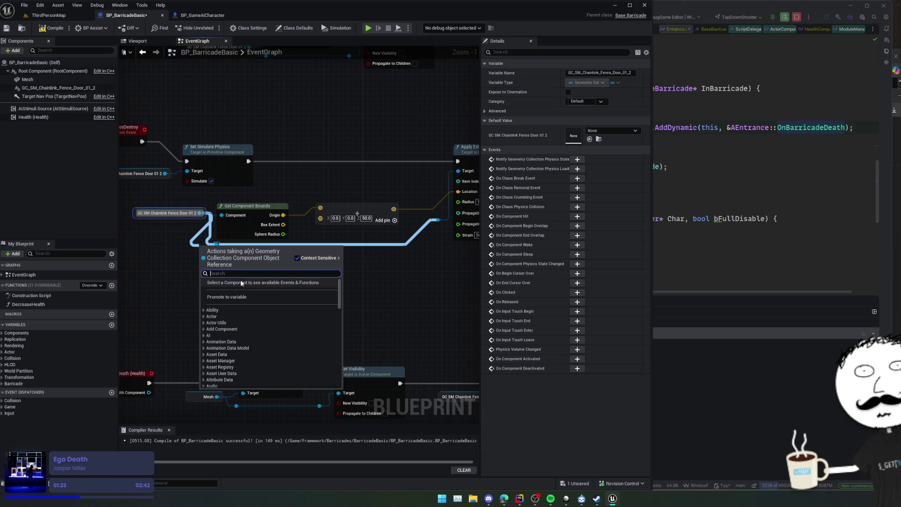
key(BackSpace)
key(BackSpace)
key(BackSpace)
scroll(254, 311, down, 5)
scroll(254, 311, down, 15)
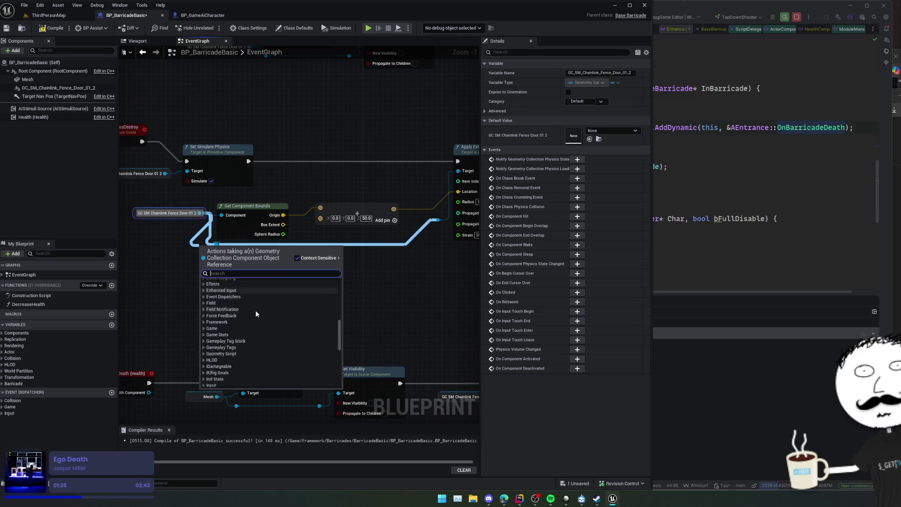
drag(371, 298, 404, 318)
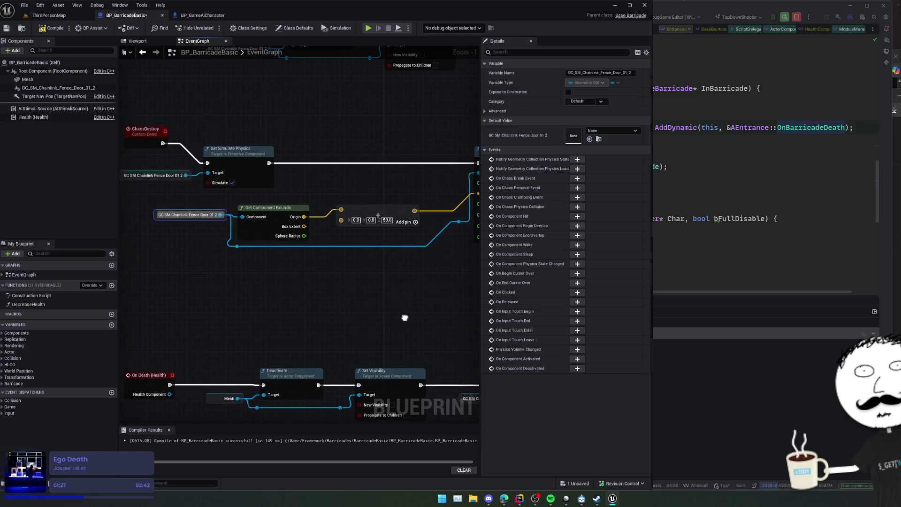
Step: Search all blueprint actions for 'bounds' and place a Get Actor Bounds node
right_click(225, 274)
text(bounds)
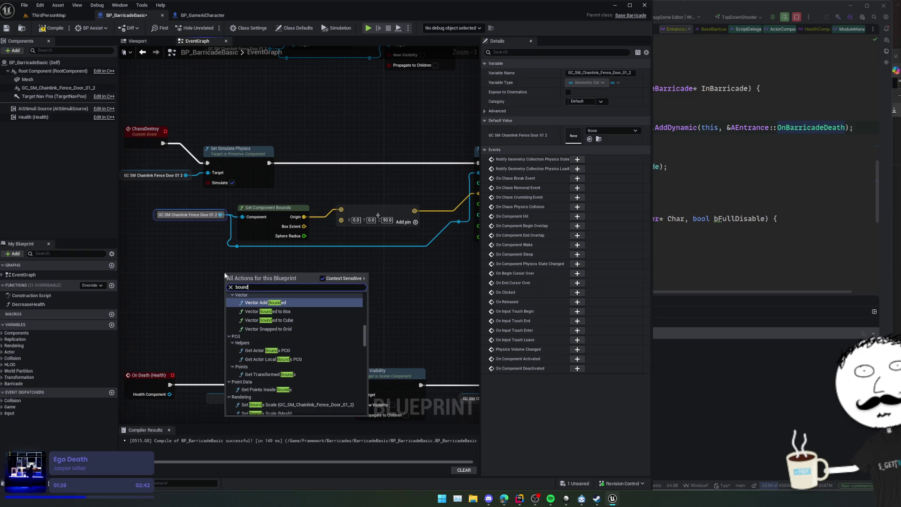
scroll(328, 308, down, 3)
scroll(343, 314, down, 10)
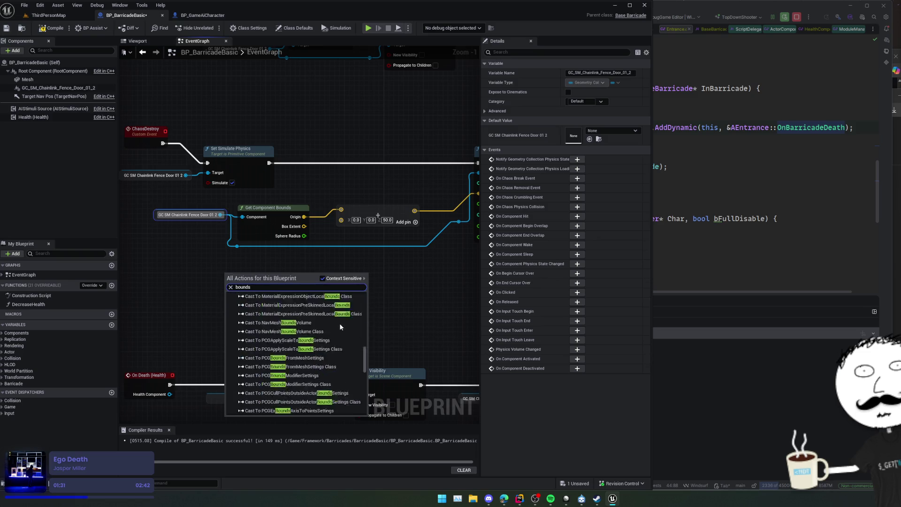
scroll(346, 351, up, 10)
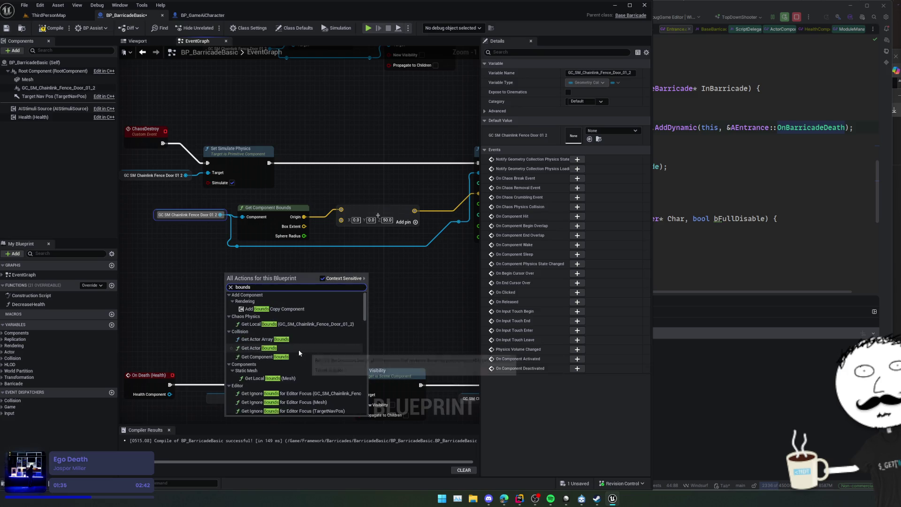
click(274, 351)
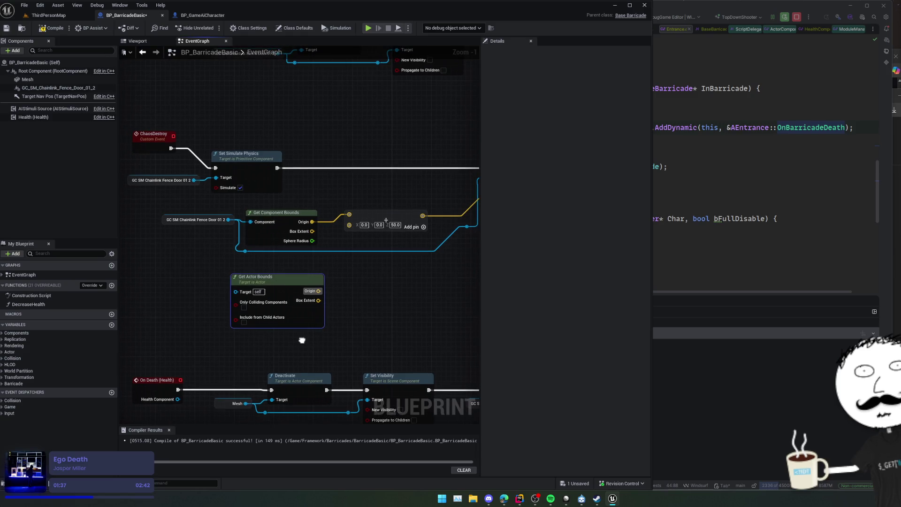
Step: Delete the Get Actor Bounds node and pan to the fence's component bounds nodes
drag(312, 322, 261, 318)
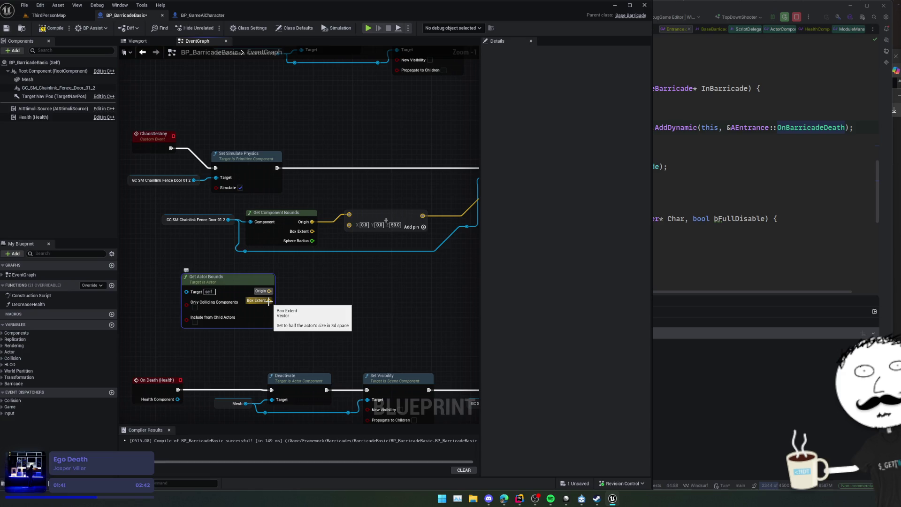
key(Delete)
mouse_move(313, 292)
mouse_down()
mouse_move(290, 282)
mouse_move(257, 303)
mouse_up()
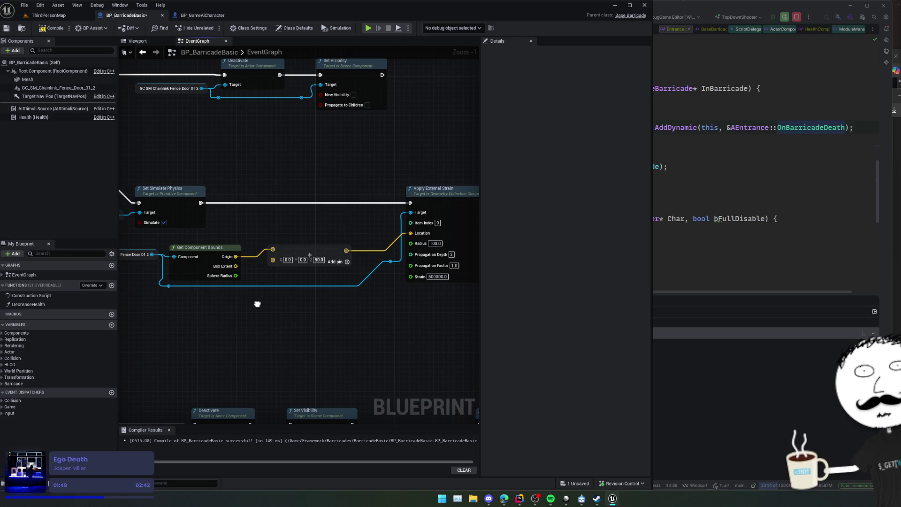
drag(257, 304, 259, 315)
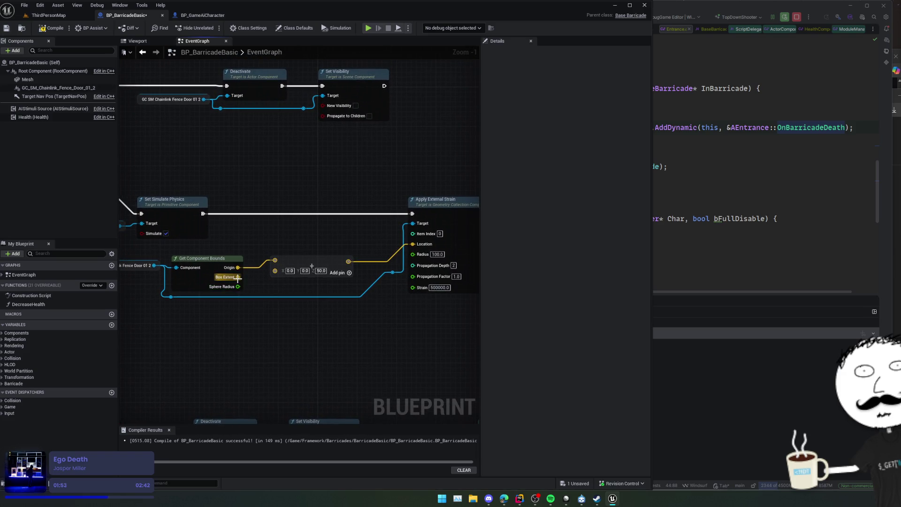
Step: Divide the fence's Box Extent by 2.0 with a Vector divide node, then save and compile
drag(238, 278, 272, 309)
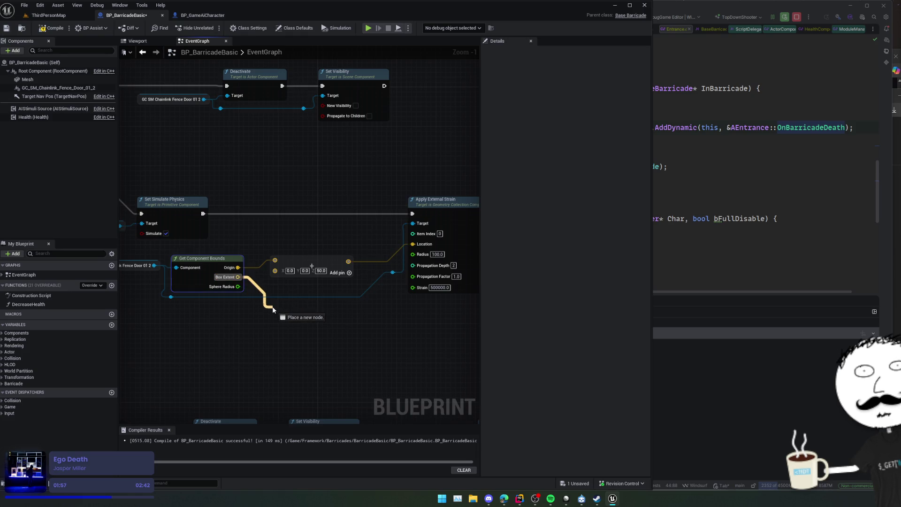
drag(273, 309, 317, 290)
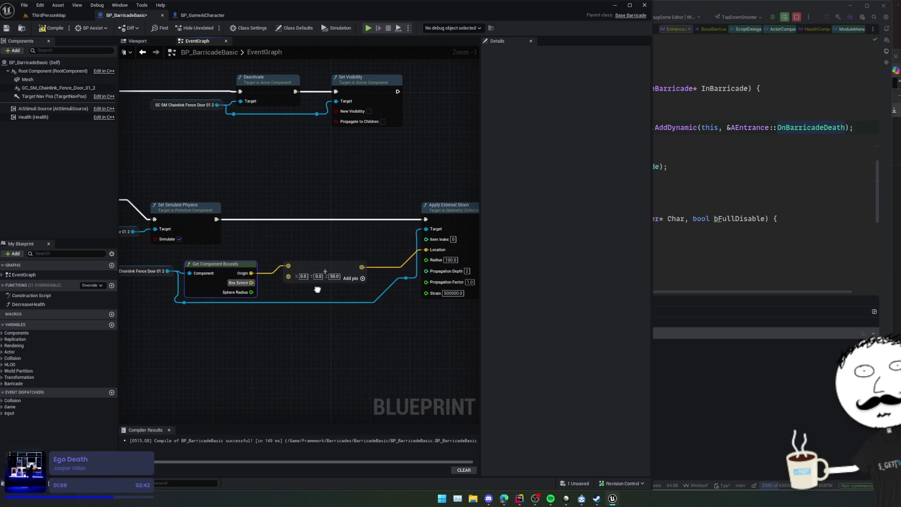
drag(239, 287, 286, 312)
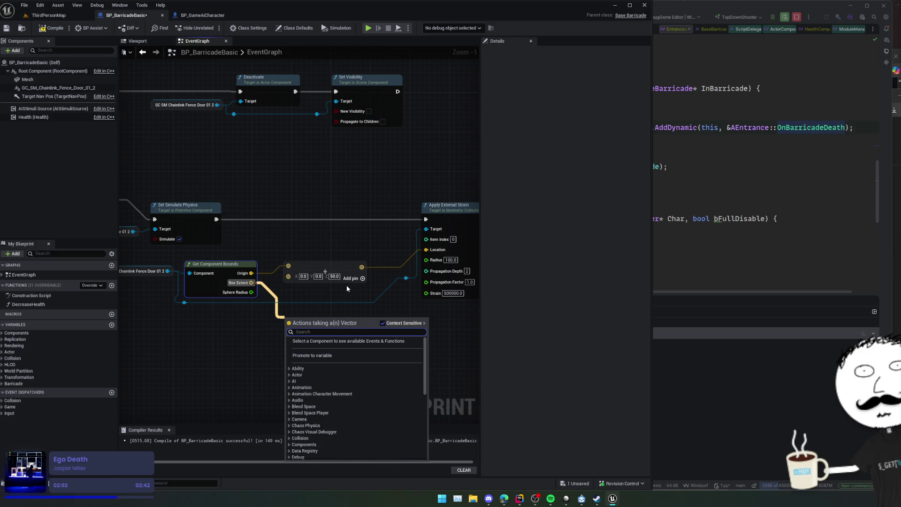
text(divide)
key(Return)
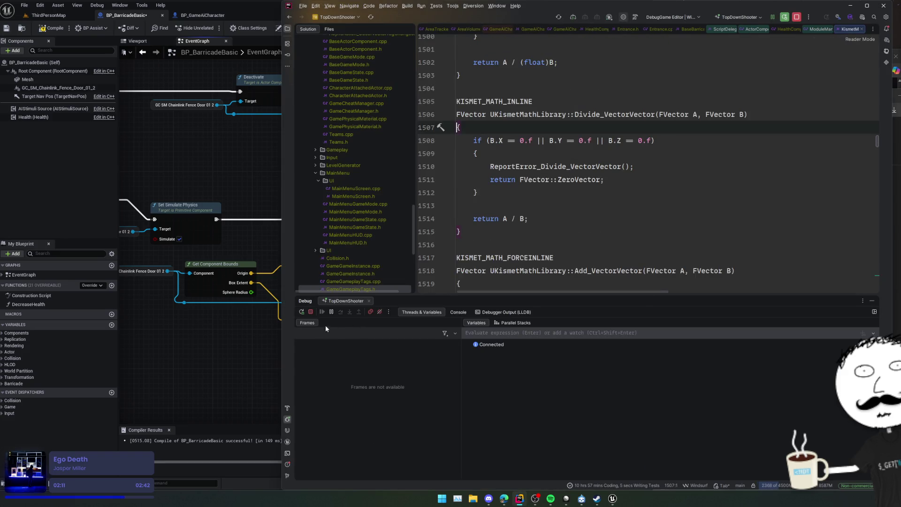
click(245, 329)
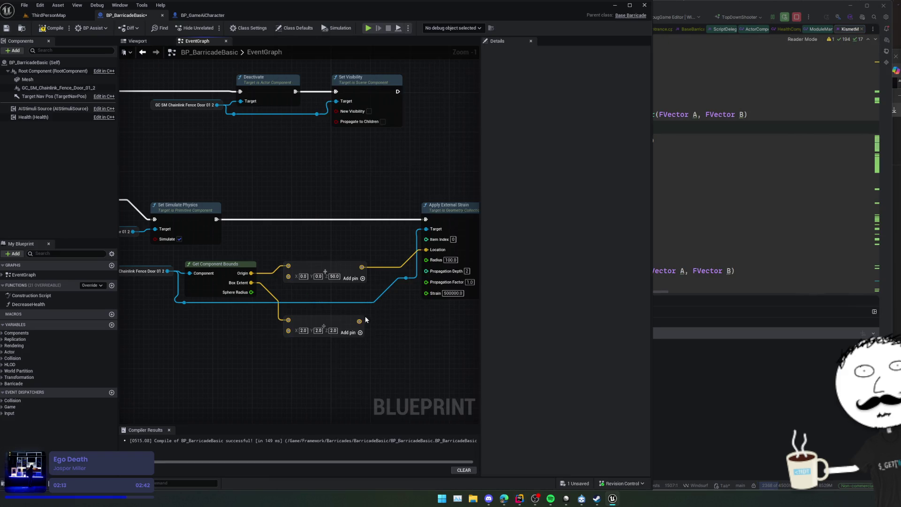
mouse_move(385, 308)
mouse_down()
mouse_move(348, 326)
mouse_move(348, 311)
mouse_move(307, 286)
mouse_up()
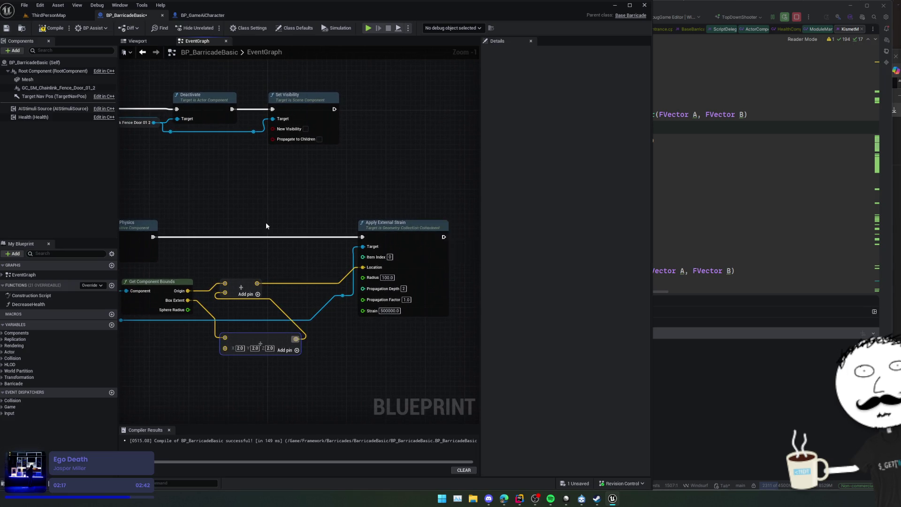
key(ctrl+s)
mouse_move(266, 226)
mouse_down()
mouse_move(301, 252)
mouse_move(195, 243)
mouse_move(212, 245)
mouse_up()
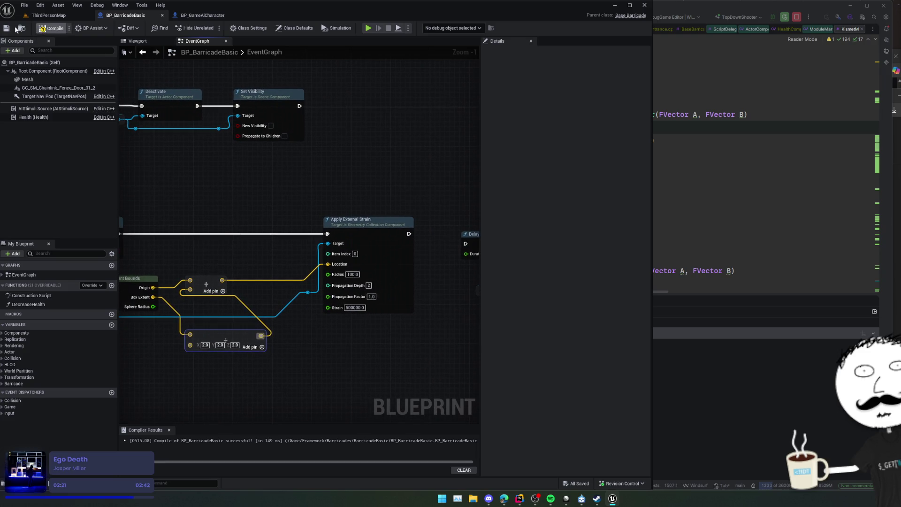
click(7, 29)
Step: Play ThirdPersonMap, walk the character out of the room, and eject from the player
click(48, 15)
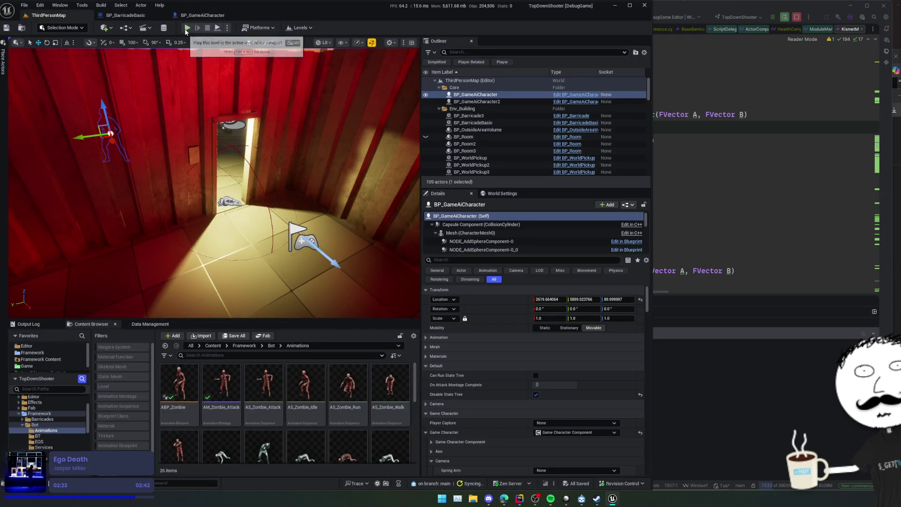
click(187, 28)
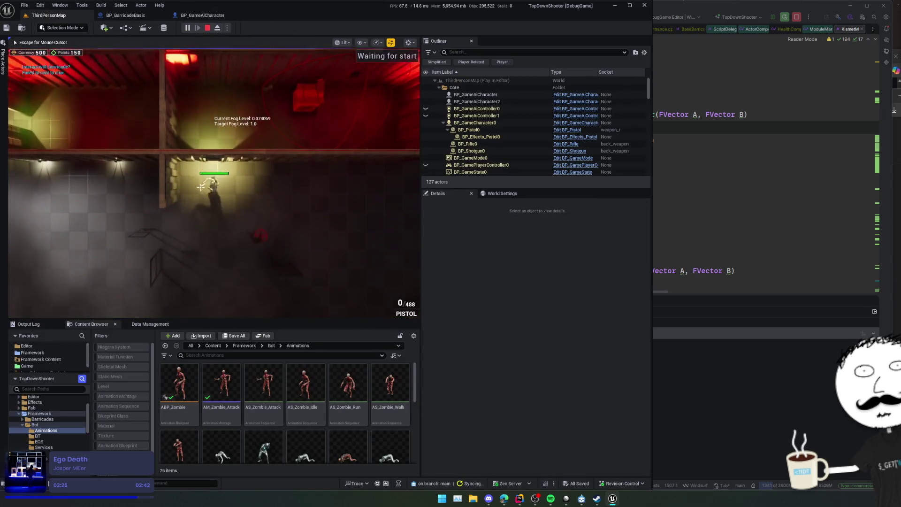
key(s)
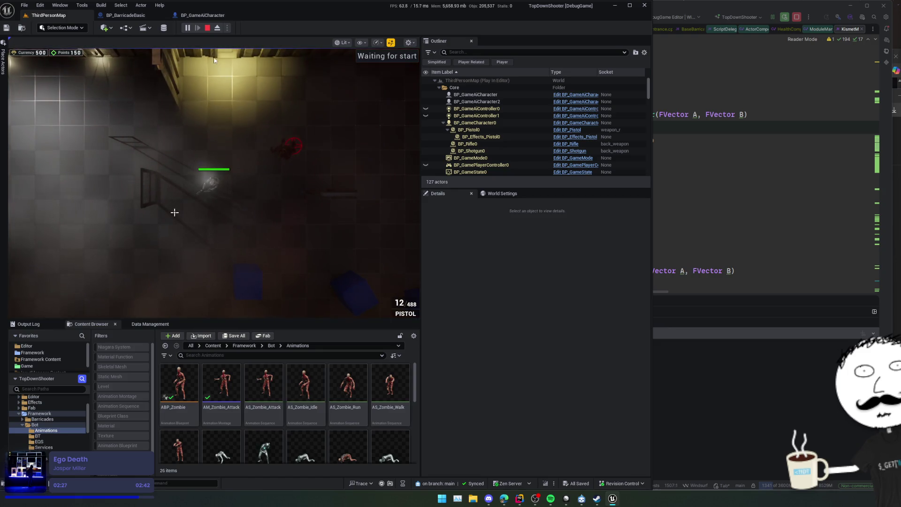
click(217, 28)
Step: Hide the fog volume cubes, inspect the fallen fence door and upright barricade, then stop play
click(161, 187)
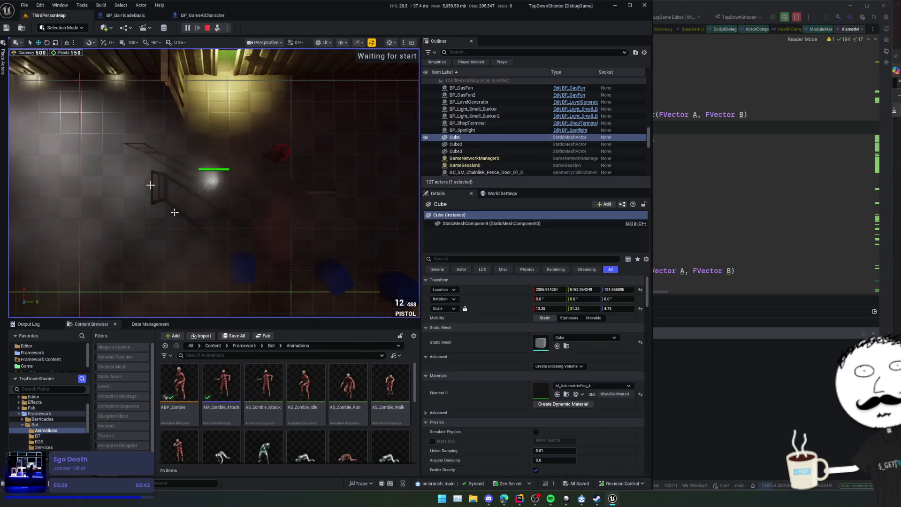
drag(175, 212, 174, 212)
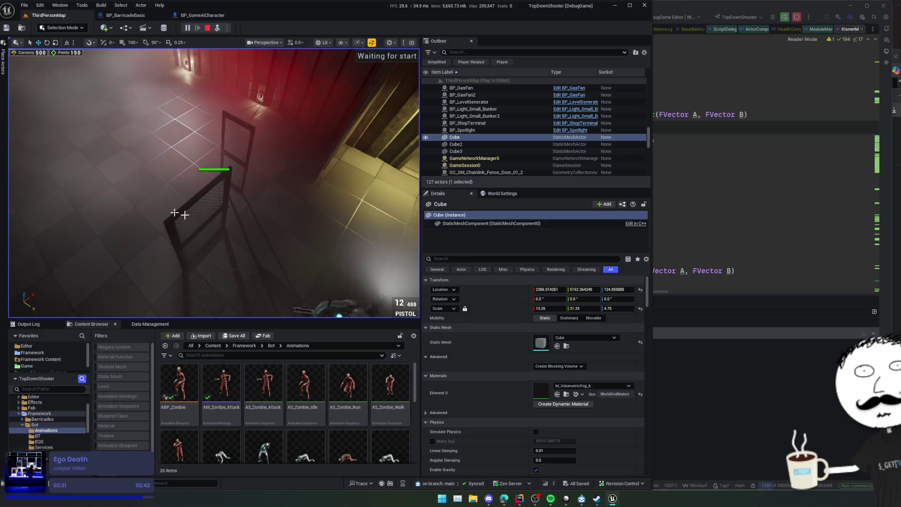
key(h)
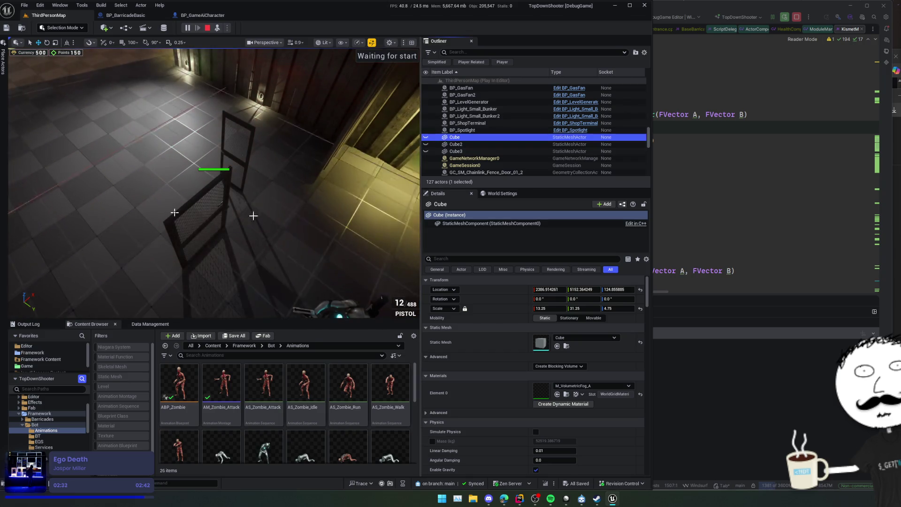
click(175, 212)
drag(174, 212, 174, 212)
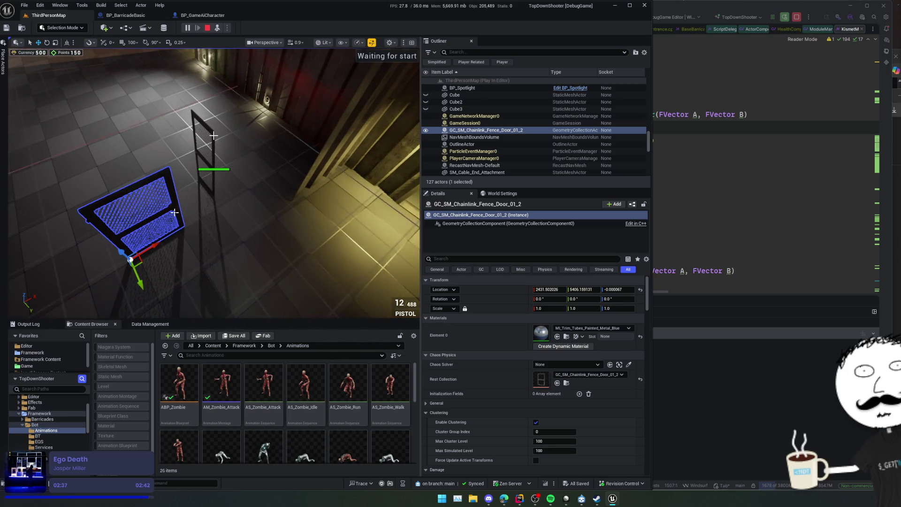
click(204, 150)
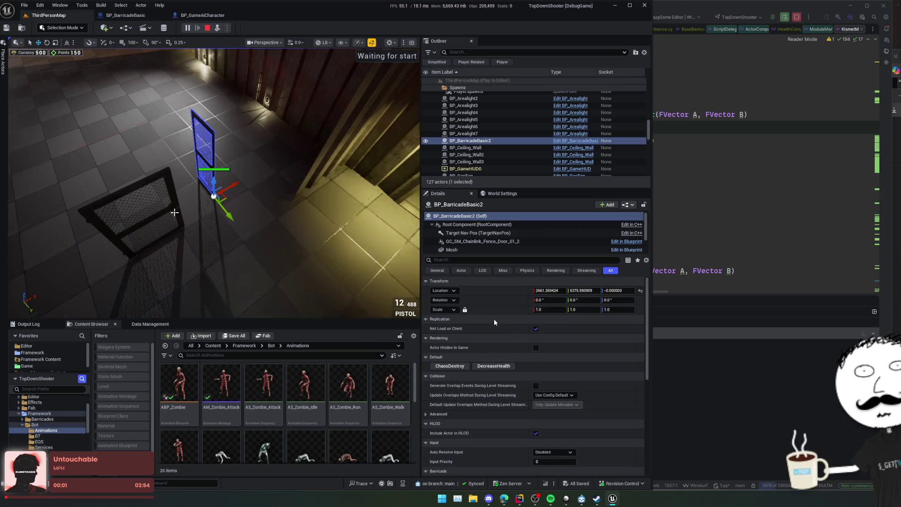
scroll(493, 321, down, 2)
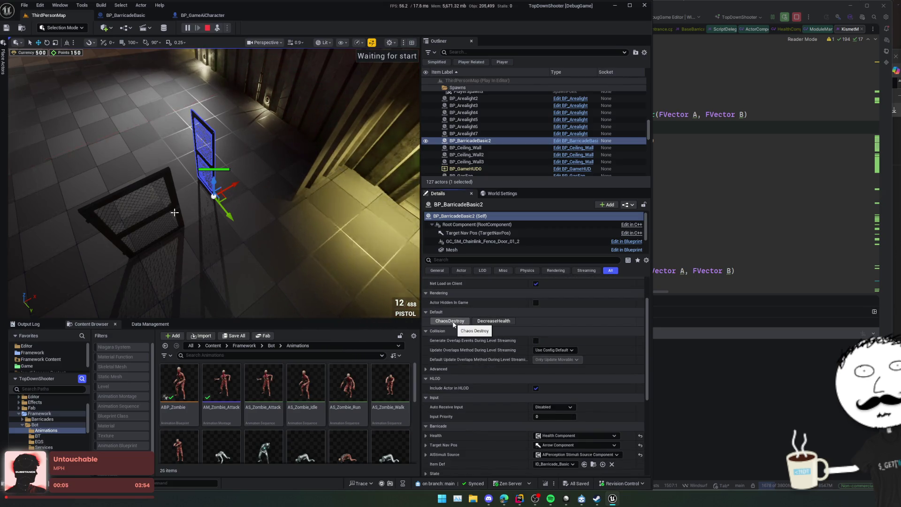
key(Escape)
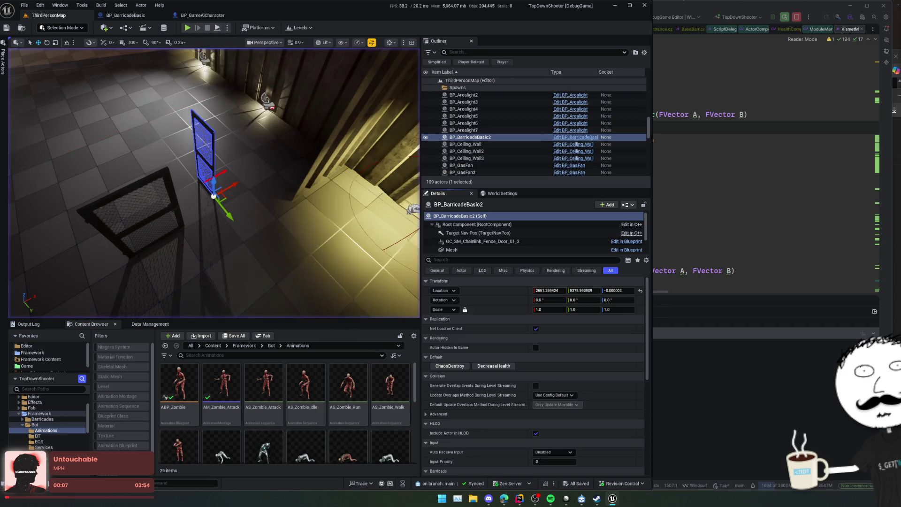
click(125, 18)
Step: Add an Is Active check on the Mesh and a Branch on its result
scroll(394, 185, down, 1)
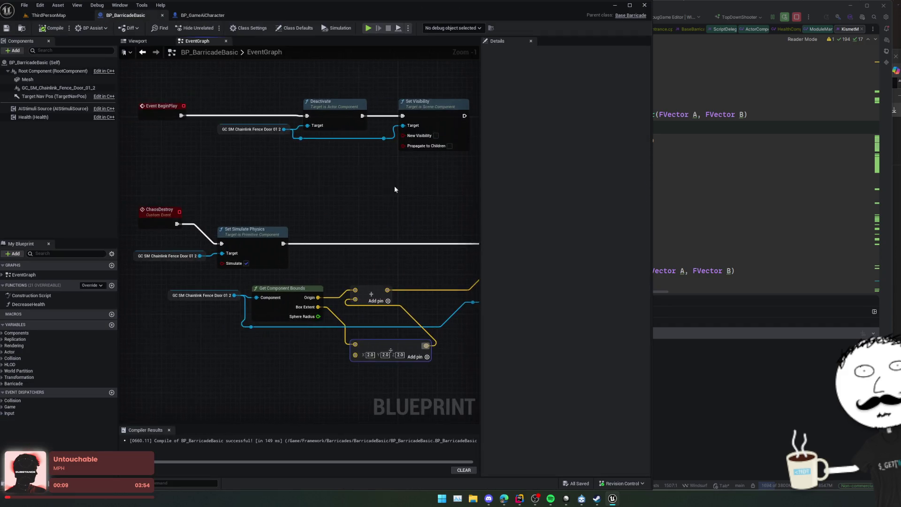
mouse_move(306, 203)
mouse_down()
mouse_move(292, 205)
mouse_move(245, 253)
mouse_move(292, 227)
mouse_move(304, 254)
mouse_move(287, 248)
mouse_up()
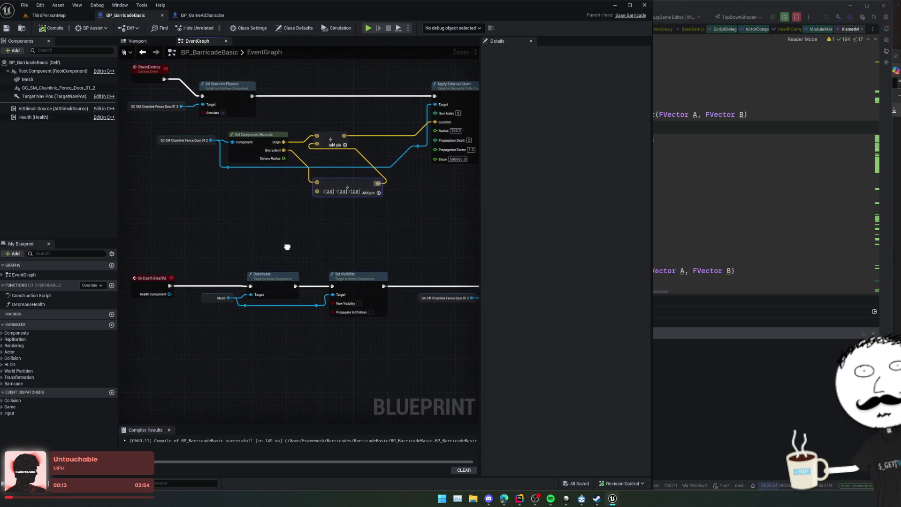
mouse_move(228, 296)
mouse_down()
mouse_move(241, 257)
mouse_move(224, 259)
mouse_move(244, 235)
mouse_move(283, 244)
mouse_up()
text(is ac)
key(Return)
text(branch)
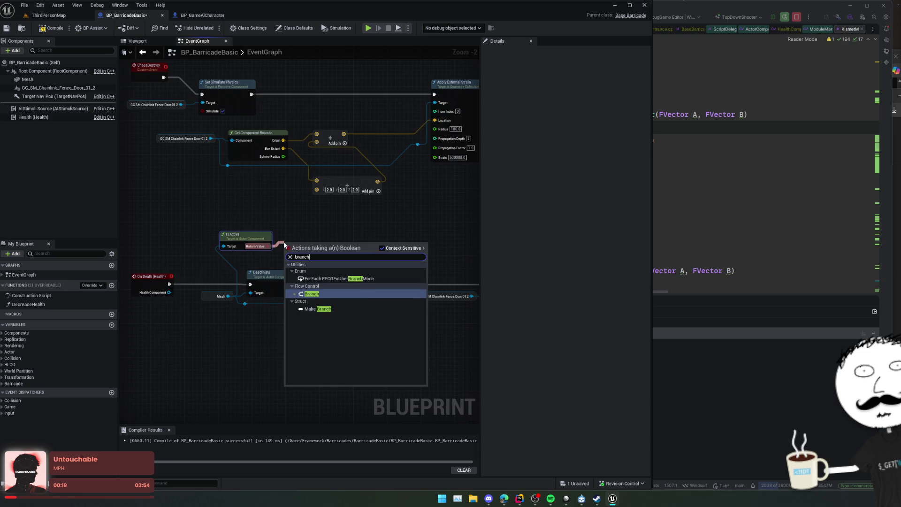
key(Return)
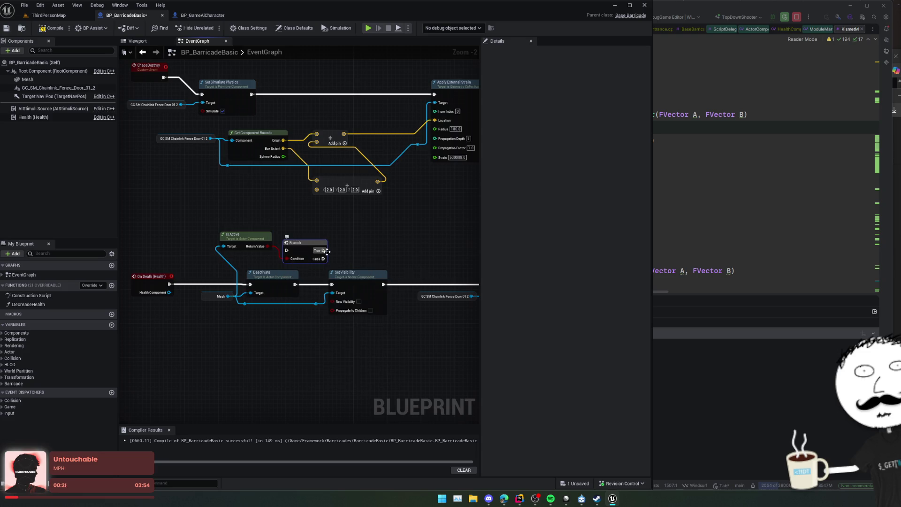
Step: Route the Branch's True output into Deactivate and wire the Branch in beside ChaosDestroy
drag(327, 251, 250, 284)
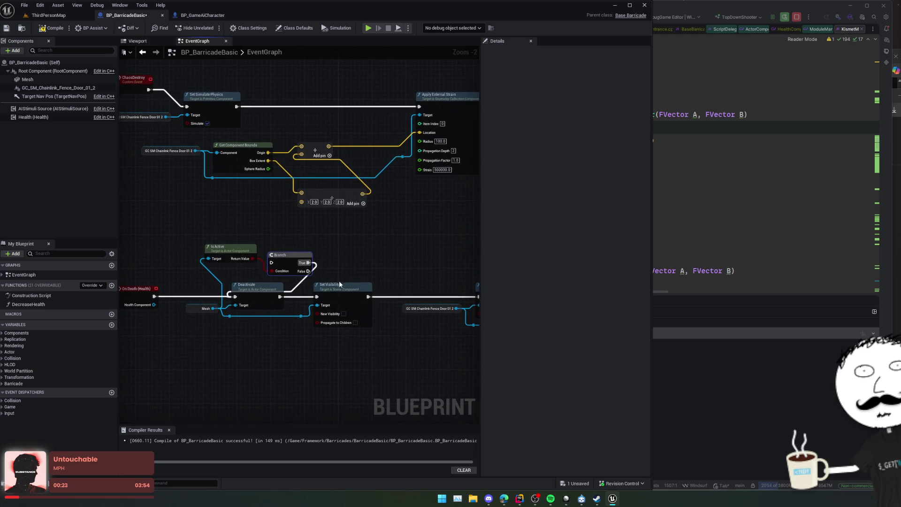
drag(340, 284, 390, 308)
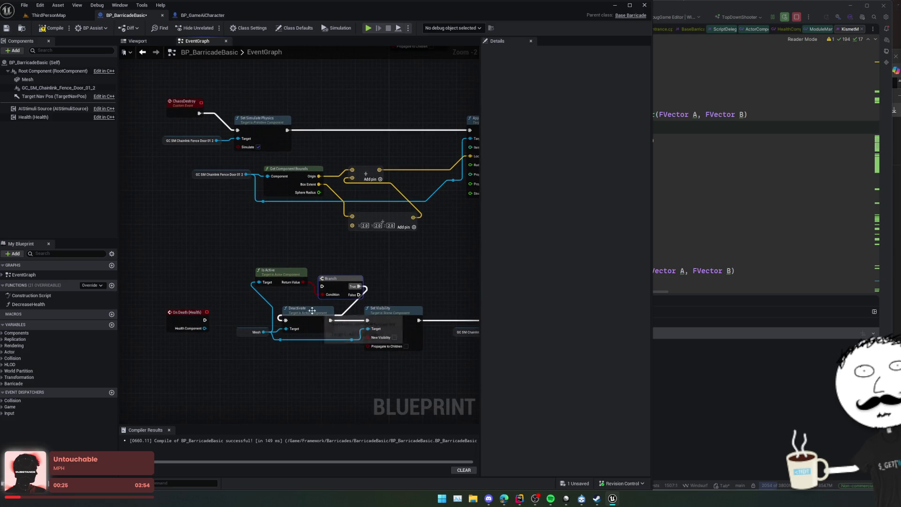
mouse_move(387, 288)
mouse_down()
mouse_move(350, 300)
mouse_move(427, 289)
mouse_move(469, 366)
mouse_up()
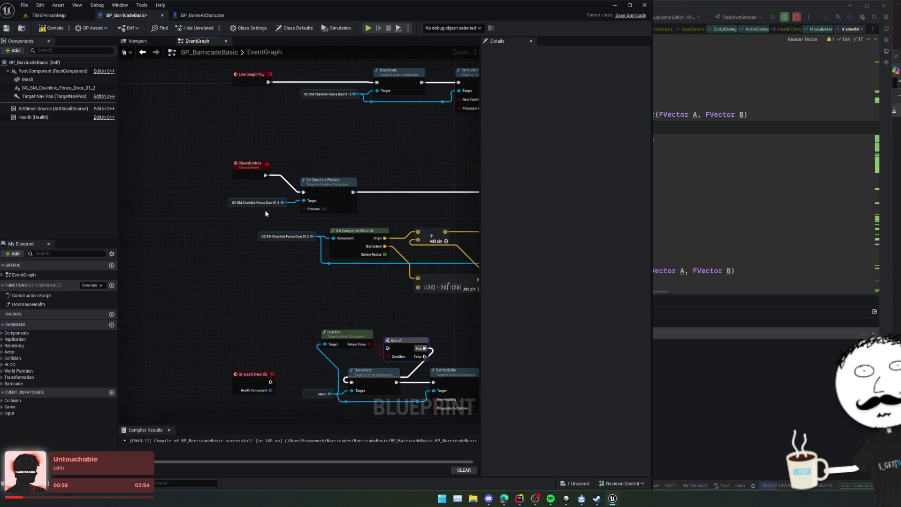
click(158, 181)
mouse_move(178, 189)
mouse_down()
mouse_move(267, 272)
mouse_move(319, 301)
mouse_up()
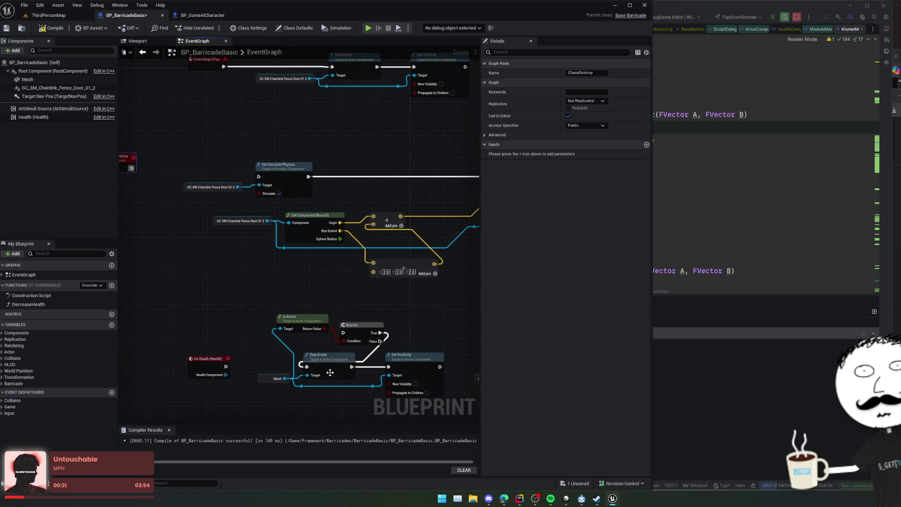
drag(363, 327, 165, 200)
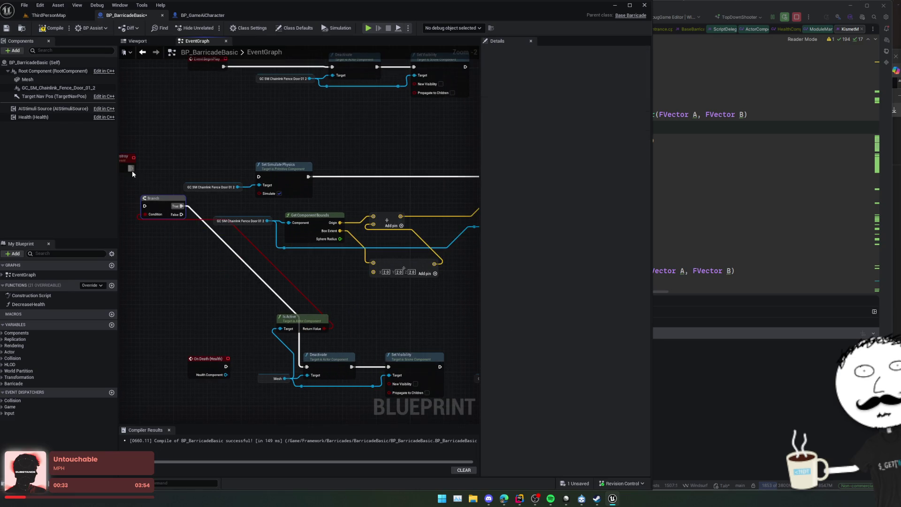
drag(132, 168, 144, 206)
drag(167, 173, 300, 361)
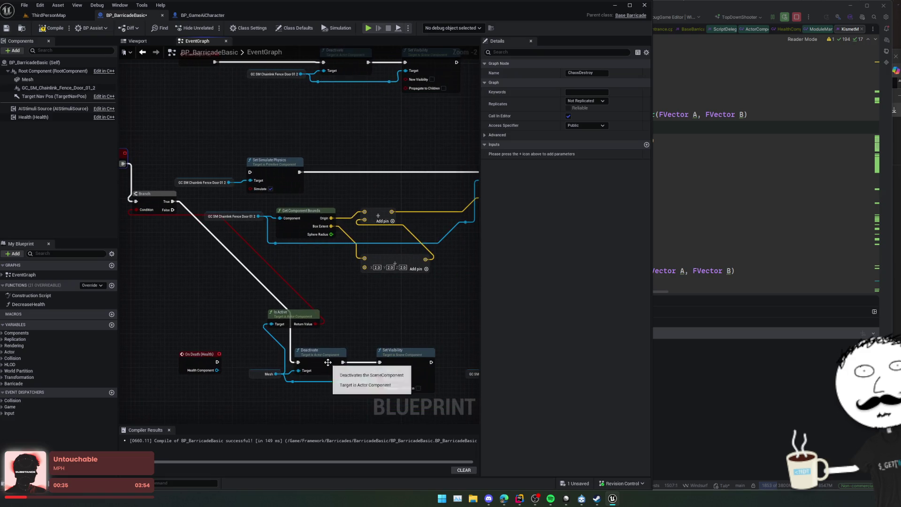
mouse_move(419, 339)
mouse_down()
mouse_move(383, 317)
mouse_move(426, 340)
mouse_move(237, 160)
mouse_move(256, 161)
mouse_up()
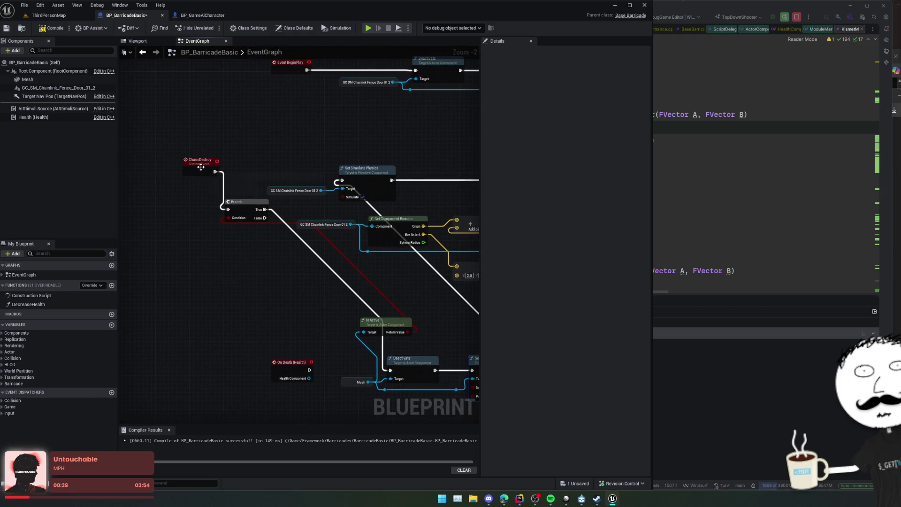
drag(340, 268, 291, 269)
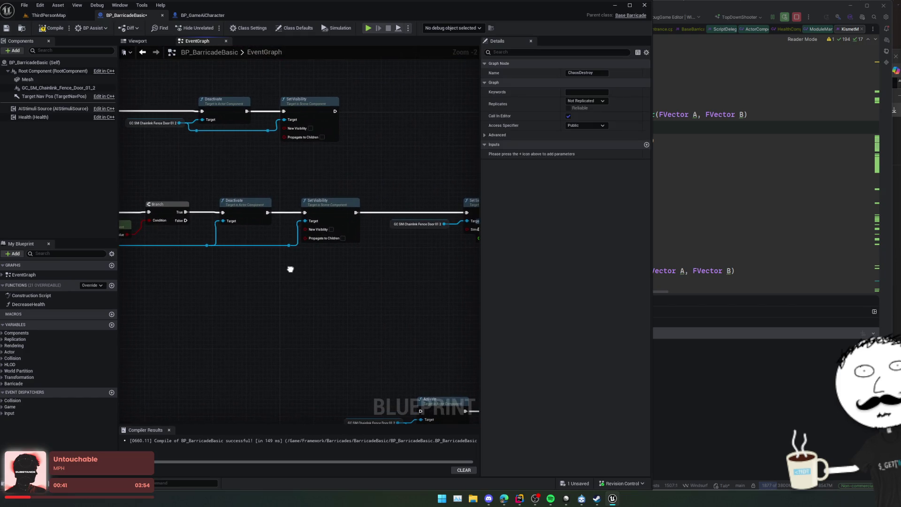
Step: Begin connecting a wire from the Branch's False output
drag(186, 221, 235, 266)
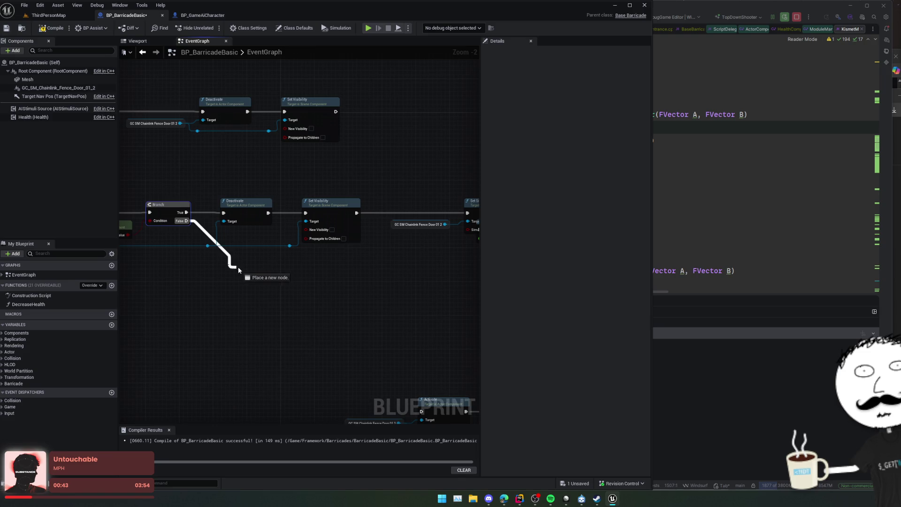
drag(296, 270, 292, 267)
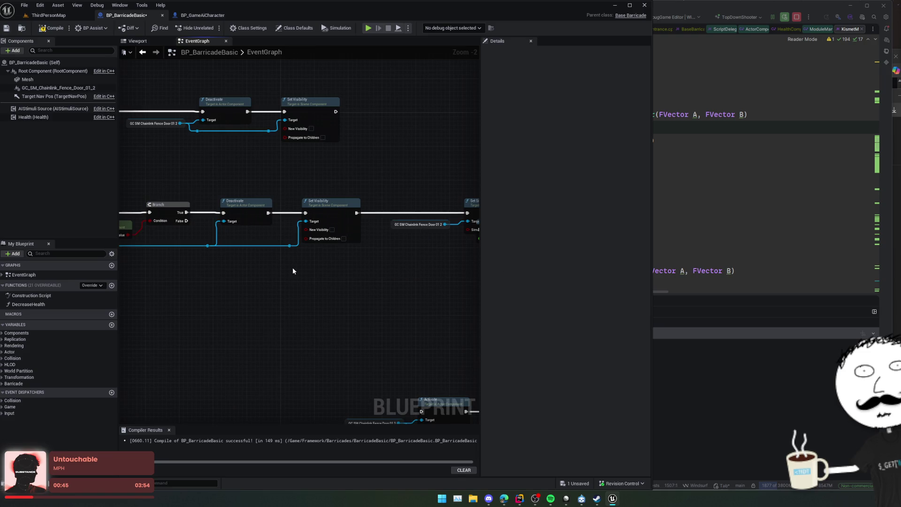
scroll(292, 266, down, 2)
scroll(226, 224, up, 1)
mouse_move(226, 224)
mouse_down()
mouse_move(302, 239)
mouse_move(311, 294)
mouse_move(249, 292)
mouse_move(348, 292)
mouse_move(308, 291)
mouse_up()
scroll(304, 260, up, 1)
drag(234, 242, 266, 291)
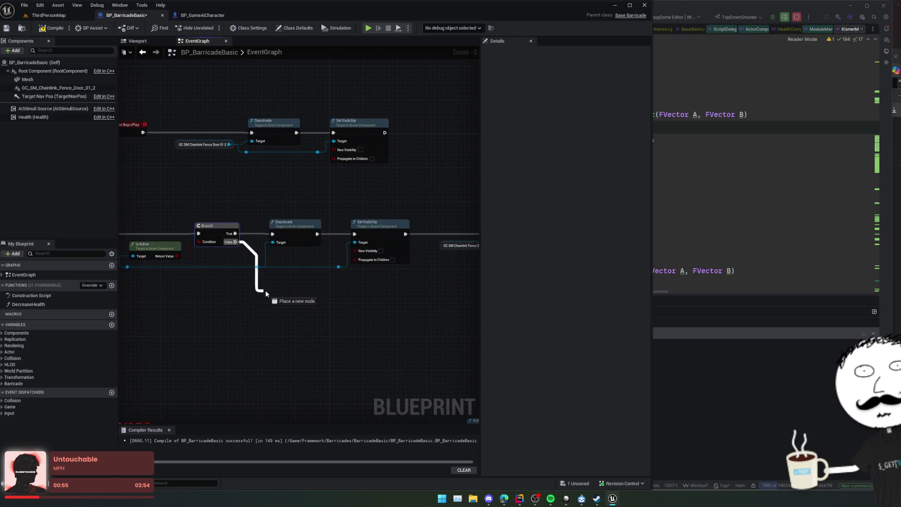
Step: Insert a Sequence node between the ChaosDestroy event and the Branch
mouse_move(356, 287)
mouse_down()
mouse_move(400, 295)
mouse_move(290, 313)
mouse_up()
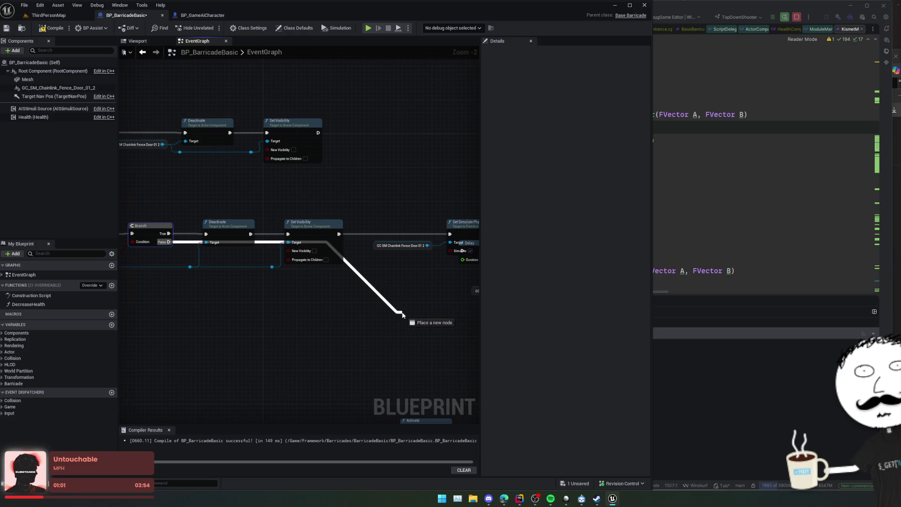
mouse_move(402, 315)
mouse_down()
mouse_move(391, 323)
mouse_move(450, 234)
mouse_up()
mouse_move(344, 281)
mouse_down()
mouse_move(400, 280)
mouse_move(203, 241)
mouse_move(207, 270)
mouse_move(224, 222)
mouse_move(201, 251)
mouse_move(282, 255)
mouse_move(327, 300)
mouse_move(257, 328)
mouse_move(413, 257)
mouse_move(403, 236)
mouse_up()
text(sequence)
key(Return)
Step: Break the wire from the Branch's False output, leaving it unconnected
click(186, 237)
drag(234, 259, 262, 262)
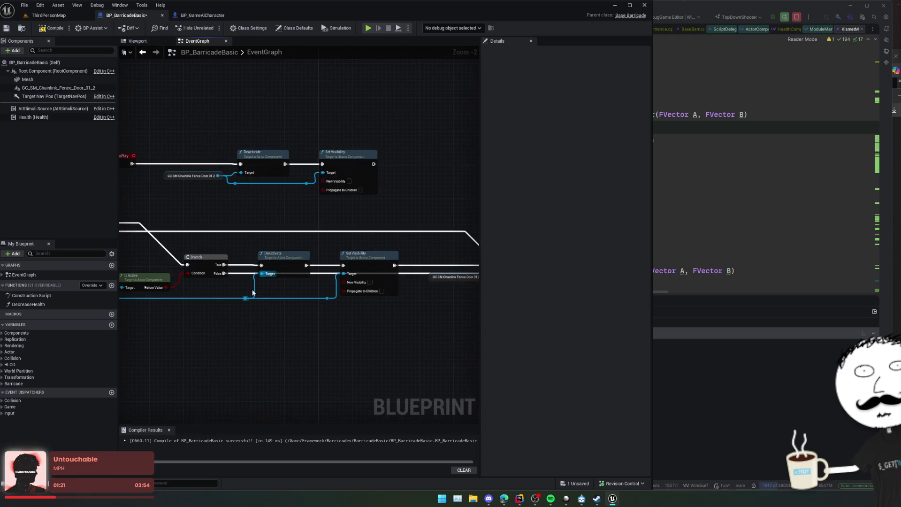
alt+click(239, 273)
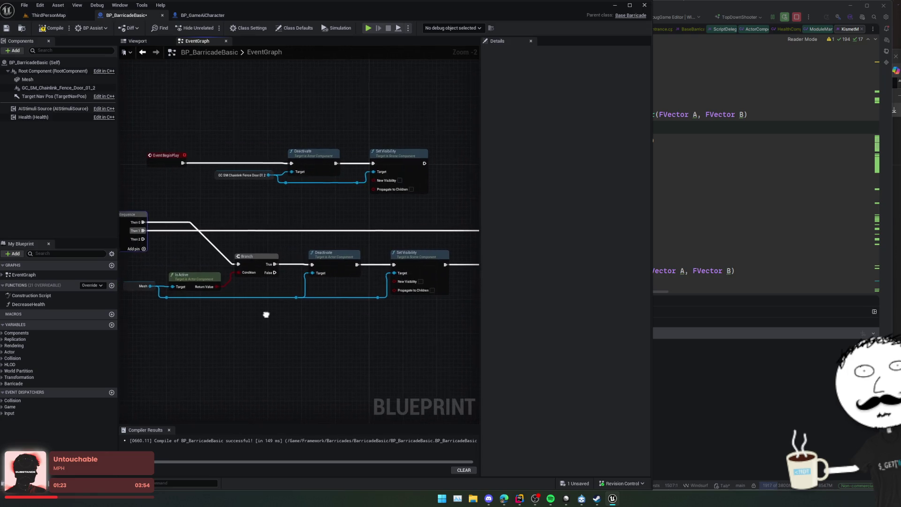
Step: Wire the GC_SM_Chainlink_Fence_Door_01_2 geometry collection into a new Is Active node
scroll(252, 282, down, 1)
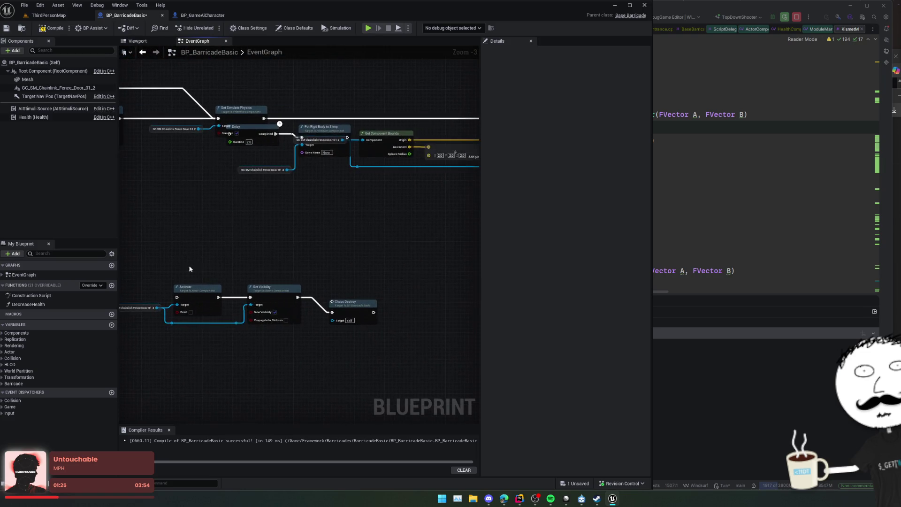
drag(223, 262, 336, 270)
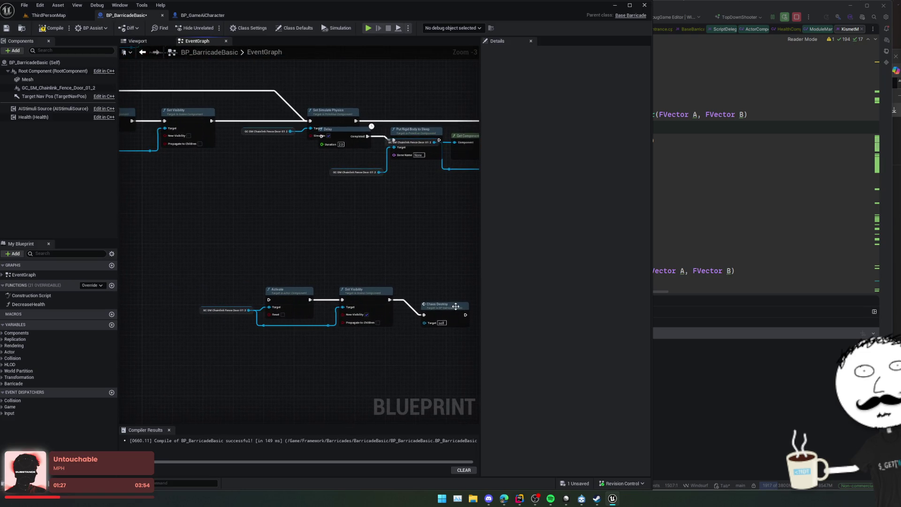
click(450, 310)
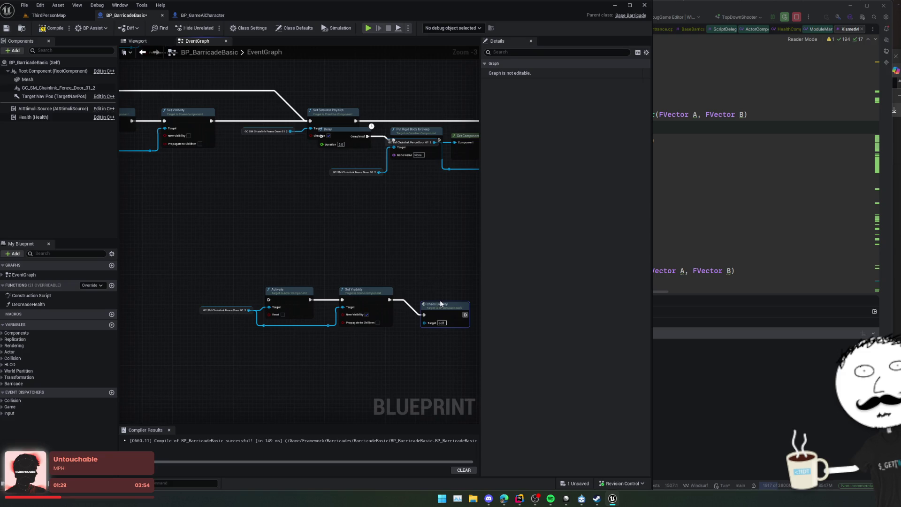
mouse_move(294, 255)
mouse_down()
mouse_move(353, 265)
mouse_move(323, 278)
mouse_up()
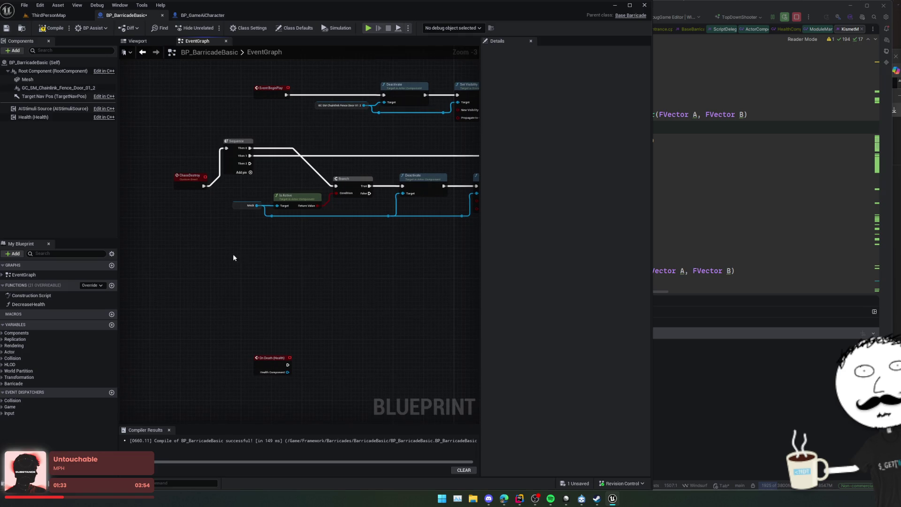
mouse_move(277, 253)
mouse_down()
mouse_move(275, 276)
mouse_move(197, 248)
mouse_move(202, 267)
mouse_up()
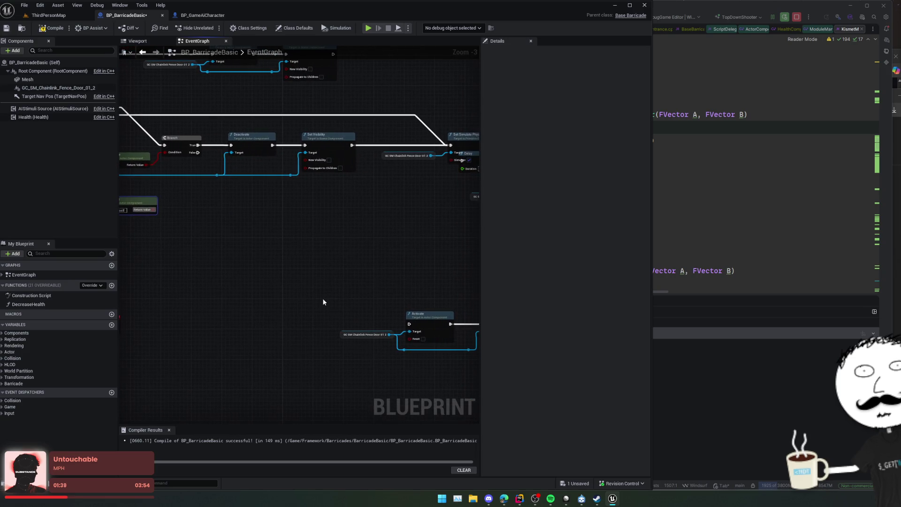
click(345, 334)
drag(322, 331, 283, 263)
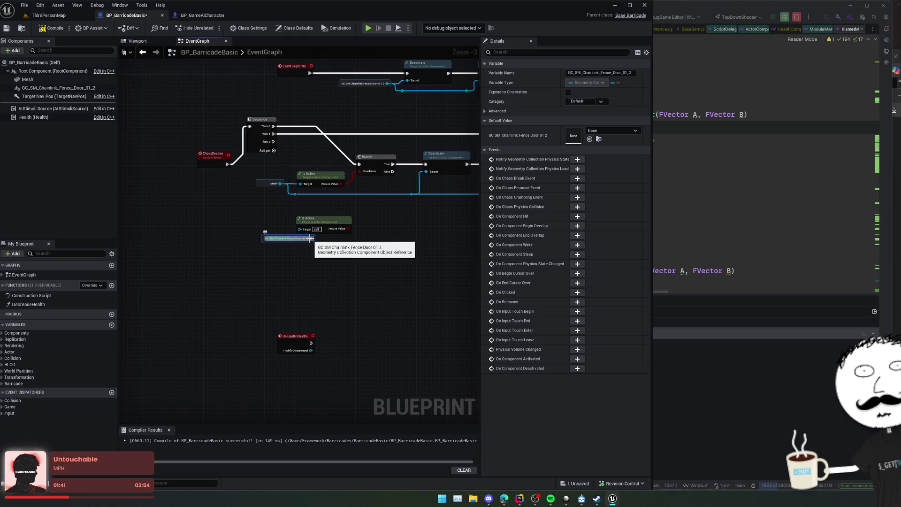
Step: Create a Branch from Is Active's Return Value, its False output driving Activate
mouse_move(328, 228)
mouse_down()
mouse_move(314, 246)
mouse_move(355, 243)
mouse_move(346, 268)
mouse_move(238, 160)
mouse_move(346, 243)
mouse_move(317, 242)
mouse_move(355, 250)
mouse_up()
click(375, 262)
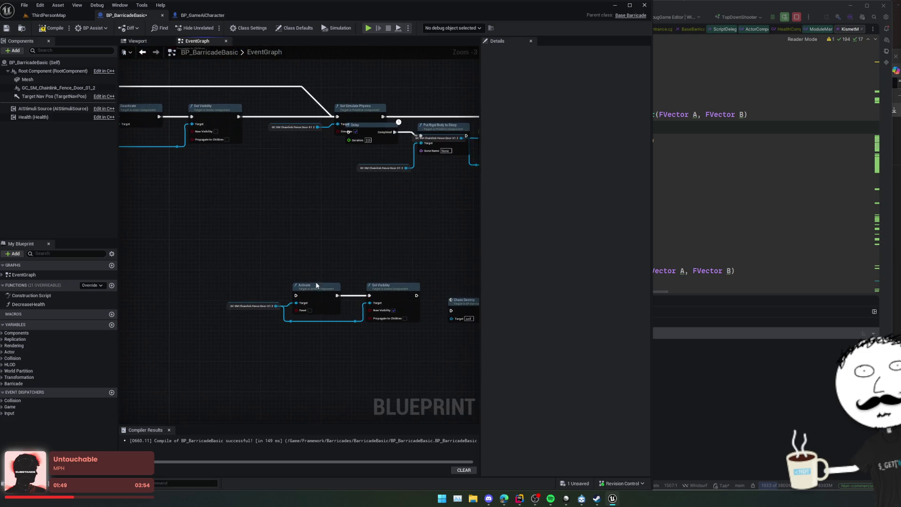
mouse_move(396, 295)
mouse_down()
mouse_move(226, 192)
mouse_move(66, 207)
mouse_move(237, 215)
mouse_move(314, 203)
mouse_move(310, 193)
mouse_move(311, 238)
mouse_move(403, 217)
mouse_move(381, 216)
mouse_move(411, 270)
mouse_move(200, 235)
mouse_up()
drag(270, 196, 301, 268)
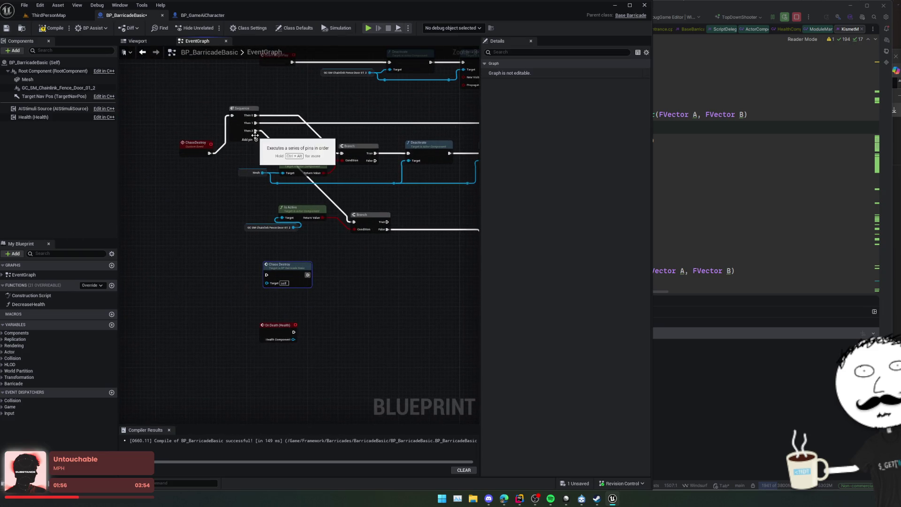
Step: Connect the Sequence's Then 3 output to the Chaos Destroy call
drag(257, 140, 262, 146)
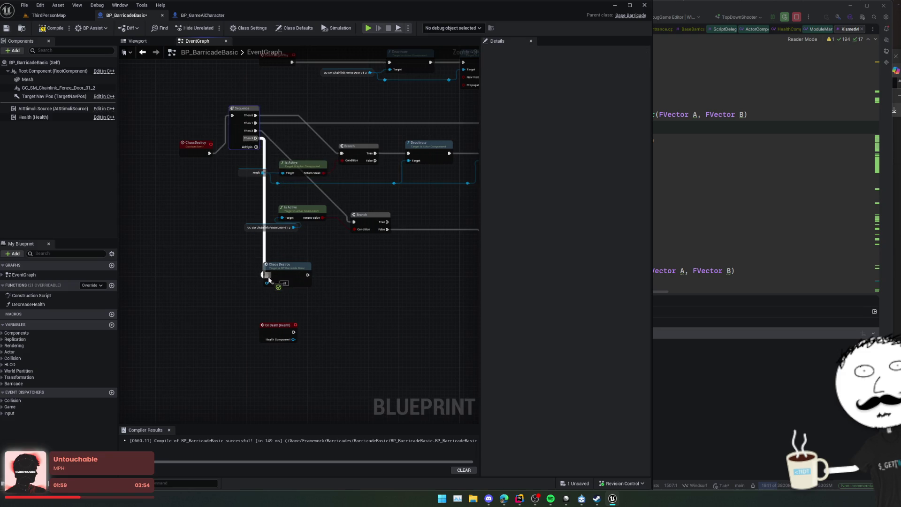
drag(269, 279, 266, 277)
mouse_move(329, 295)
mouse_down()
mouse_move(317, 291)
mouse_move(297, 225)
mouse_move(396, 282)
mouse_move(325, 268)
mouse_move(319, 230)
mouse_move(336, 233)
mouse_up()
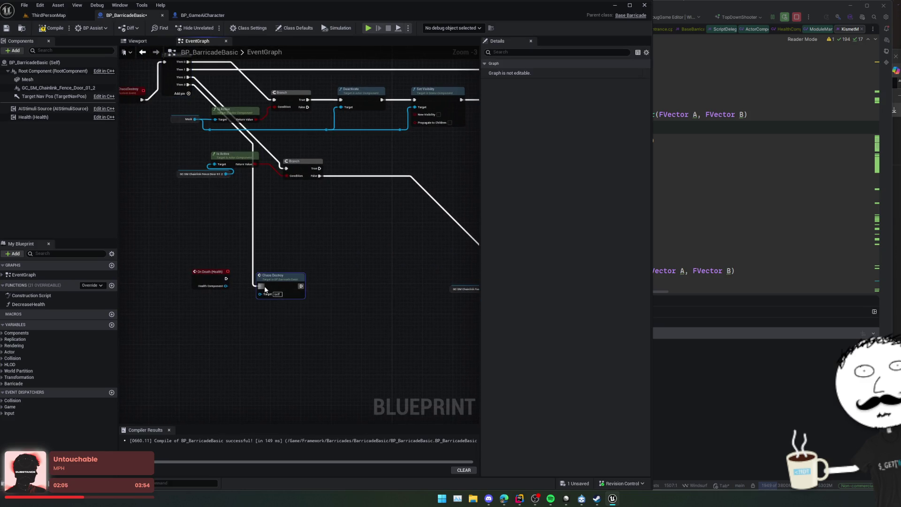
mouse_move(252, 265)
mouse_down()
mouse_move(273, 241)
mouse_move(215, 249)
mouse_move(296, 252)
mouse_move(198, 165)
mouse_up()
scroll(216, 249, down, 1)
click(198, 167)
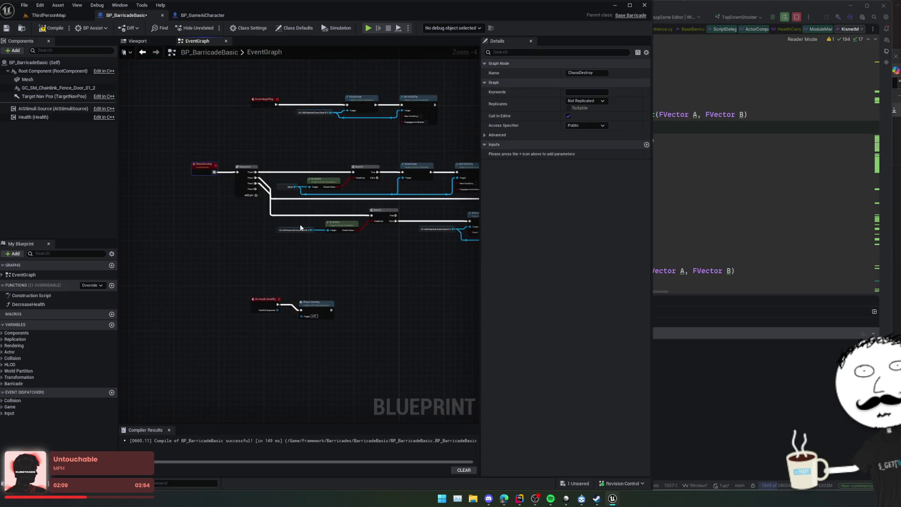
Step: Rearrange the Set Simulate Physics, Delay and Put Rigid Body to Sleep nodes
mouse_move(300, 224)
mouse_down()
mouse_move(298, 258)
mouse_move(399, 271)
mouse_move(284, 266)
mouse_move(325, 302)
mouse_up()
scroll(283, 268, up, 1)
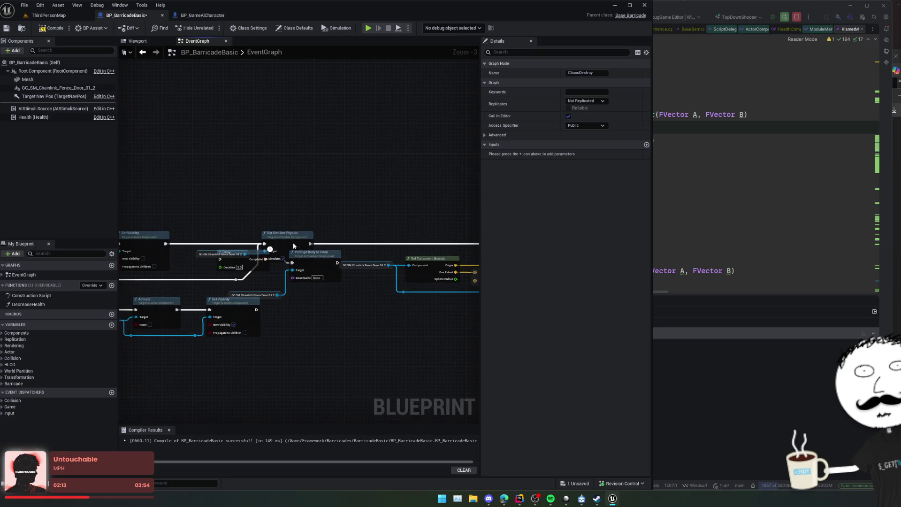
drag(294, 259, 313, 227)
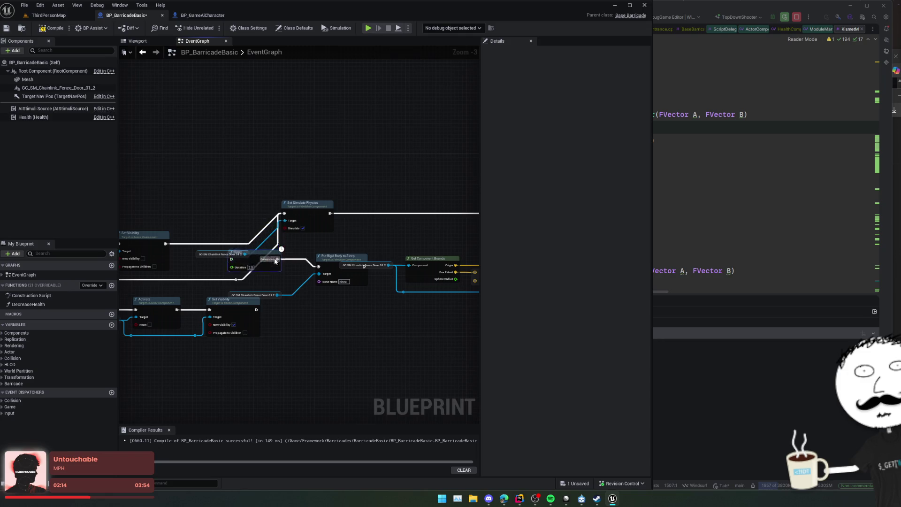
drag(376, 179, 283, 219)
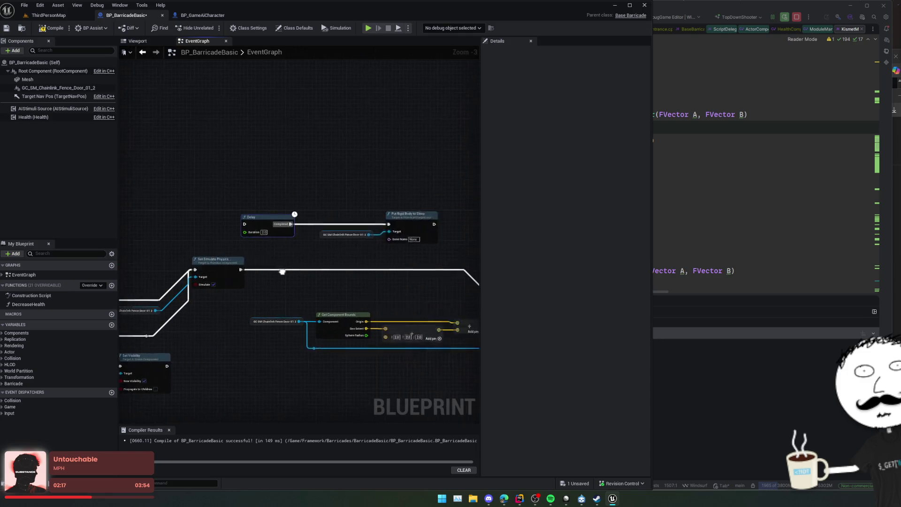
drag(244, 298, 404, 199)
mouse_move(276, 213)
mouse_down()
mouse_move(261, 159)
mouse_move(234, 167)
mouse_move(262, 288)
mouse_move(315, 289)
mouse_move(171, 289)
mouse_move(462, 291)
mouse_up()
scroll(284, 294, down, 1)
scroll(315, 292, up, 1)
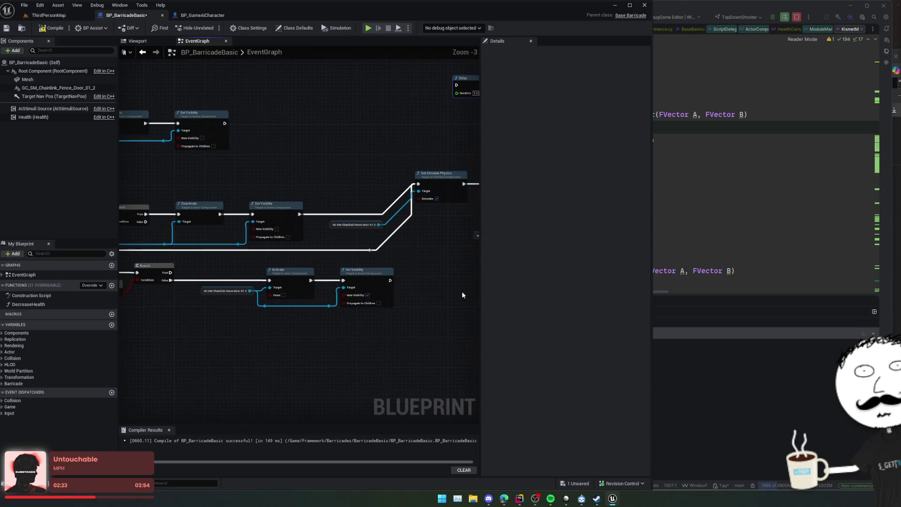
drag(366, 317, 441, 313)
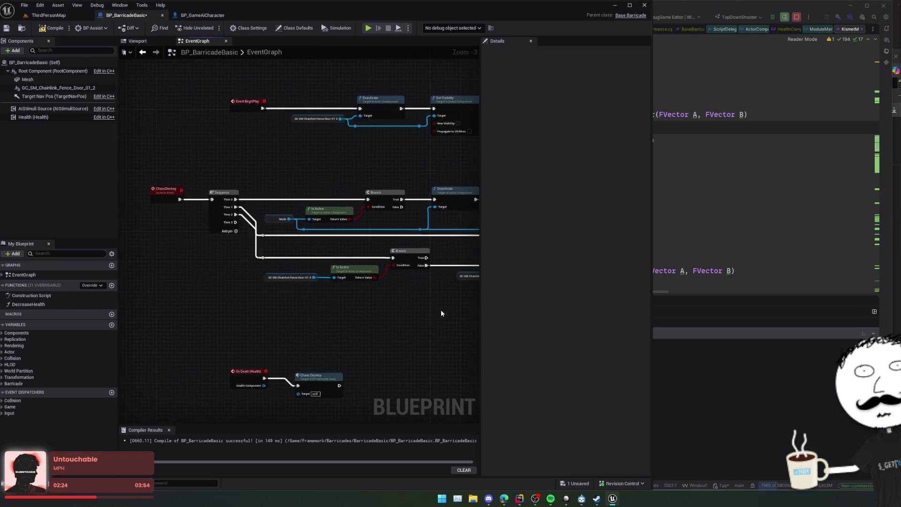
Step: Pull a new wire from the Sequence's Then 1 output along the ChaosDestroy chain
click(164, 192)
mouse_move(281, 300)
mouse_down()
mouse_move(183, 300)
mouse_move(207, 300)
mouse_up()
mouse_move(328, 302)
mouse_down()
mouse_move(221, 308)
mouse_move(398, 319)
mouse_move(235, 322)
mouse_up()
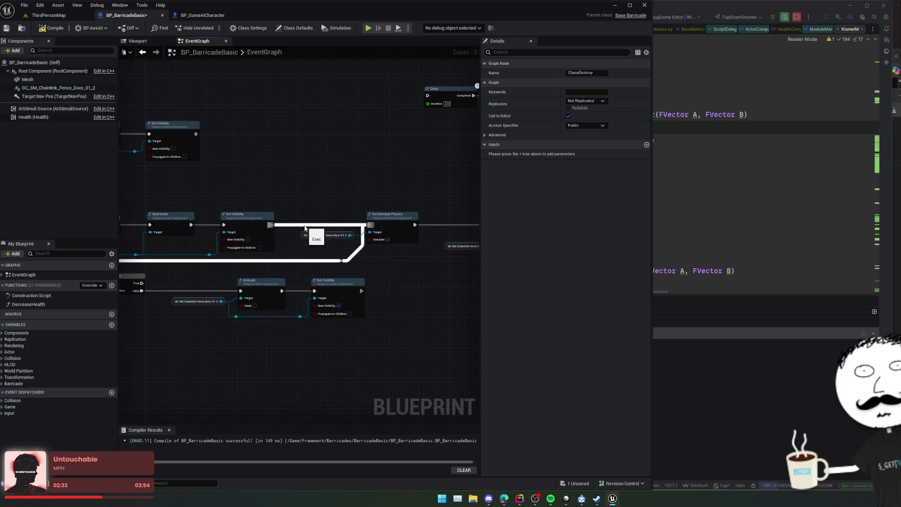
mouse_move(367, 252)
mouse_down()
mouse_move(400, 248)
mouse_move(348, 275)
mouse_move(179, 245)
mouse_move(241, 229)
mouse_move(441, 249)
mouse_up()
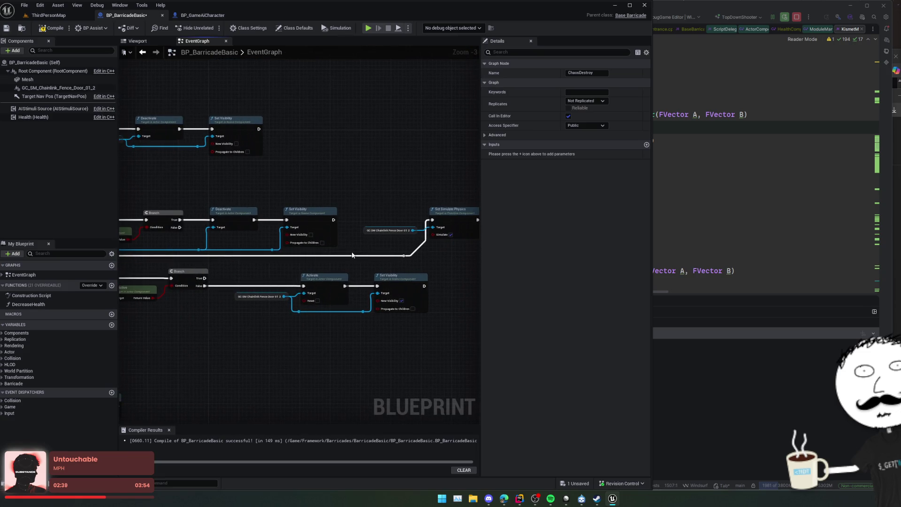
mouse_move(277, 244)
mouse_down()
mouse_move(337, 249)
mouse_move(327, 256)
mouse_up()
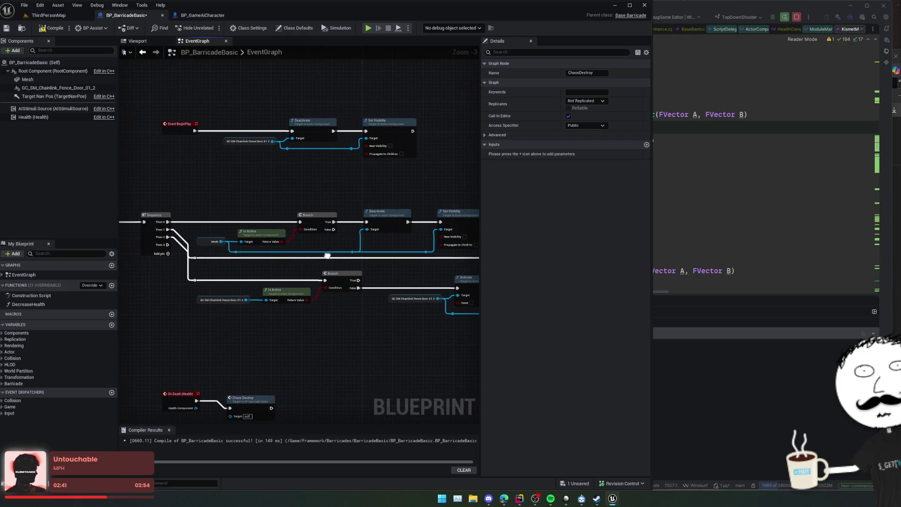
drag(222, 263, 490, 254)
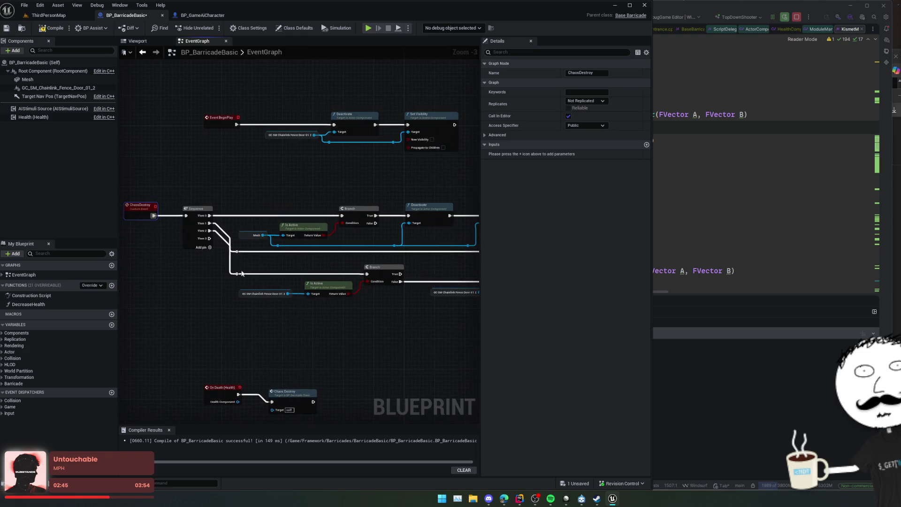
mouse_move(302, 258)
mouse_down()
mouse_move(262, 253)
mouse_move(197, 221)
mouse_move(225, 244)
mouse_move(357, 268)
mouse_up()
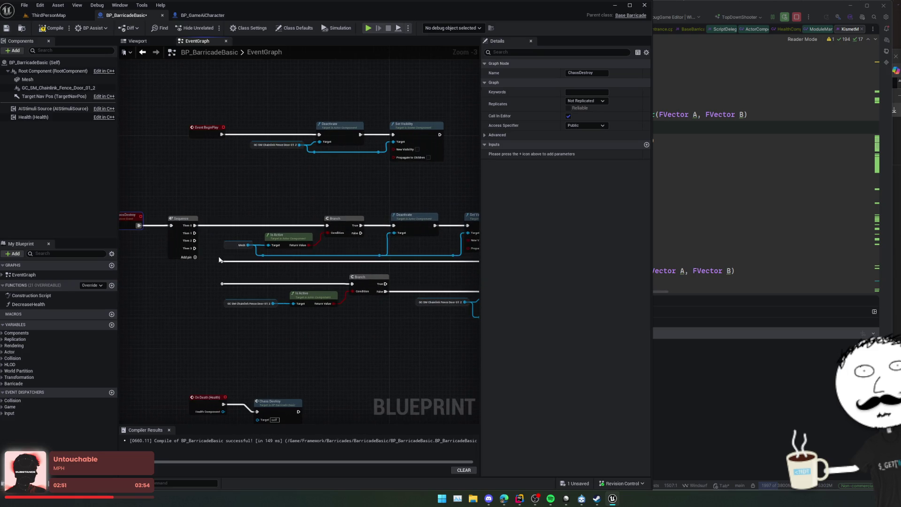
mouse_move(196, 233)
mouse_down()
mouse_move(218, 278)
mouse_move(223, 261)
mouse_up()
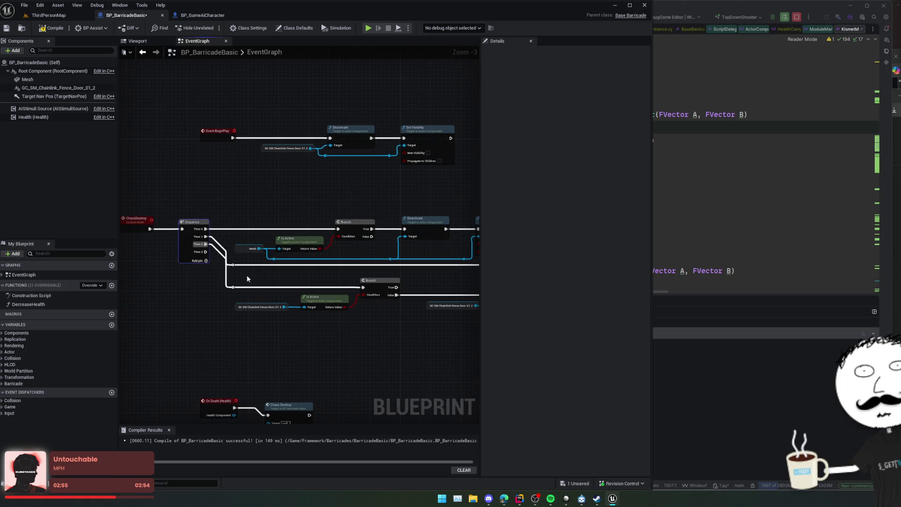
Step: Straighten the ChaosDestroy chain's connections and save BP_BarricadeBasic
click(142, 226)
key(f)
drag(329, 253, 361, 324)
drag(217, 201, 161, 171)
mouse_move(195, 221)
mouse_down()
mouse_move(331, 243)
mouse_move(312, 297)
mouse_move(190, 281)
mouse_move(368, 284)
mouse_move(260, 296)
mouse_move(342, 275)
mouse_move(245, 261)
mouse_move(266, 257)
mouse_move(238, 241)
mouse_up()
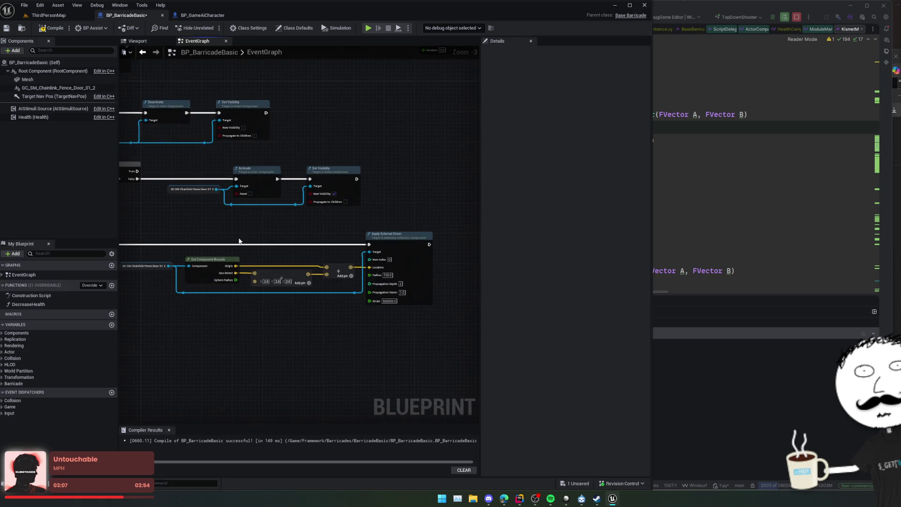
mouse_move(275, 306)
mouse_down()
mouse_move(322, 307)
mouse_move(205, 295)
mouse_move(400, 297)
mouse_move(261, 286)
mouse_move(293, 281)
mouse_move(295, 266)
mouse_up()
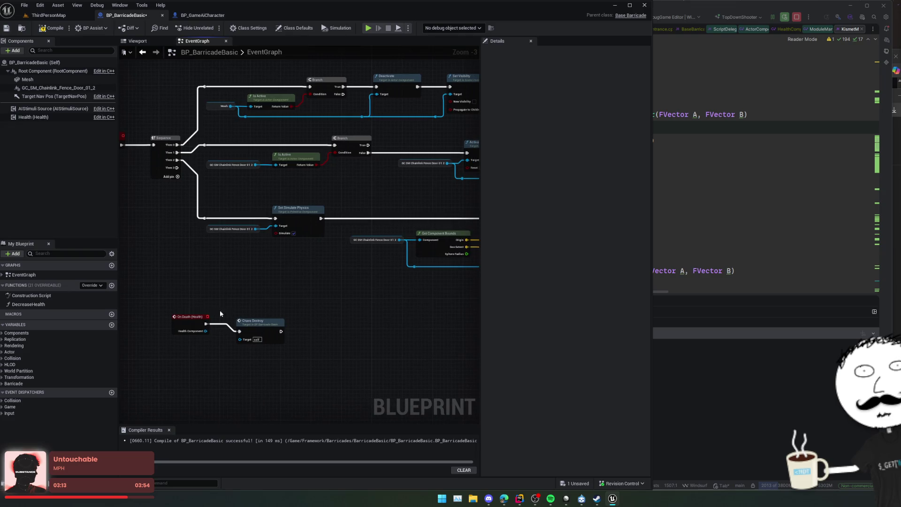
key(ctrl+s)
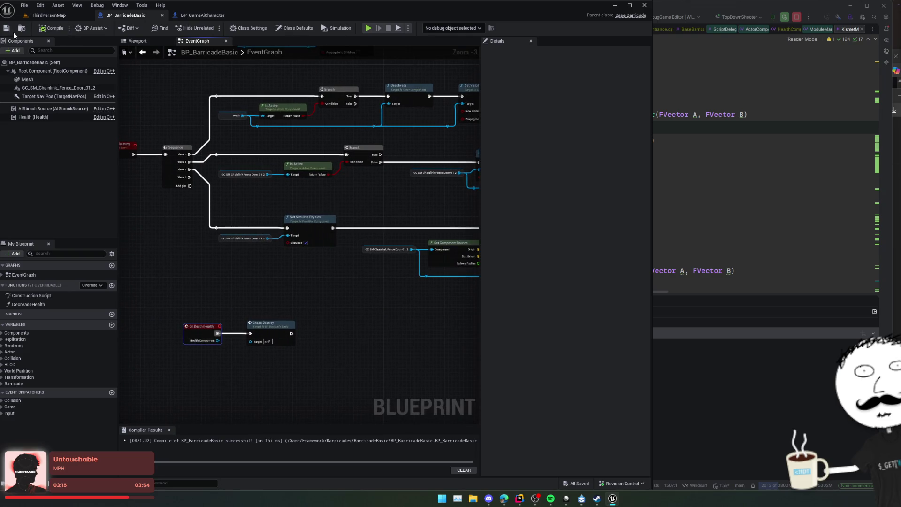
Step: Play ThirdPersonMap, eject, and destroy BP_BarricadeBasic2 to watch the fence shatter
click(53, 15)
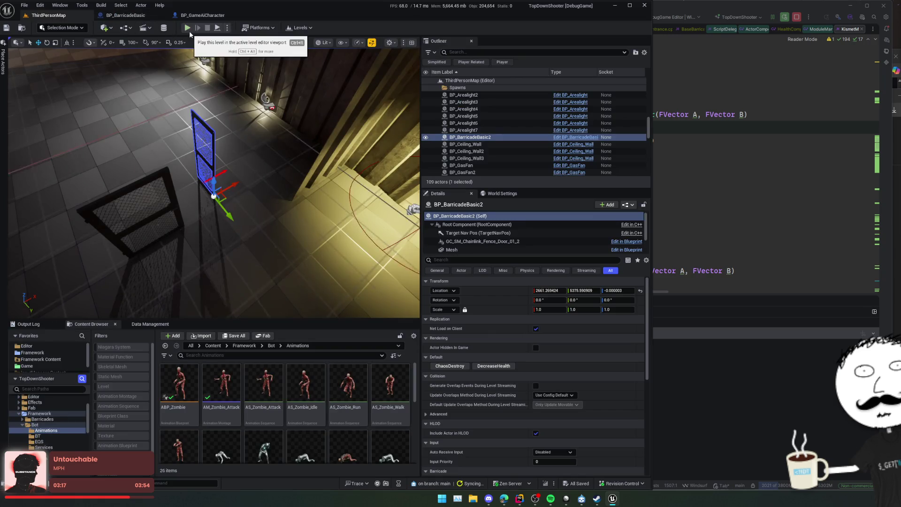
click(189, 31)
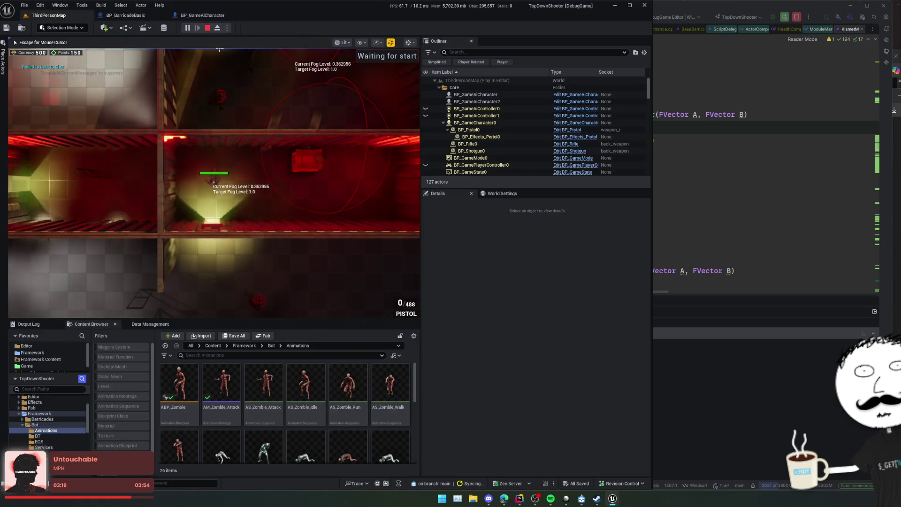
click(217, 28)
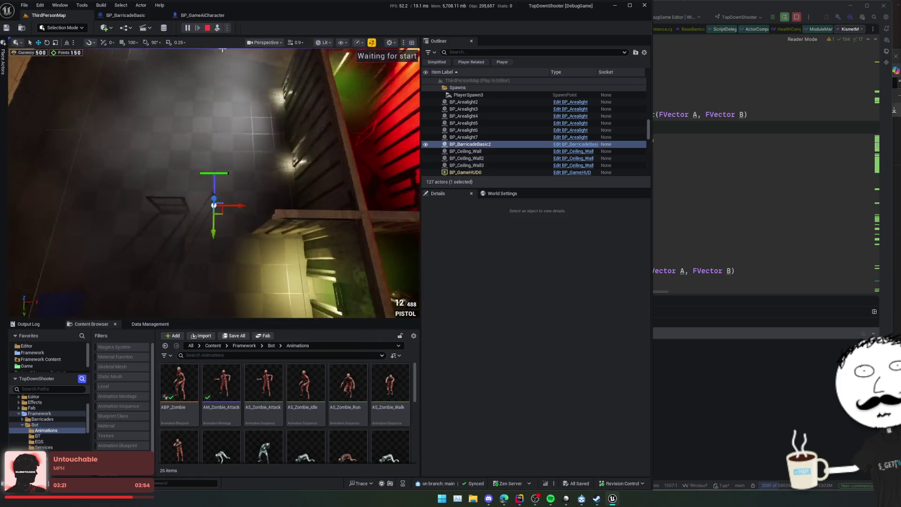
click(481, 151)
click(469, 144)
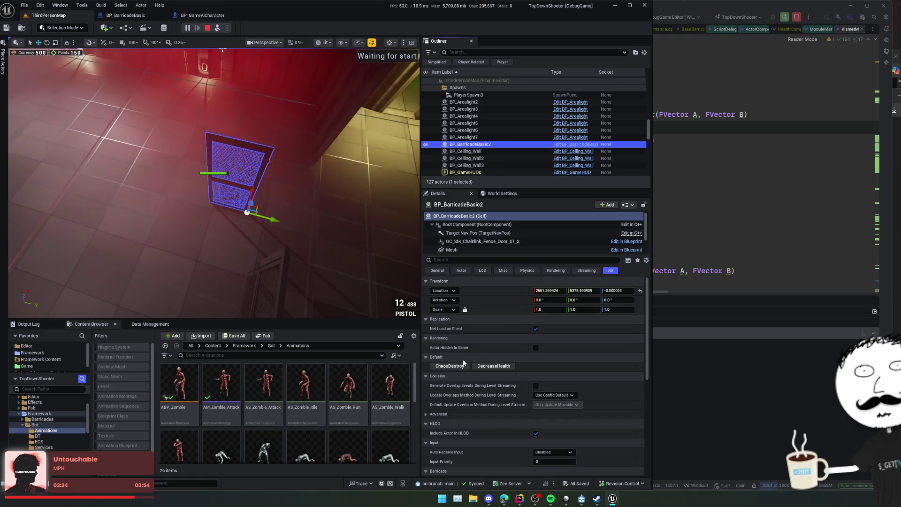
mouse_move(320, 231)
mouse_down()
mouse_move(282, 220)
mouse_move(301, 228)
mouse_move(291, 227)
mouse_up()
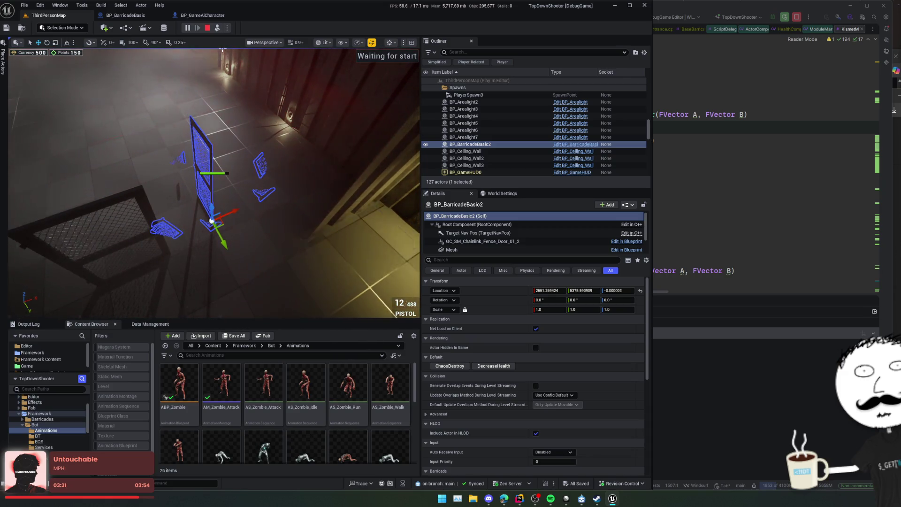
click(487, 250)
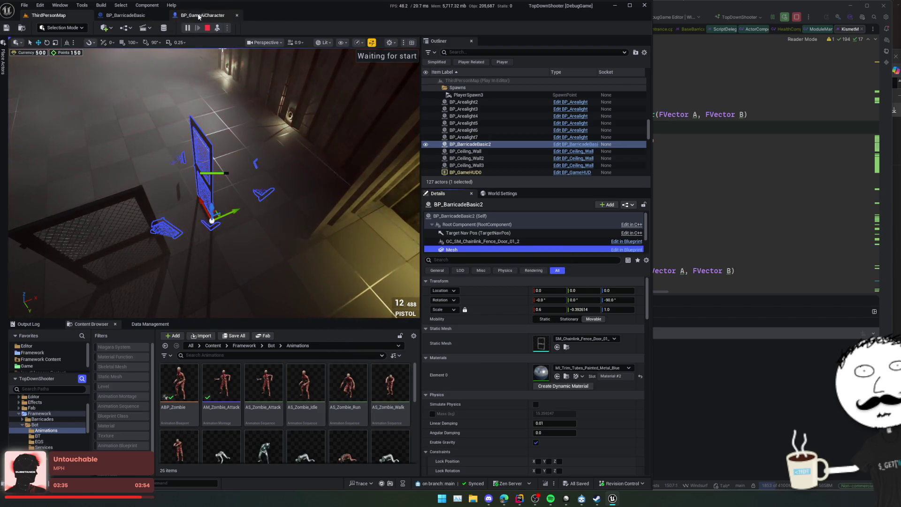
Step: Stop play and filter the Mesh component's Details for 'activ' settings
click(203, 15)
click(389, 29)
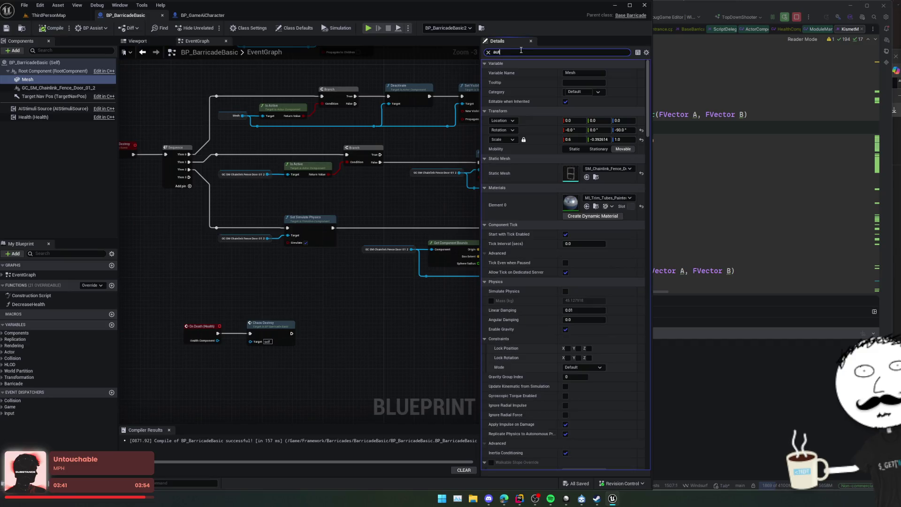
click(520, 51)
text(auto)
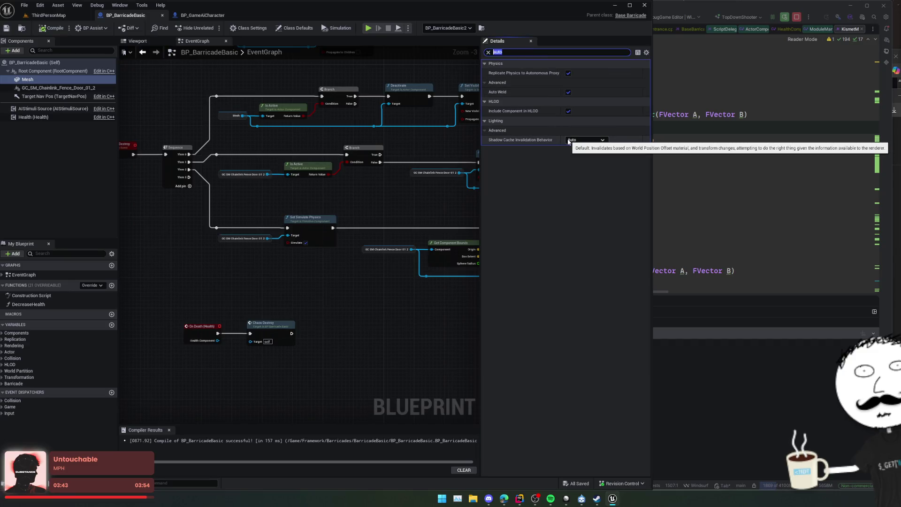
text(Act)
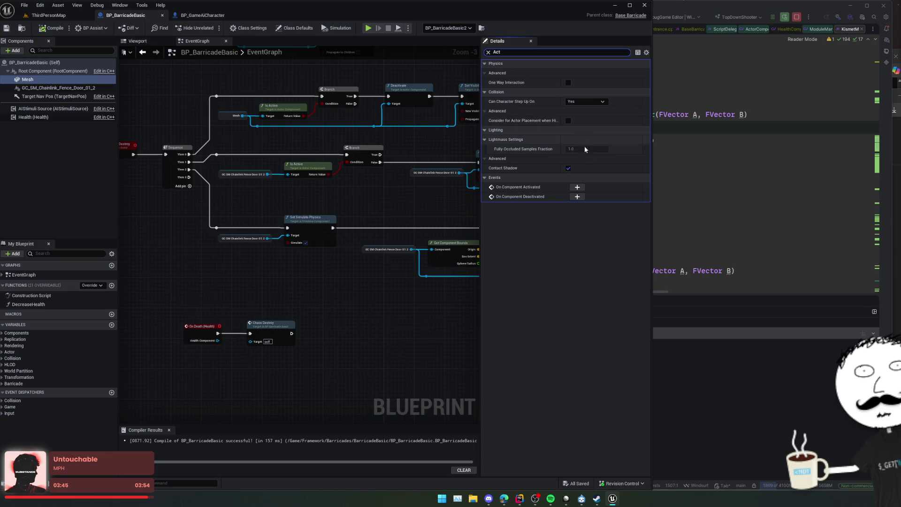
key(BackSpace)
key(BackSpace)
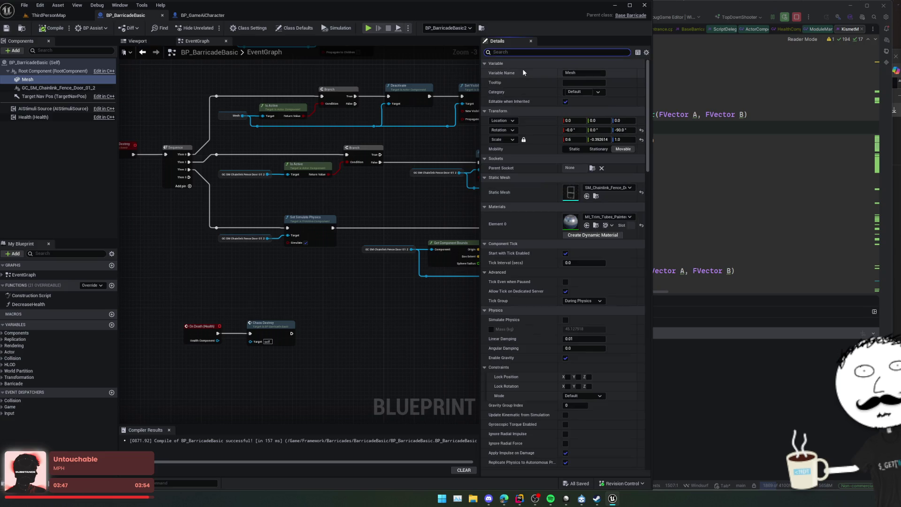
text(acti)
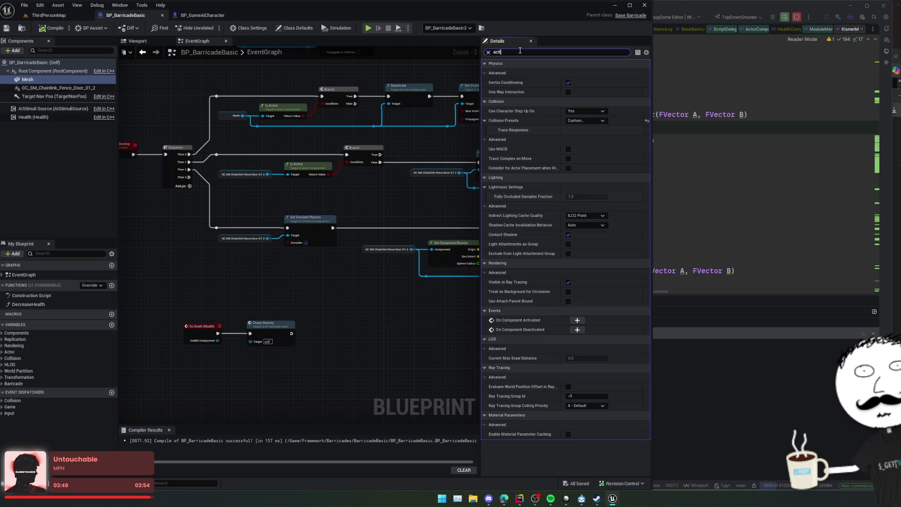
text(v)
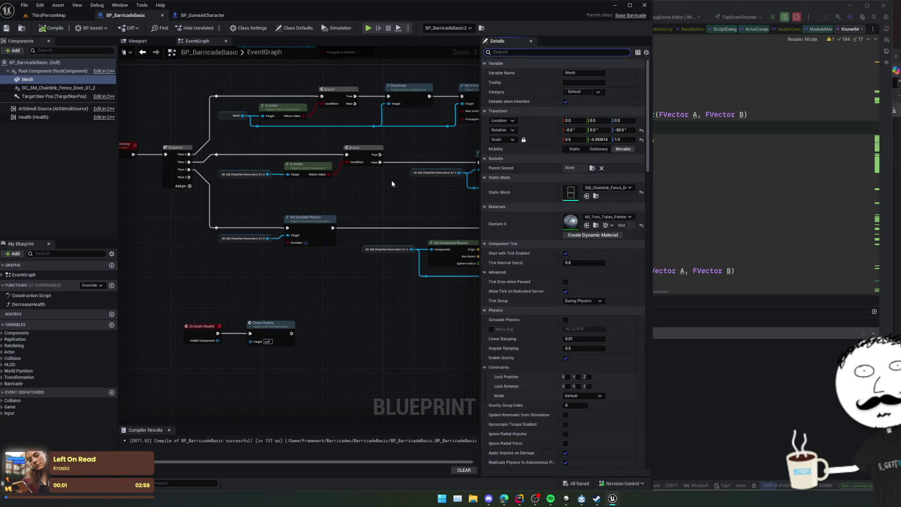
Step: Clear the Details search and select the Mesh's Is Active node in the graph
scroll(329, 192, up, 1)
mouse_move(328, 192)
mouse_down()
mouse_move(269, 197)
mouse_move(313, 208)
mouse_up()
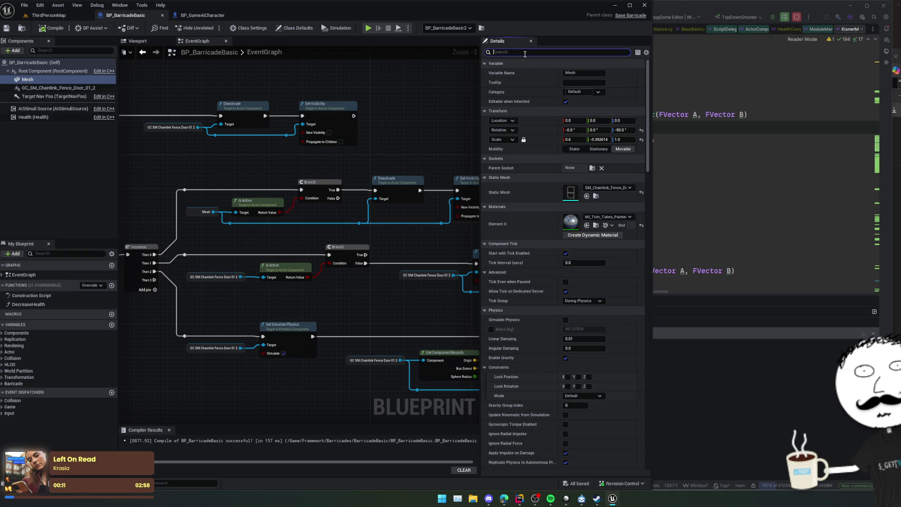
text(auto)
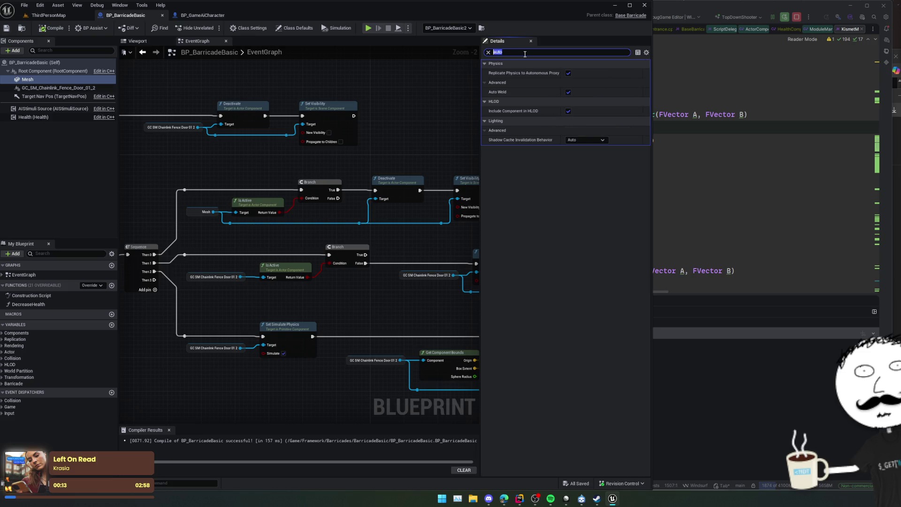
key(BackSpace)
mouse_move(288, 239)
mouse_down()
mouse_move(265, 202)
mouse_move(327, 204)
mouse_up()
click(245, 188)
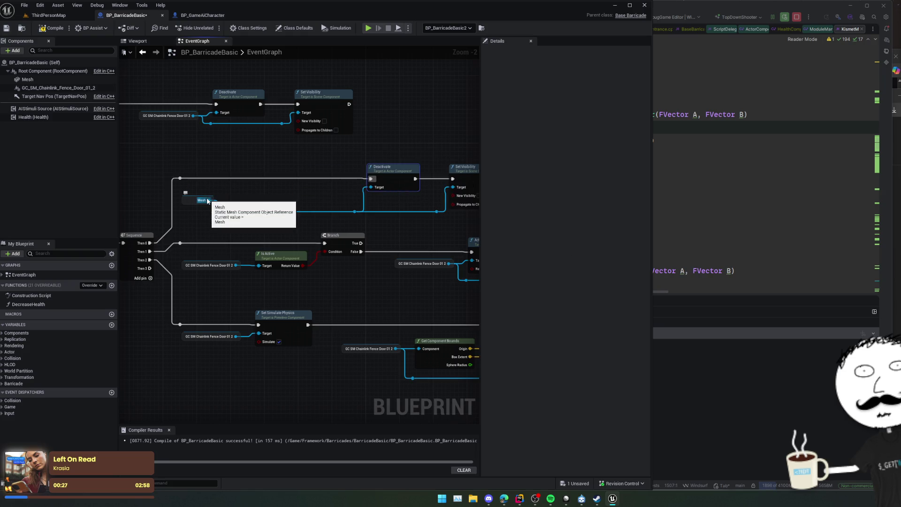
Step: Save BP_BarricadeBasic with Then 0 driving Deactivate directly, then return to ThirdPersonMap
drag(290, 196, 318, 197)
key(ctrl+s)
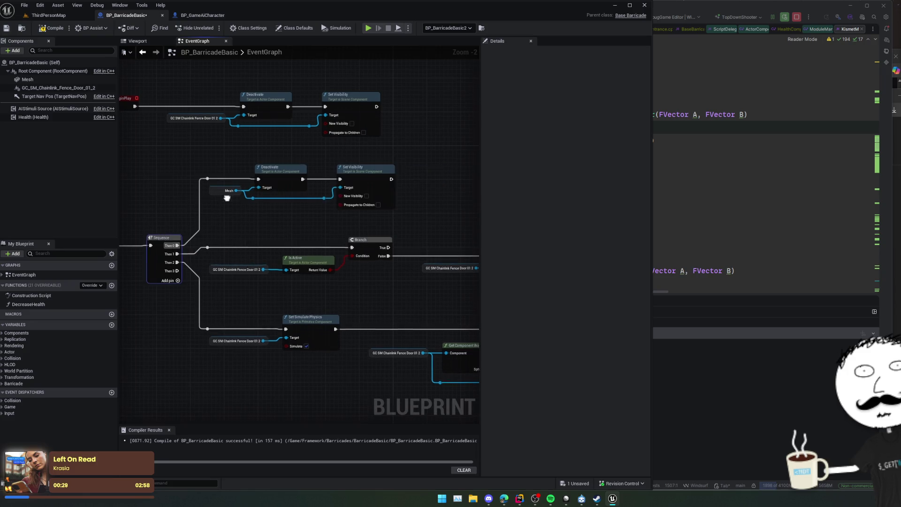
drag(317, 251, 340, 245)
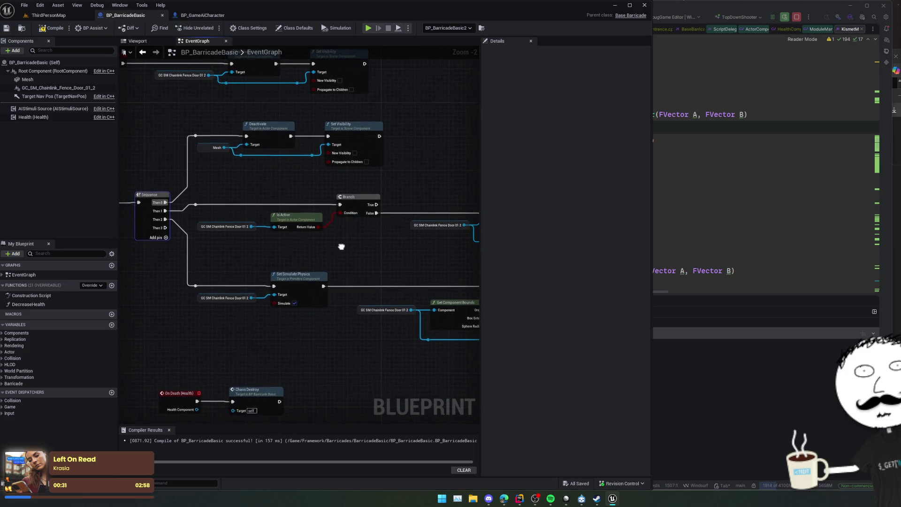
scroll(340, 246, down, 1)
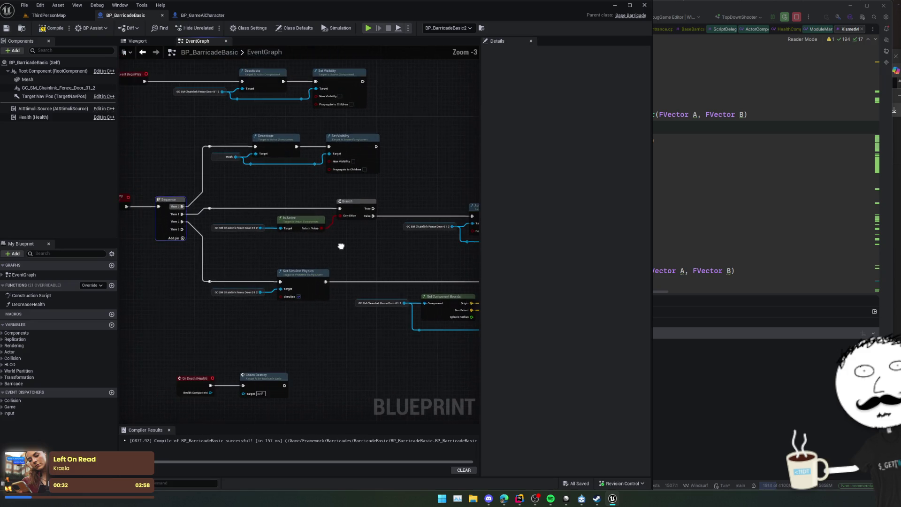
click(51, 15)
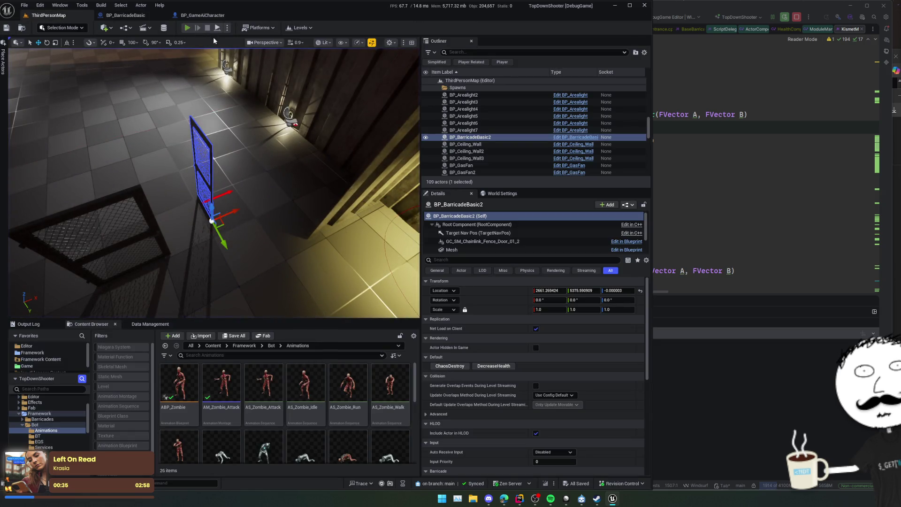
Step: Play the level and lower the barricade actor's health to destroy it
click(187, 28)
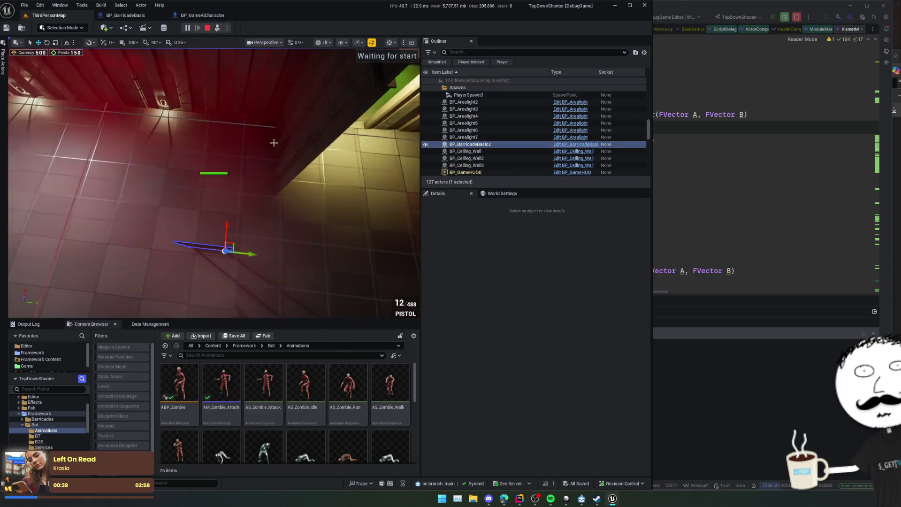
click(469, 144)
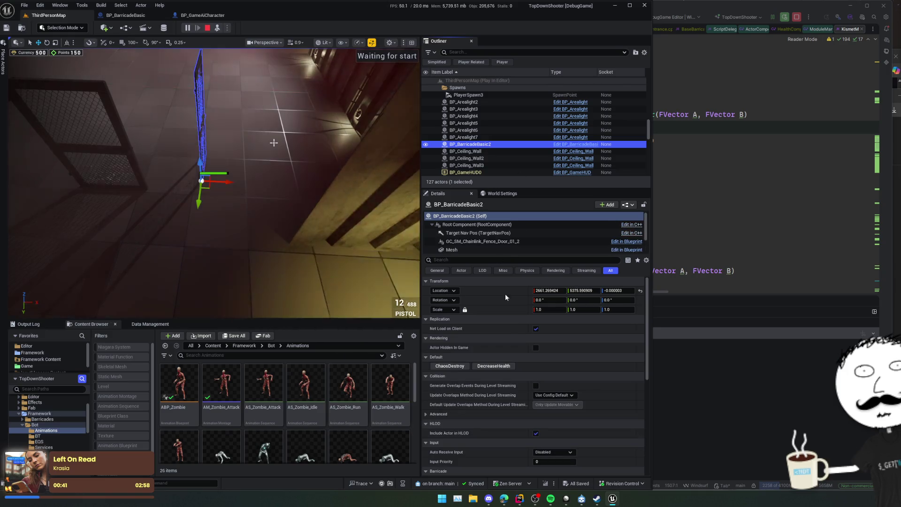
click(493, 366)
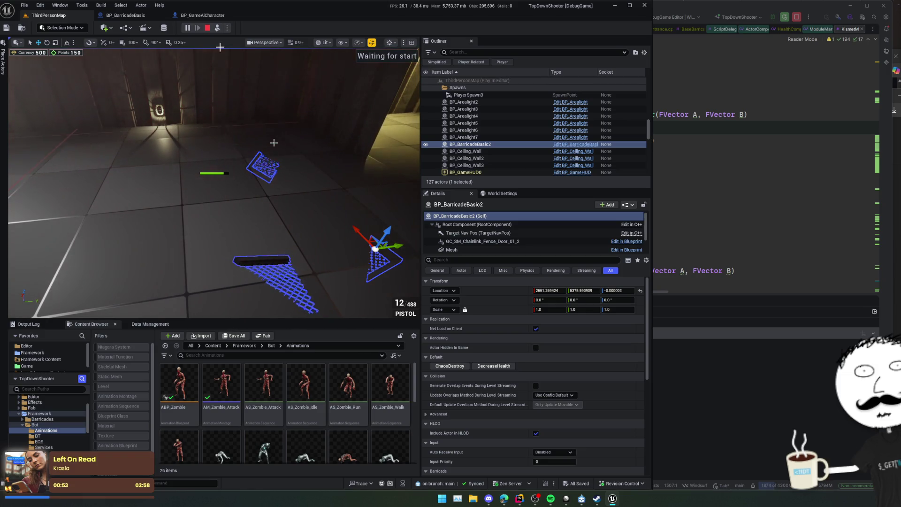
Step: Start a fresh play session, eject to a free camera, then release the mouse and stop
click(187, 29)
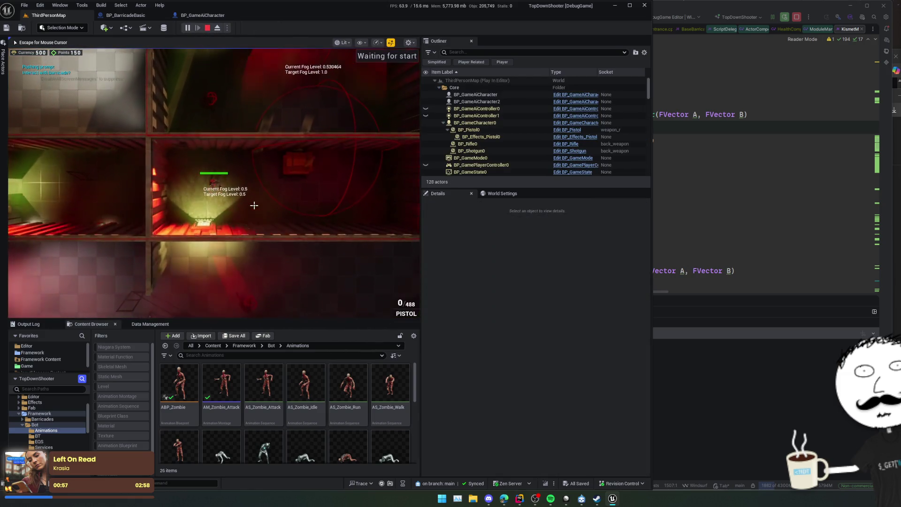
key(Escape)
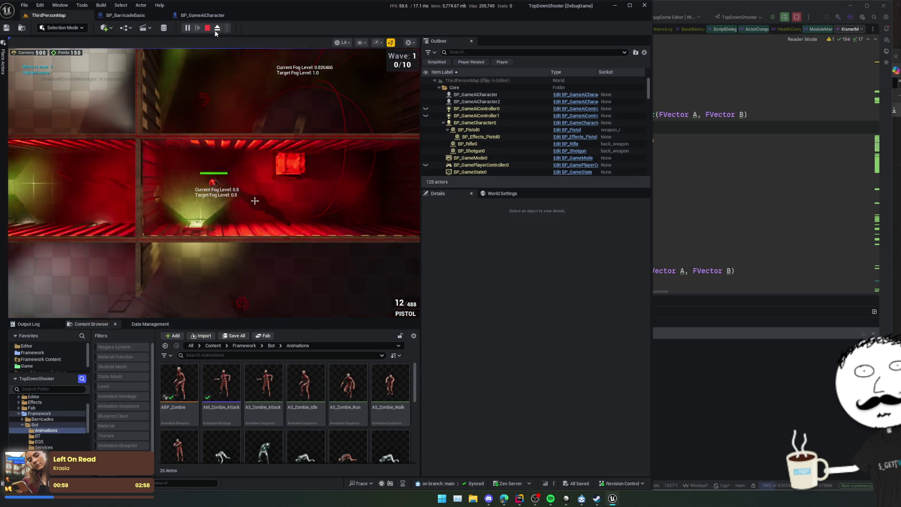
click(217, 28)
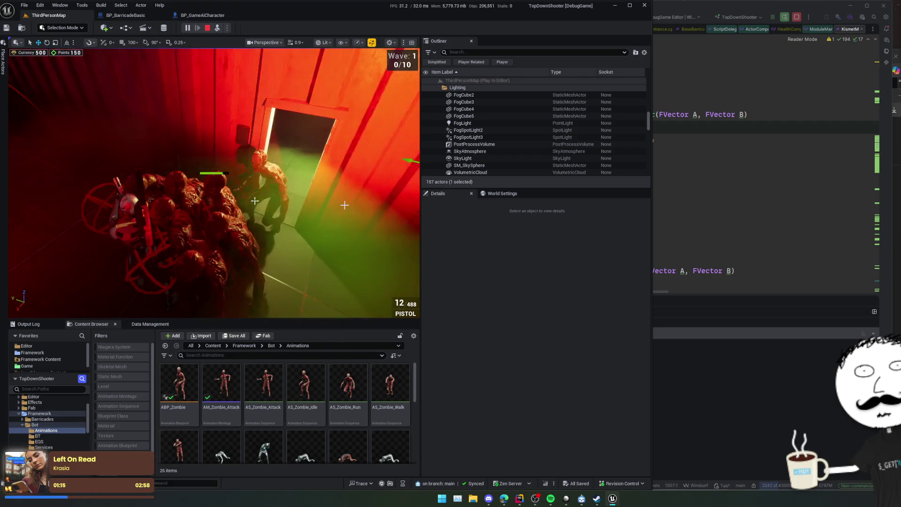
key(shift+F1)
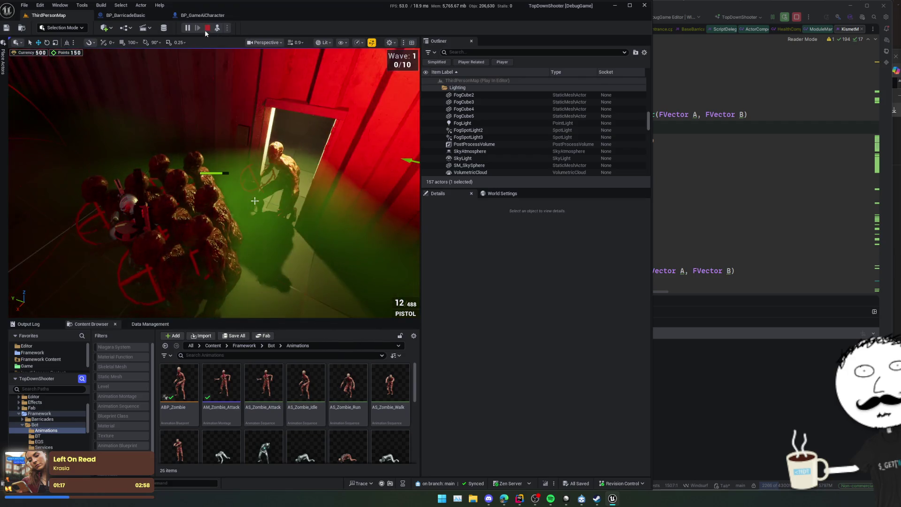
click(205, 29)
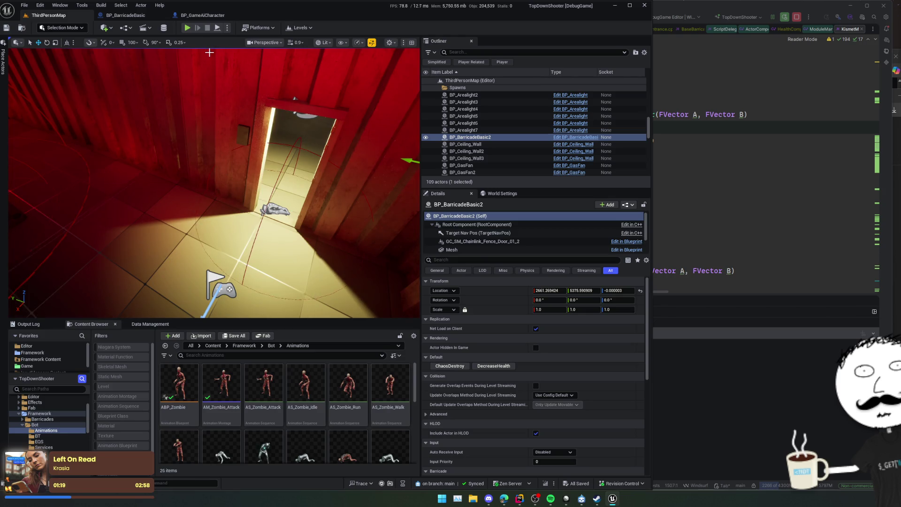
Step: Open the M_VolumetricFog material via Ctrl+P quick search
key(ctrl+p)
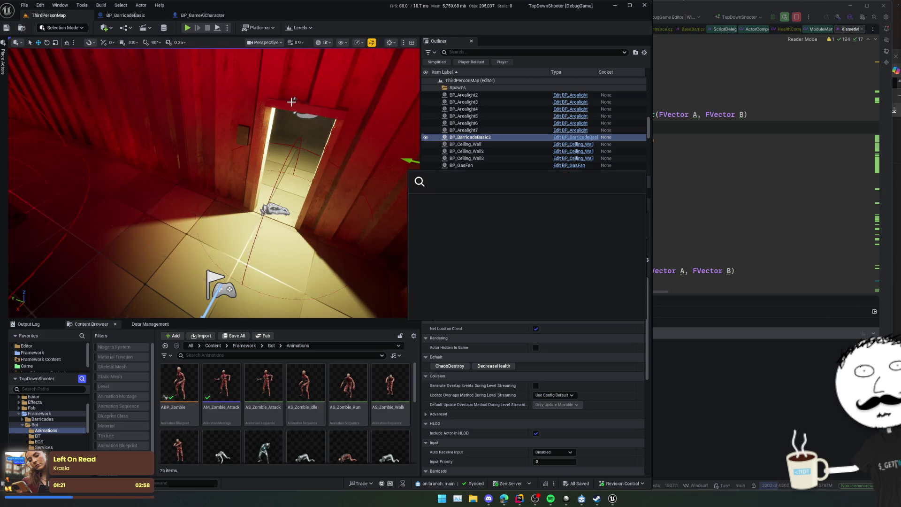
text(volumetricfog)
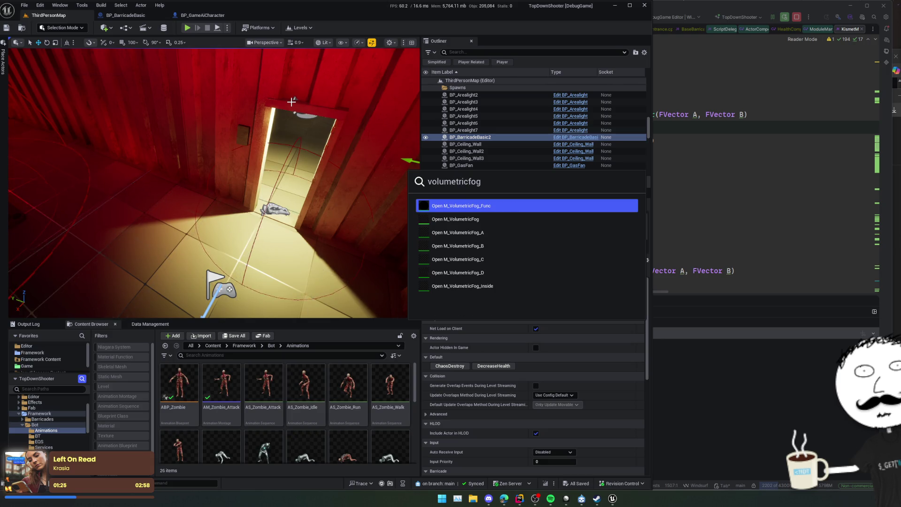
key(Down)
key(Return)
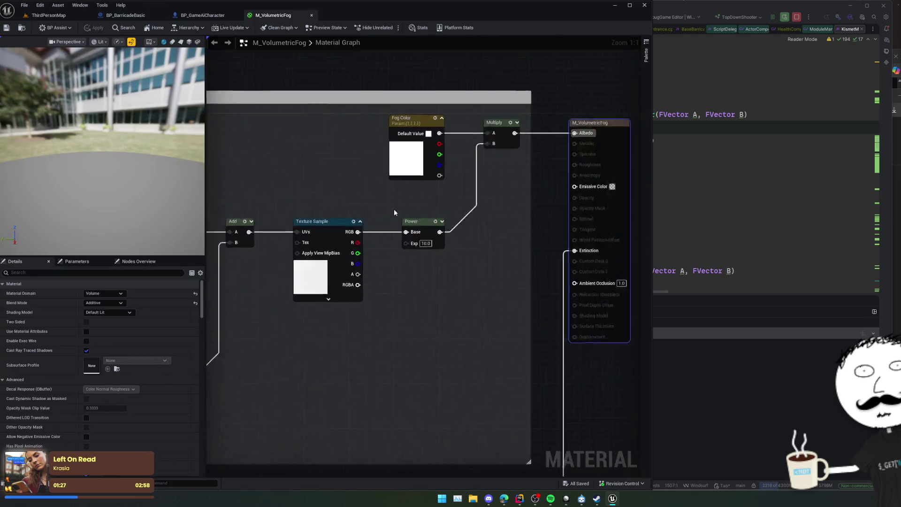
Step: Navigate the graph to the 'Remove fog where fan(s) are' nodes and select the bottom M_VolumetricFog_Func
scroll(387, 142, down, 4)
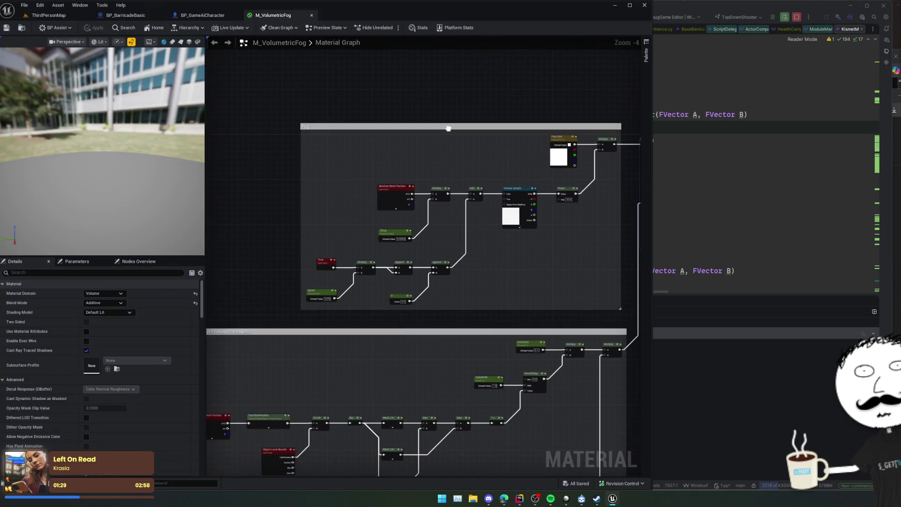
scroll(448, 128, down, 1)
mouse_move(446, 136)
mouse_down()
mouse_move(549, 215)
mouse_move(533, 277)
mouse_move(543, 259)
mouse_move(493, 211)
mouse_up()
scroll(492, 211, up, 1)
mouse_move(580, 223)
mouse_down()
mouse_move(573, 245)
mouse_move(607, 231)
mouse_move(418, 267)
mouse_move(466, 214)
mouse_move(420, 291)
mouse_move(430, 318)
mouse_move(424, 302)
mouse_move(558, 279)
mouse_move(452, 82)
mouse_move(519, 131)
mouse_move(484, 202)
mouse_move(479, 288)
mouse_move(509, 244)
mouse_move(504, 288)
mouse_move(556, 288)
mouse_move(549, 277)
mouse_move(519, 275)
mouse_up()
scroll(503, 281, up, 2)
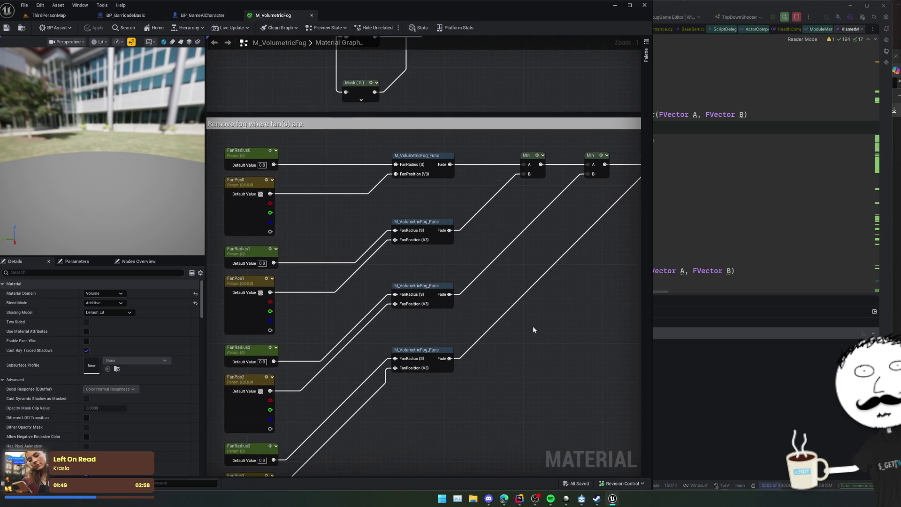
mouse_move(551, 371)
mouse_down()
mouse_move(513, 394)
mouse_move(537, 411)
mouse_up()
mouse_move(573, 338)
mouse_down()
mouse_move(573, 308)
mouse_move(536, 350)
mouse_move(543, 306)
mouse_move(499, 366)
mouse_move(544, 327)
mouse_up()
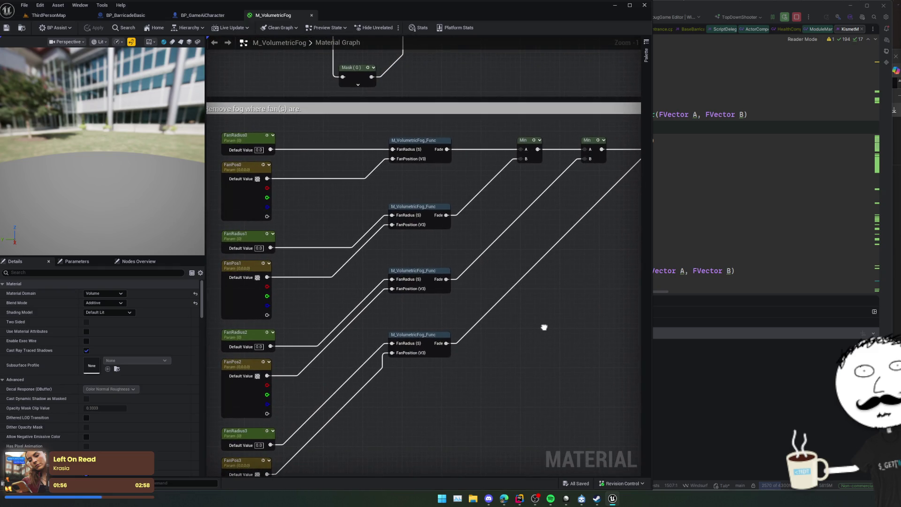
click(427, 339)
double_click(422, 342)
scroll(498, 278, up, 3)
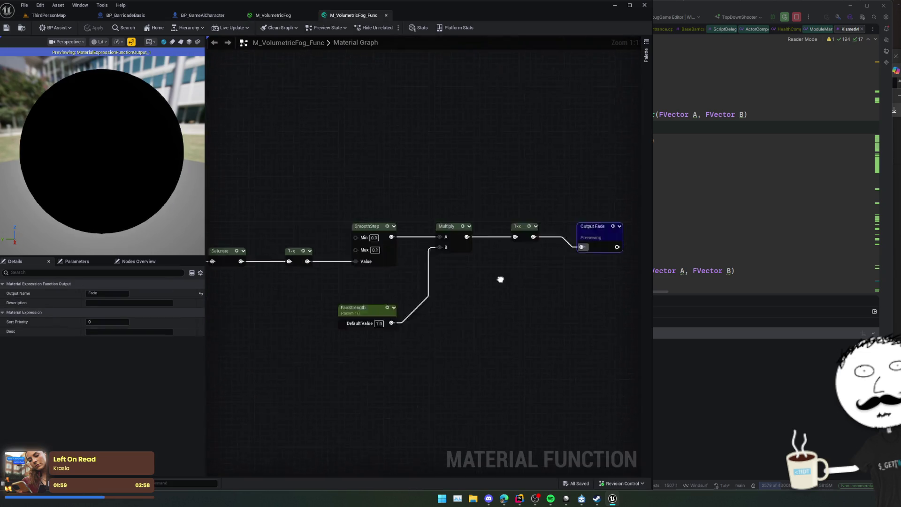
mouse_move(208, 349)
mouse_down()
mouse_move(378, 294)
mouse_move(378, 312)
mouse_move(506, 296)
mouse_move(543, 318)
mouse_move(491, 313)
mouse_up()
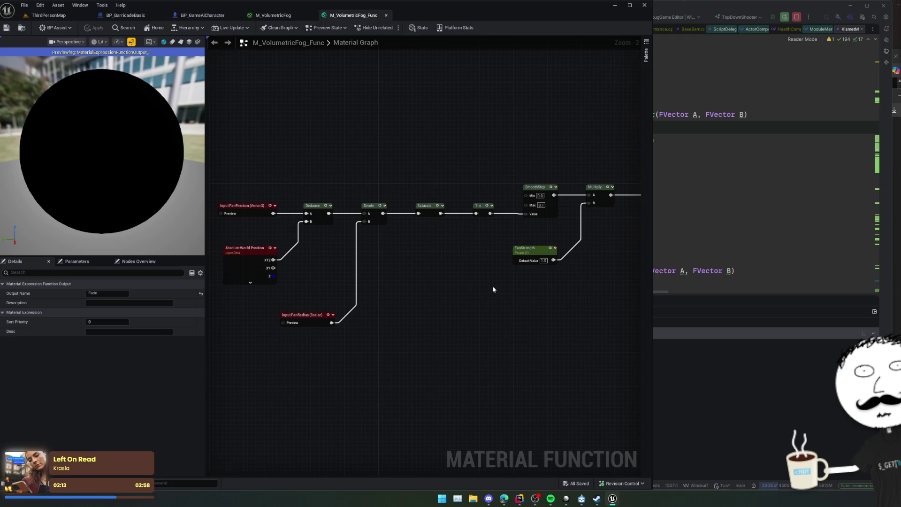
click(386, 15)
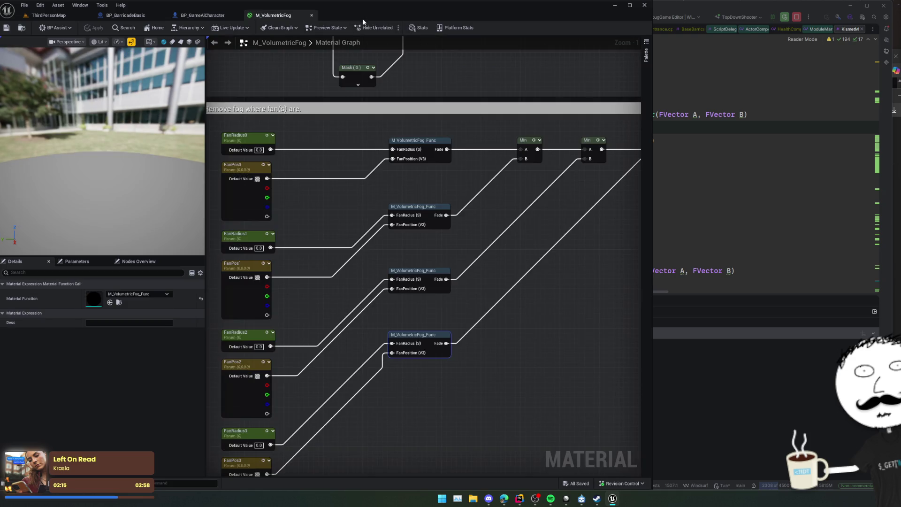
Step: Review the fan fog-removal nodes and output node, then close the M_VolumetricFog editor
mouse_move(549, 244)
mouse_down()
mouse_move(521, 237)
mouse_move(562, 226)
mouse_up()
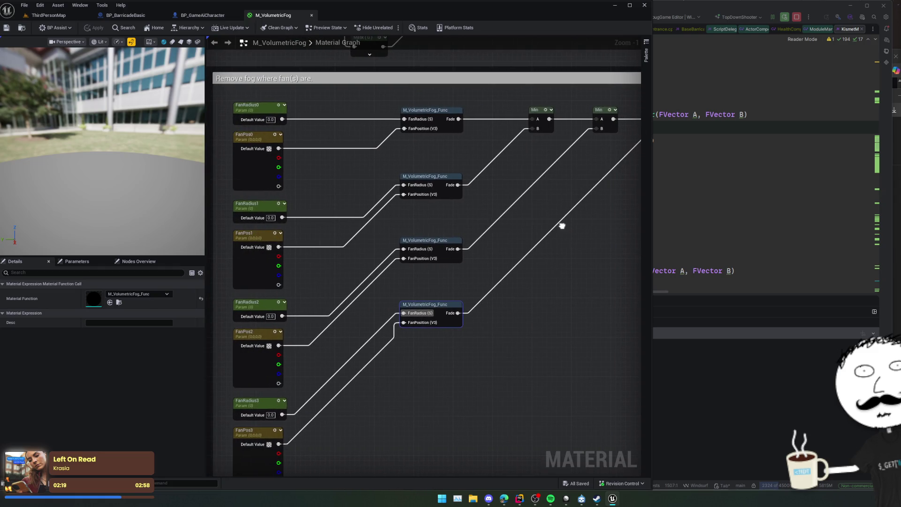
drag(562, 225, 559, 229)
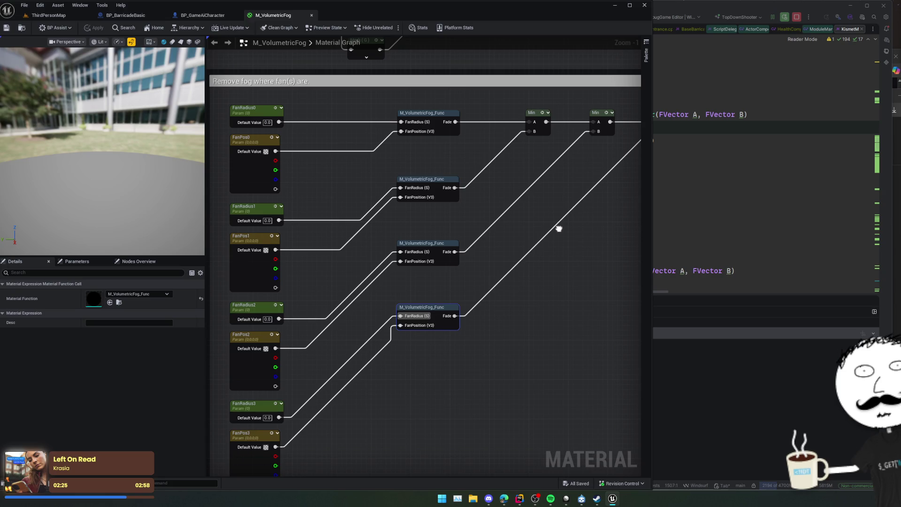
drag(559, 229, 558, 229)
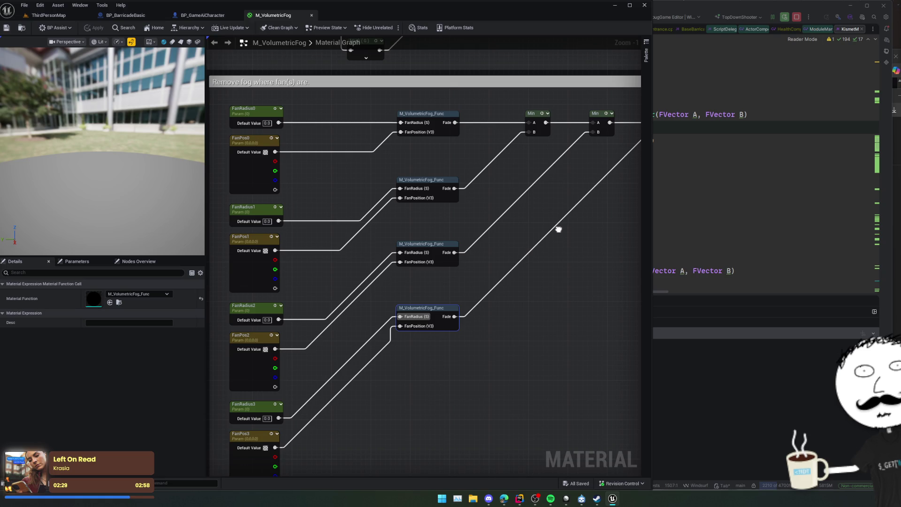
mouse_move(558, 229)
mouse_down()
mouse_move(459, 247)
mouse_move(480, 258)
mouse_move(479, 250)
mouse_move(489, 256)
mouse_move(438, 209)
mouse_move(463, 217)
mouse_move(456, 233)
mouse_up()
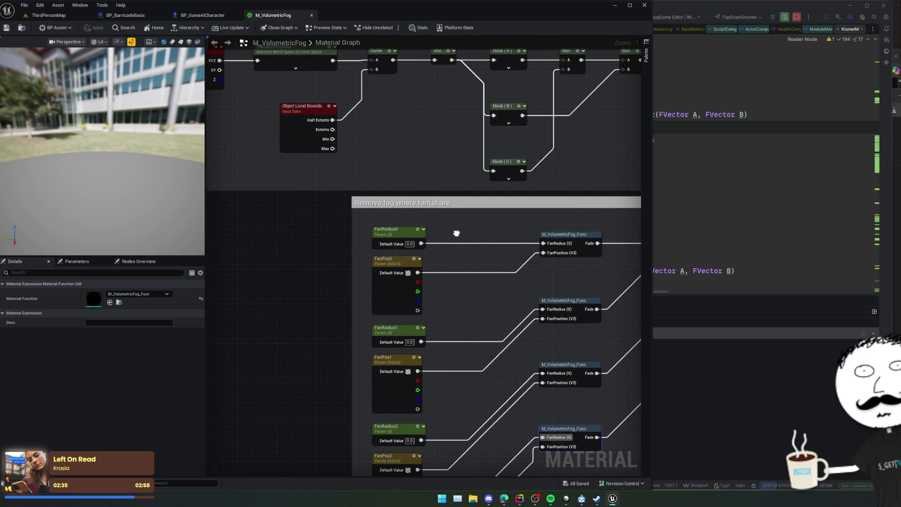
mouse_move(281, 260)
mouse_down()
mouse_move(479, 231)
mouse_move(392, 269)
mouse_move(484, 283)
mouse_move(480, 266)
mouse_up()
scroll(392, 269, down, 2)
scroll(480, 266, up, 1)
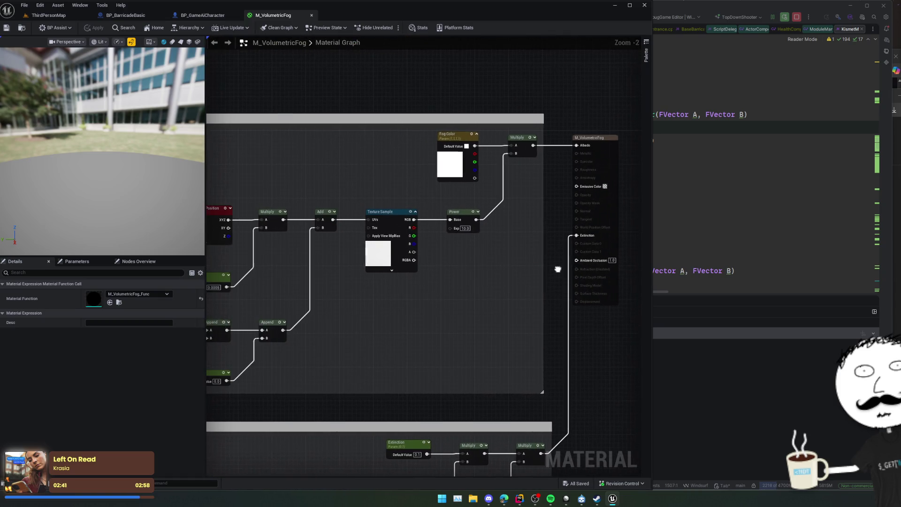
scroll(461, 291, down, 1)
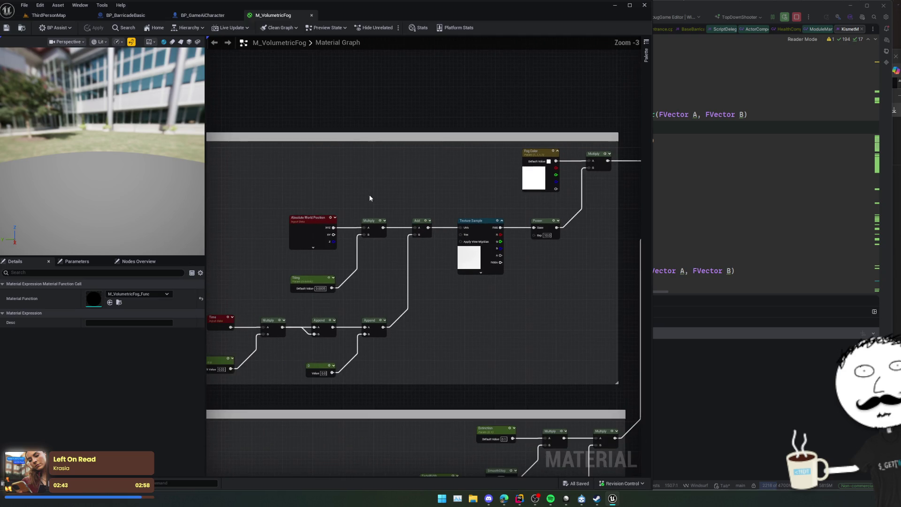
drag(408, 66, 405, 98)
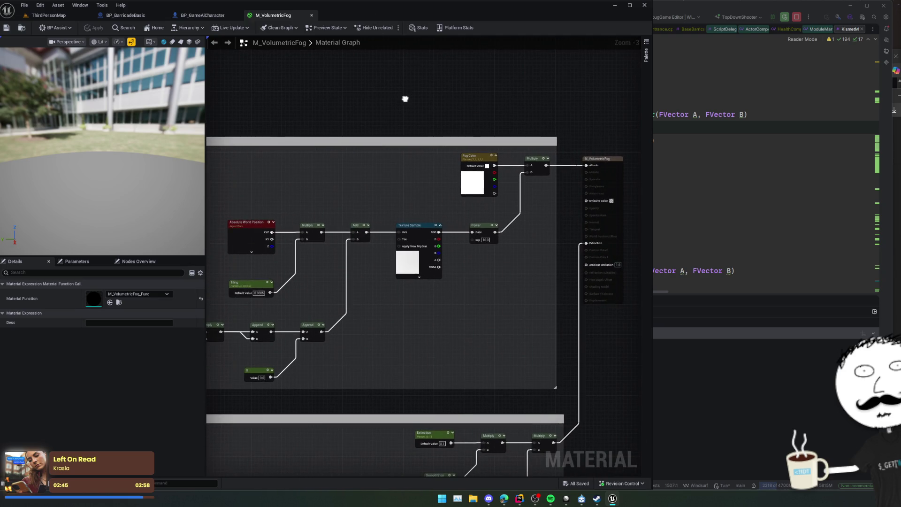
click(312, 15)
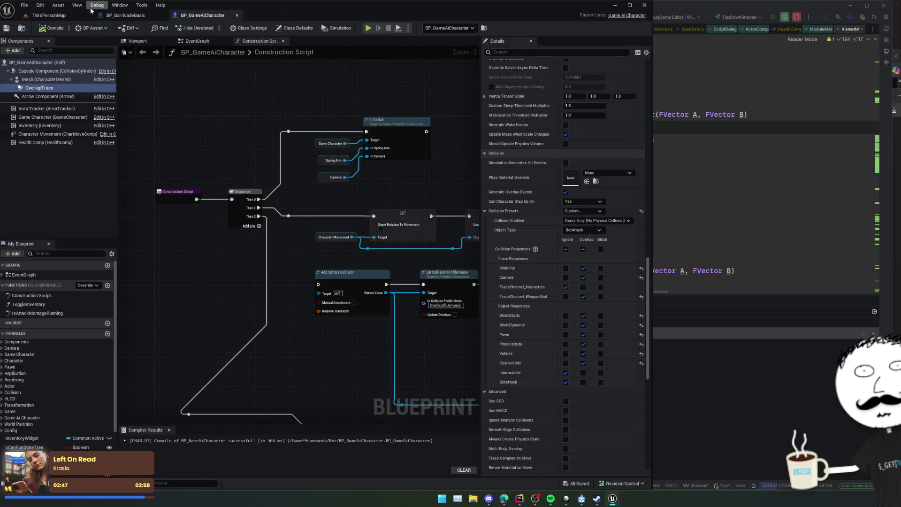
Step: Back in ThirdPersonMap, select the chainlink fence door and enter Fracture Mode
click(71, 15)
key(f)
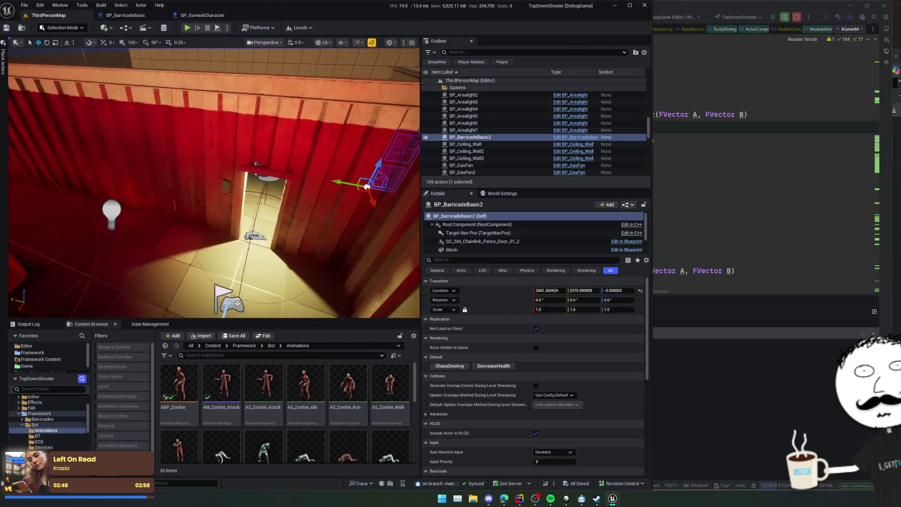
click(267, 163)
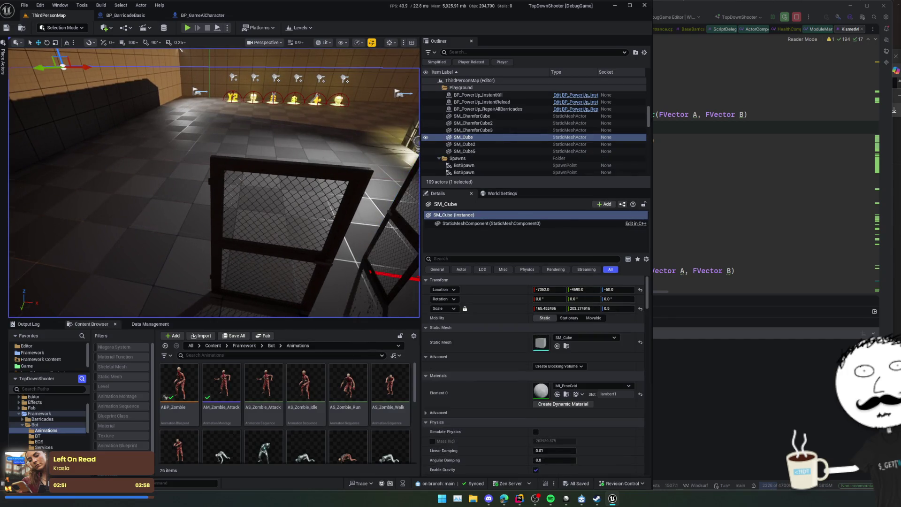
click(63, 28)
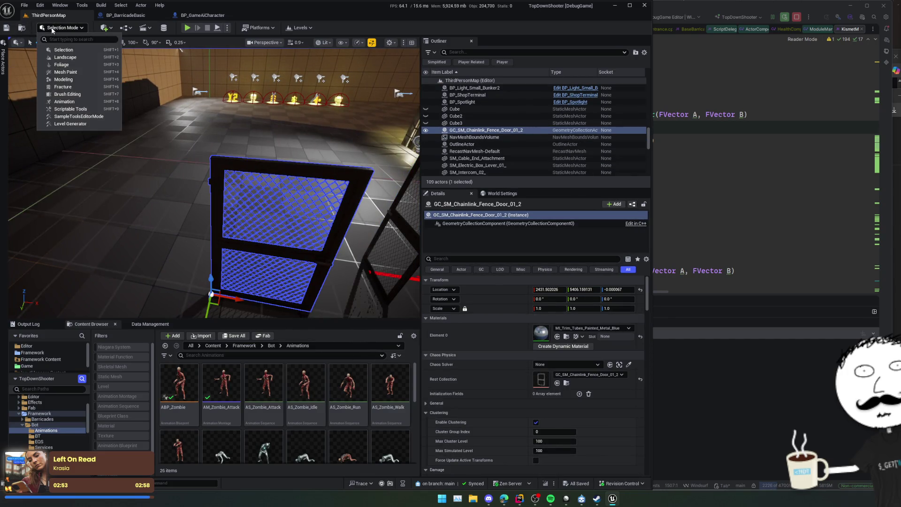
click(75, 86)
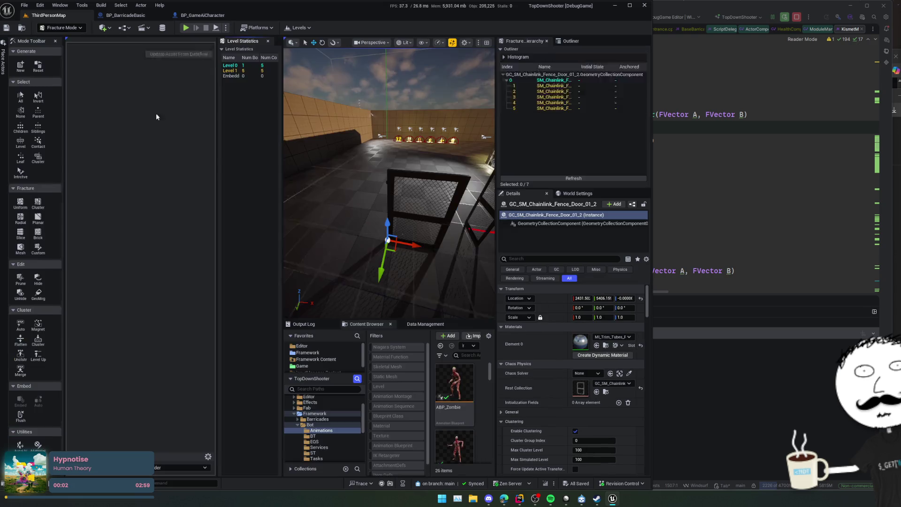
drag(299, 110, 468, 121)
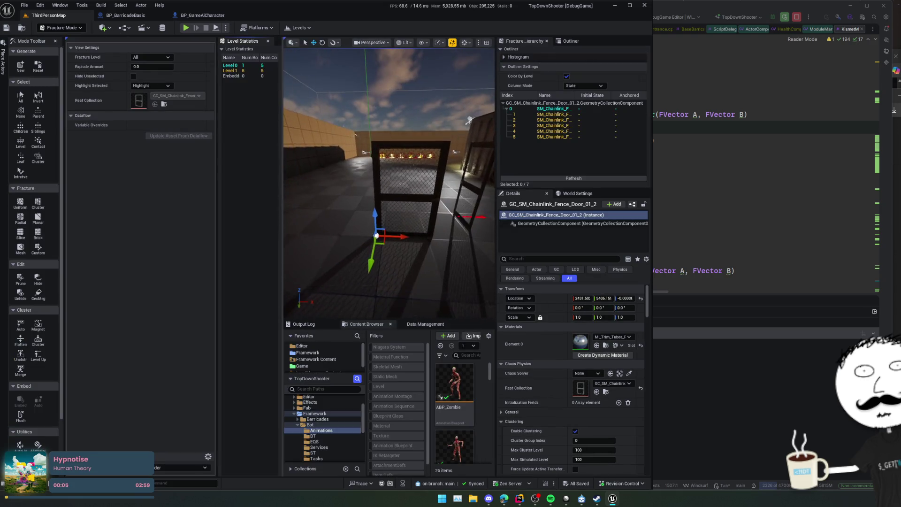
Step: Reset the fence door's existing fracture back to a single piece
click(20, 66)
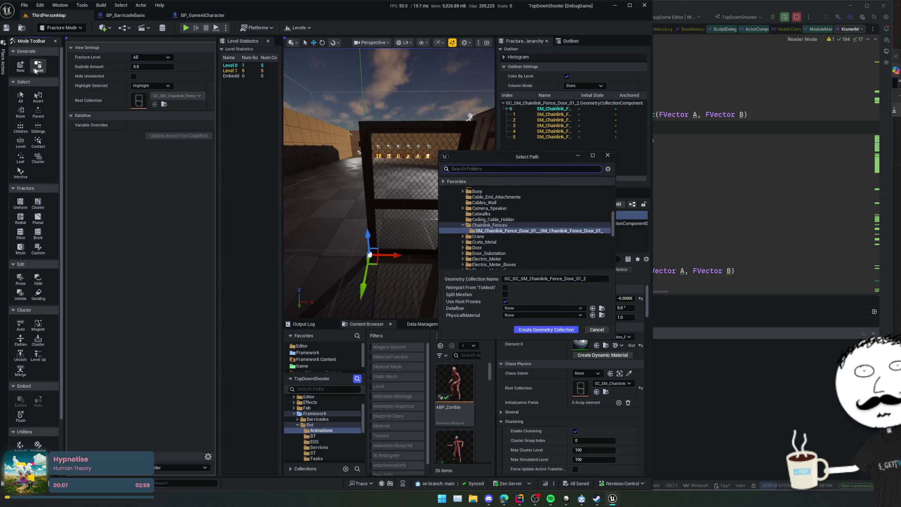
click(596, 329)
click(38, 65)
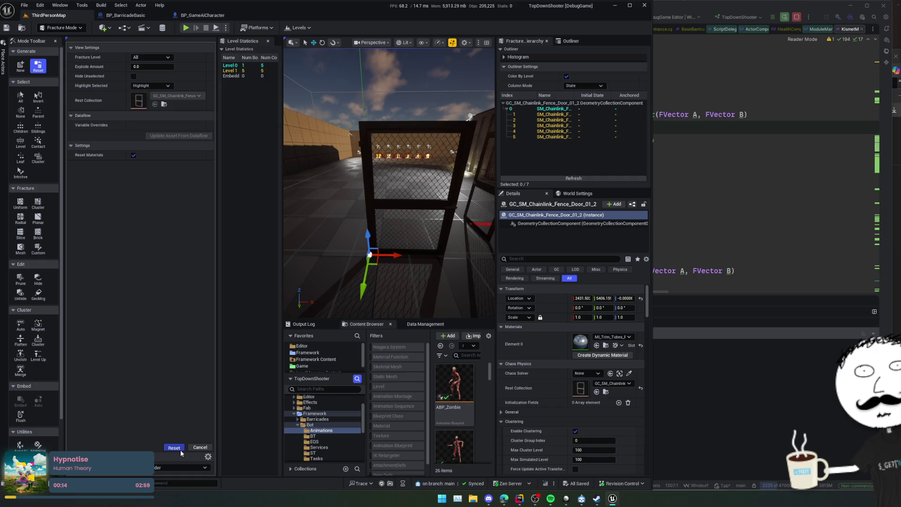
click(181, 450)
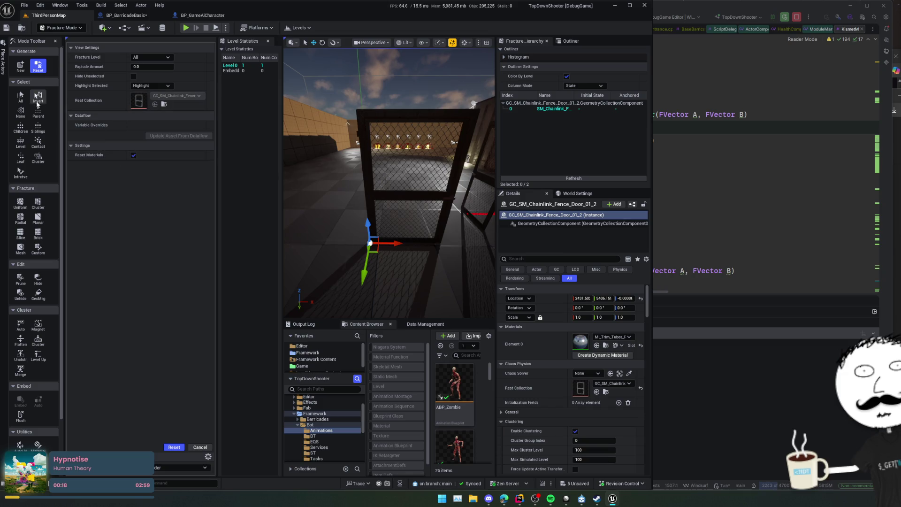
Step: Choose Uniform Voronoi on the root bone, with Explode Amount 0 and plain selection highlight
click(28, 205)
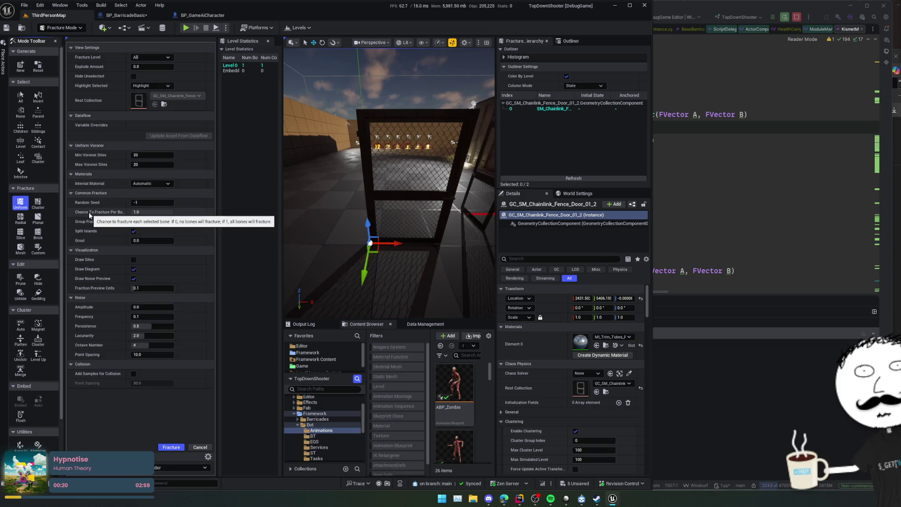
click(535, 109)
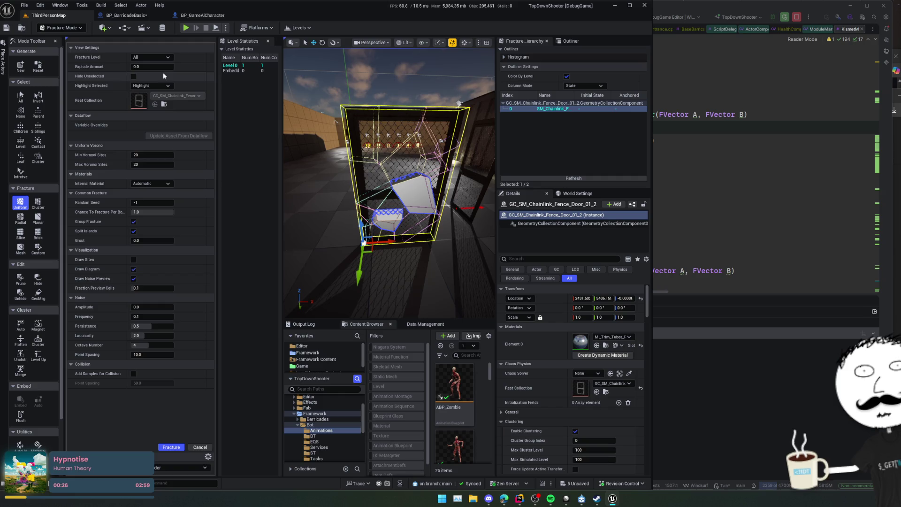
key(ctrl+a)
text(1.0)
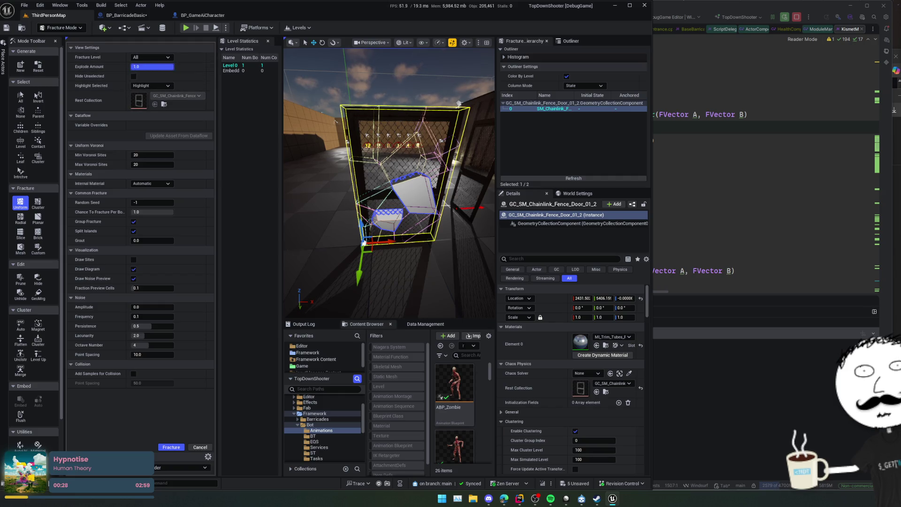
key(Return)
text(0)
key(Return)
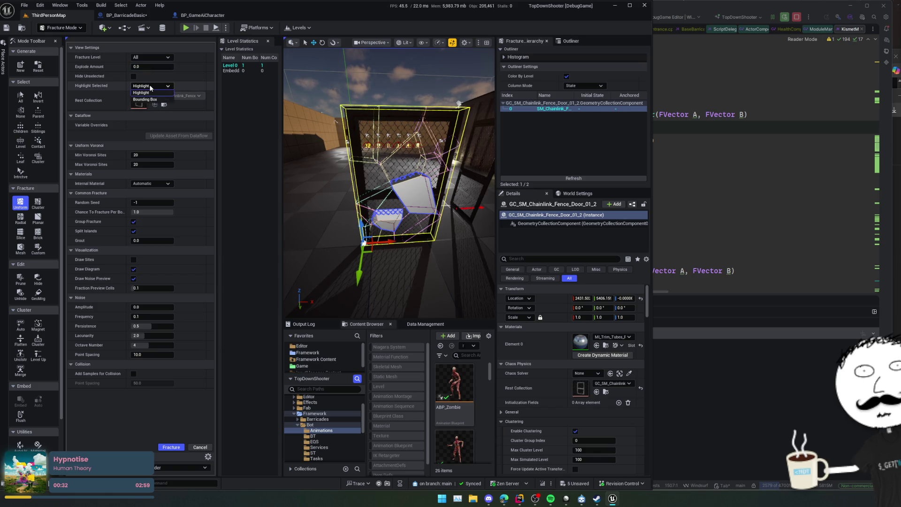
click(156, 86)
click(146, 92)
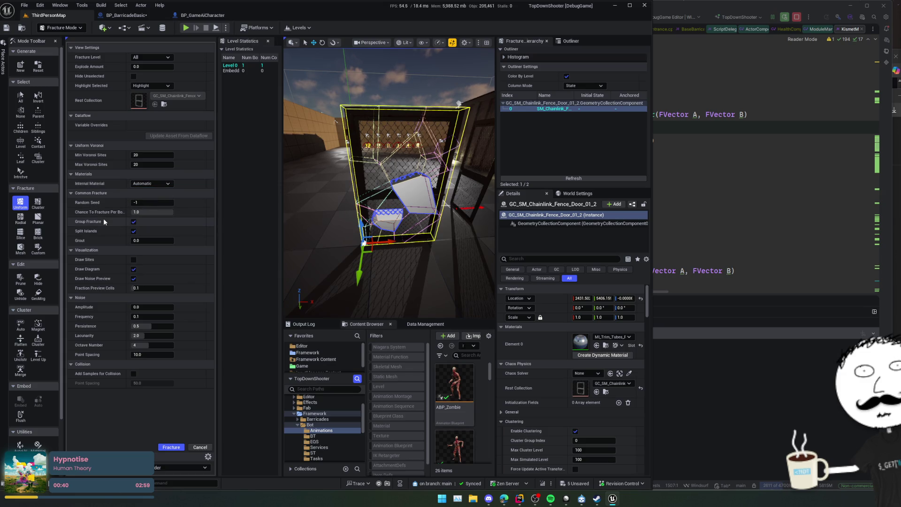
scroll(82, 202, down, 1)
scroll(82, 202, up, 1)
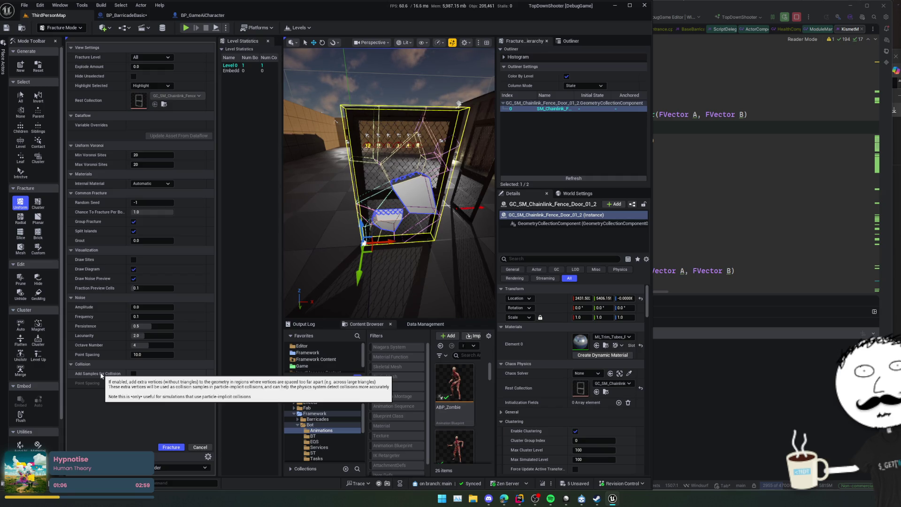
Step: Trial-fracture the door into 272 pieces, explode them to inspect, then reset to one piece
click(168, 449)
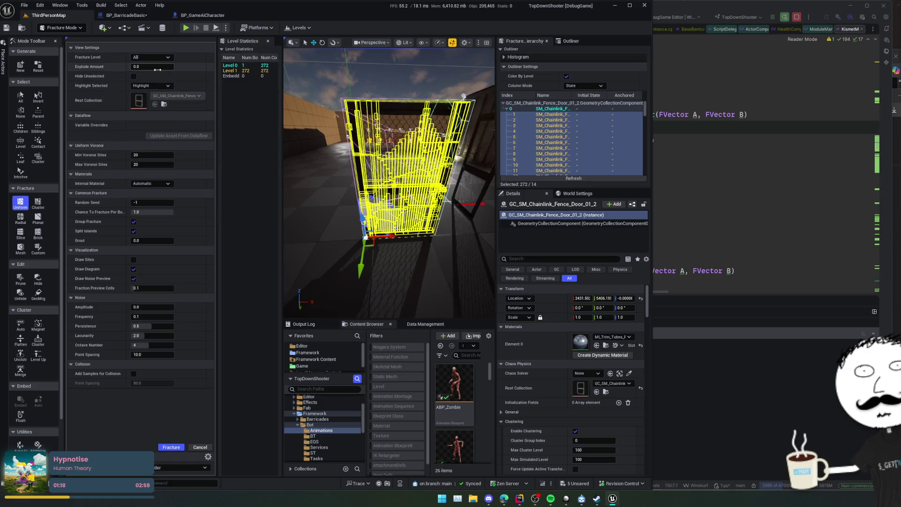
mouse_move(152, 67)
mouse_down()
mouse_move(182, 66)
mouse_move(143, 66)
mouse_up()
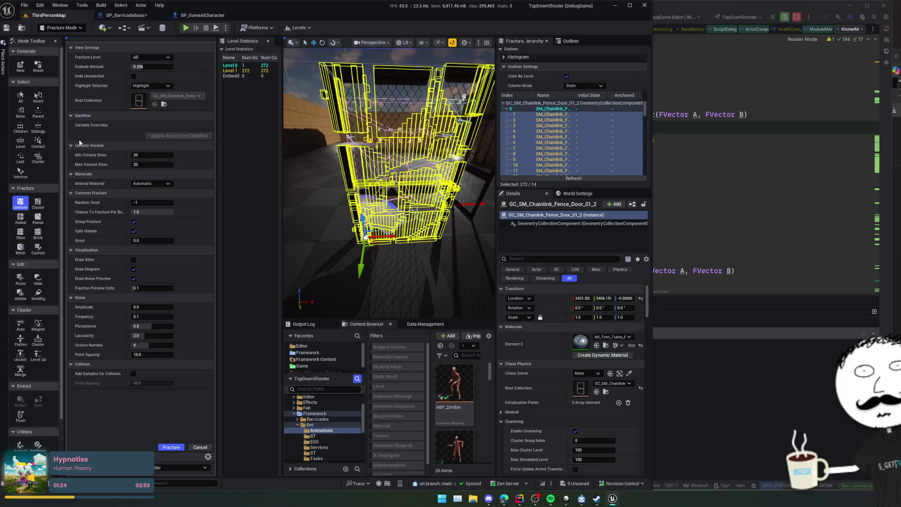
click(38, 66)
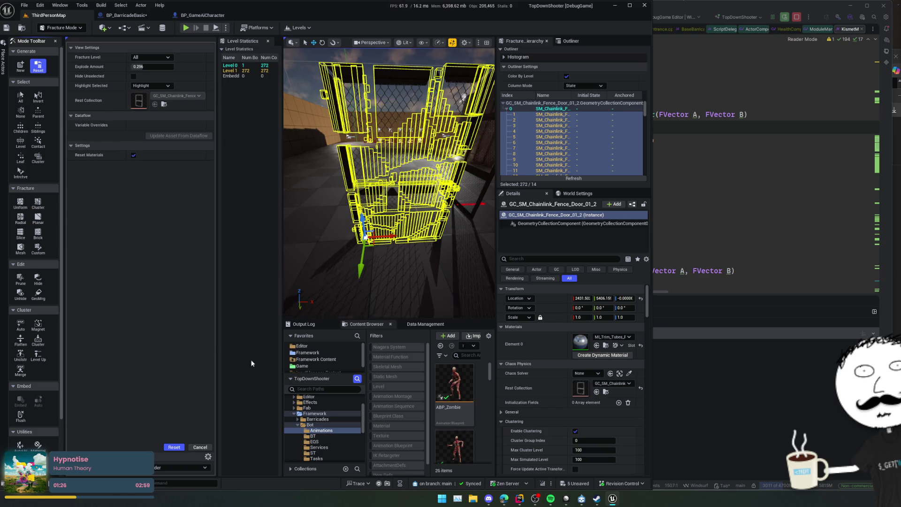
click(173, 446)
click(20, 203)
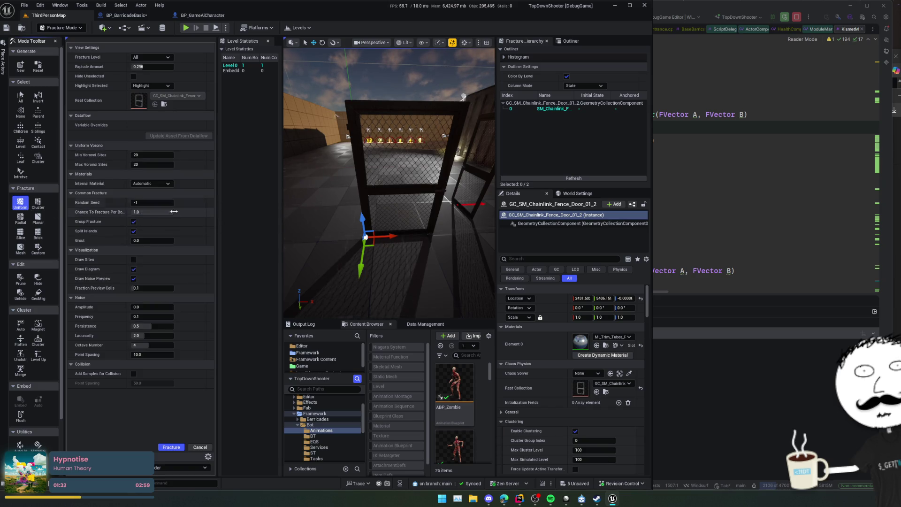
click(21, 247)
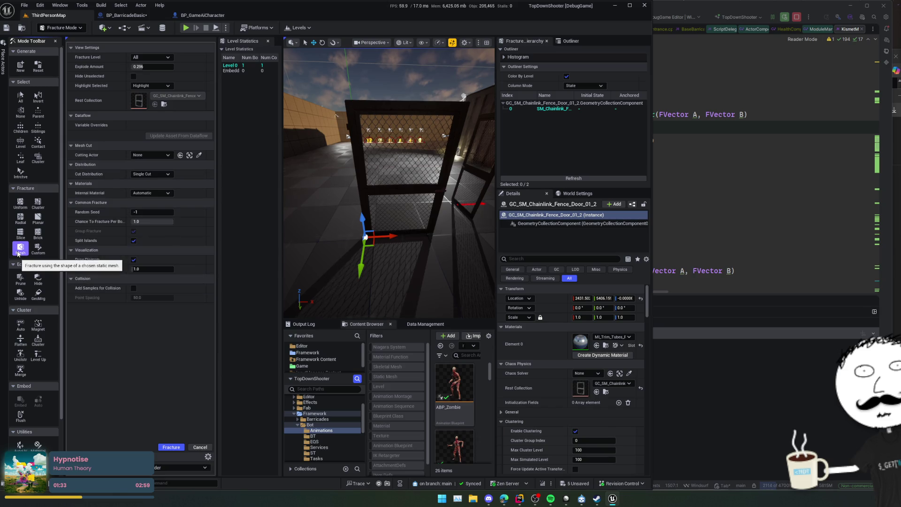
Step: Compare the Mesh, Custom and Slice fracture tools, then return to Uniform
click(159, 155)
click(117, 154)
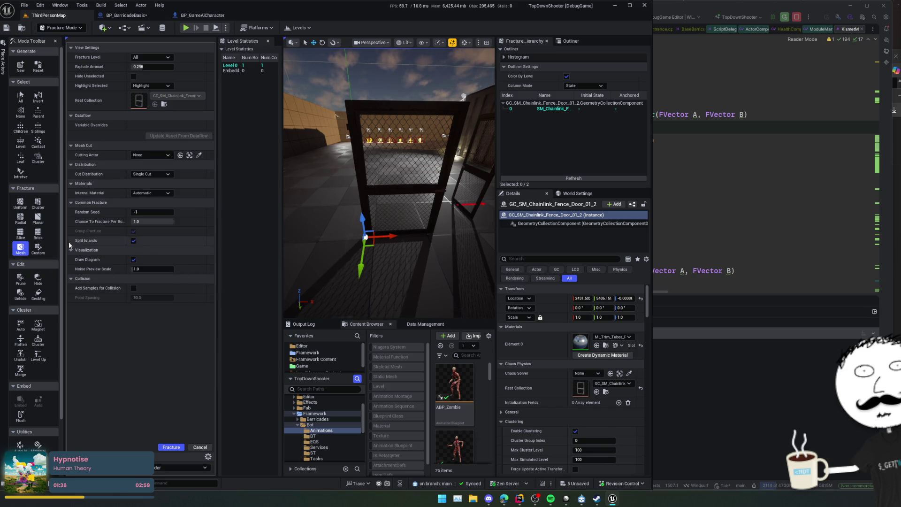
click(38, 248)
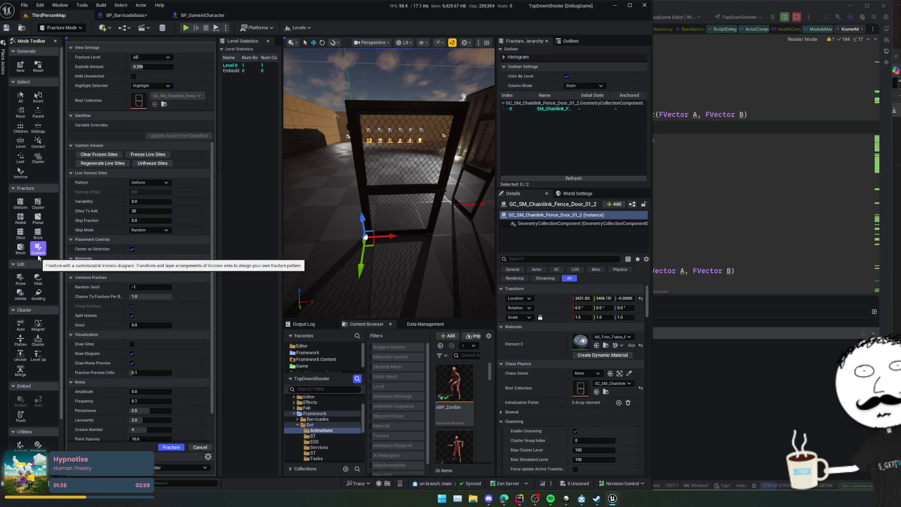
click(20, 233)
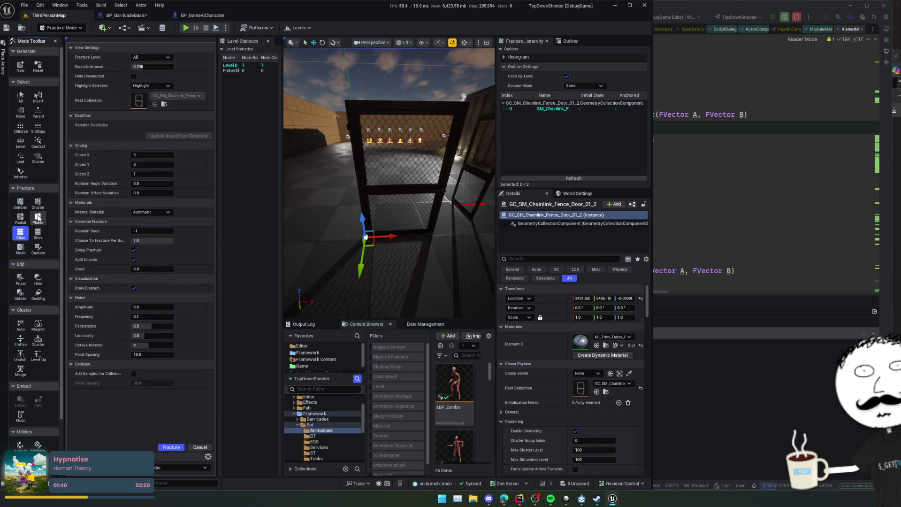
click(20, 202)
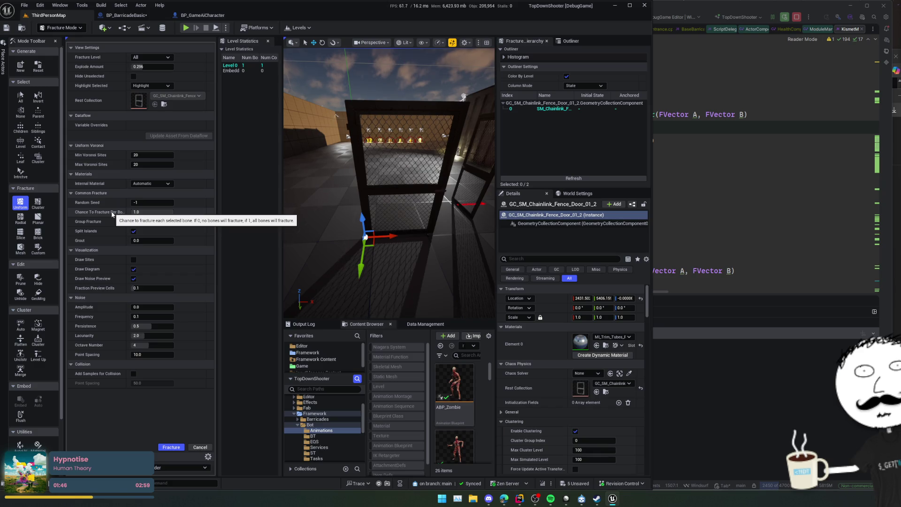
Step: Set Chance To Fracture Per Bone to 0.5 and select the door's root bone
scroll(113, 214, down, 1)
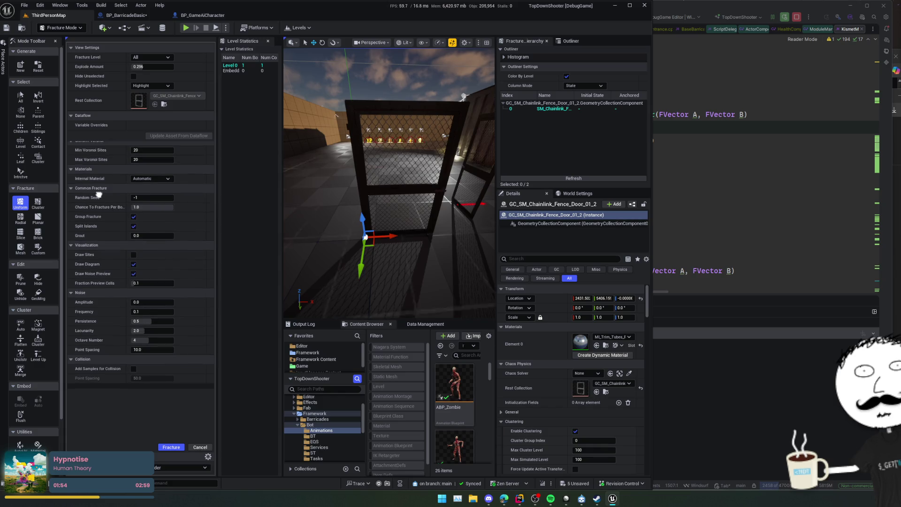
scroll(99, 193, up, 2)
scroll(98, 204, down, 1)
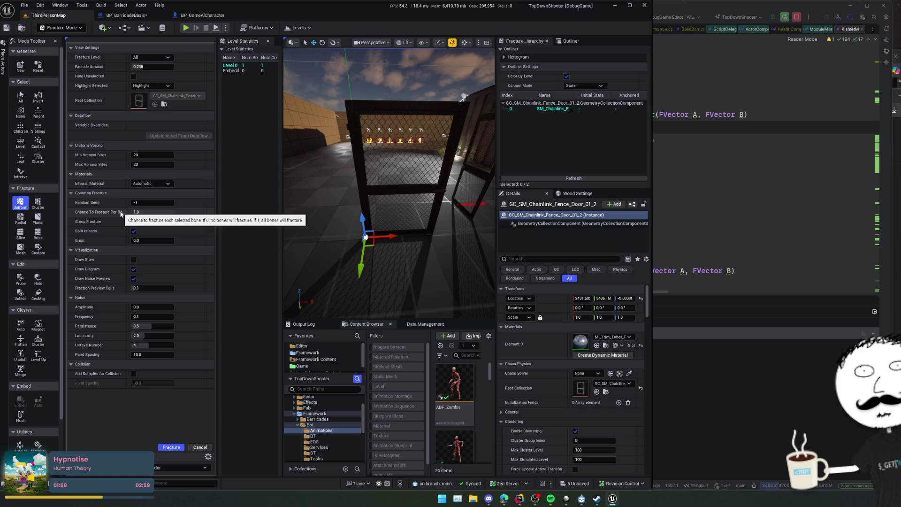
click(154, 209)
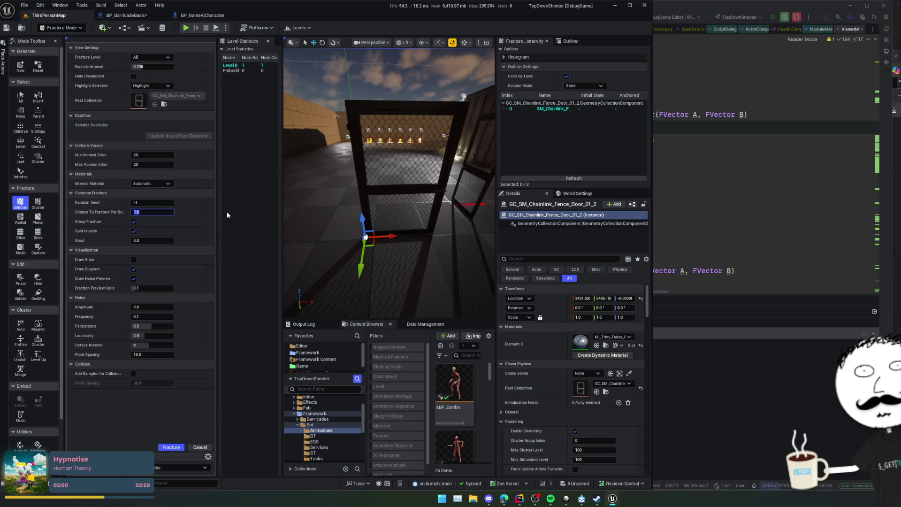
text(0.5)
key(Return)
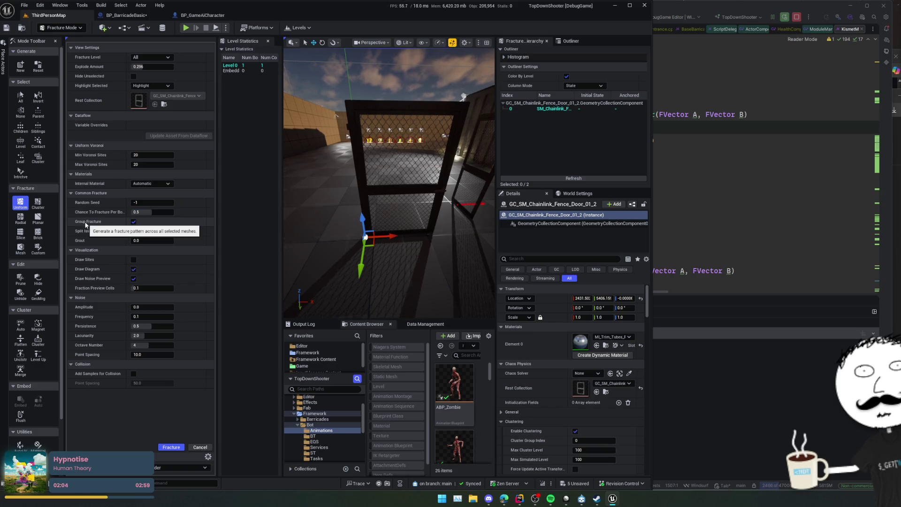
click(559, 111)
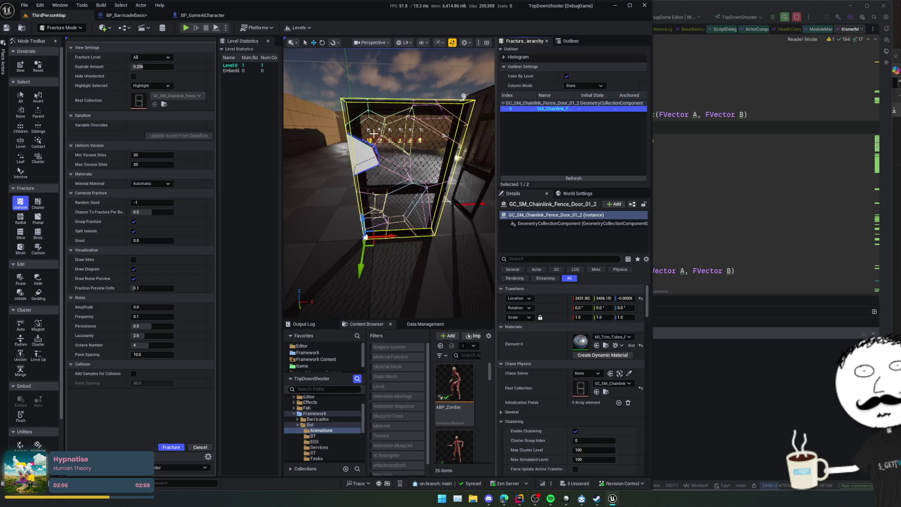
Step: Enable Draw Sites and set Fraction Preview Cells to 1 to show all cells
drag(374, 132, 319, 169)
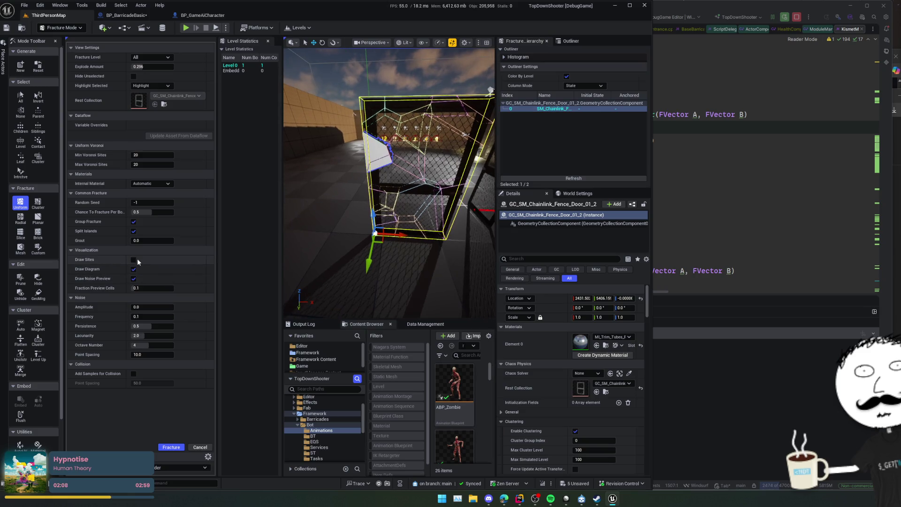
click(133, 260)
click(147, 290)
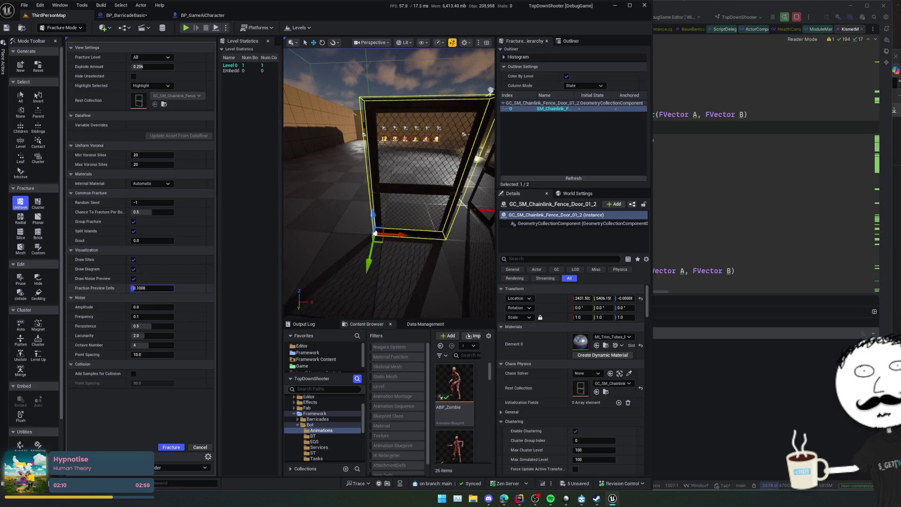
text(1)
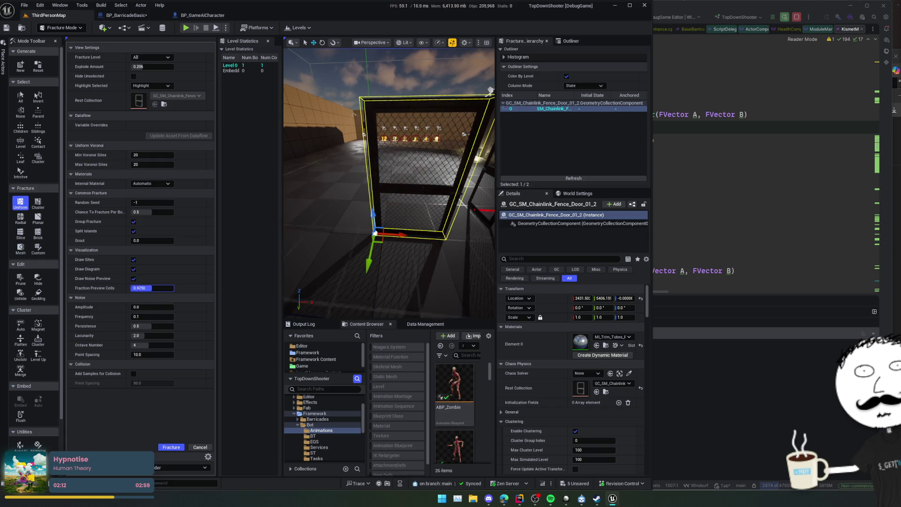
key(Return)
Step: Lower Fraction Preview Cells to 0 while inspecting the chainlink mesh up close
mouse_move(385, 187)
mouse_down()
mouse_move(328, 187)
mouse_move(362, 197)
mouse_up()
mouse_move(160, 288)
mouse_down()
mouse_move(140, 288)
mouse_move(187, 293)
mouse_up()
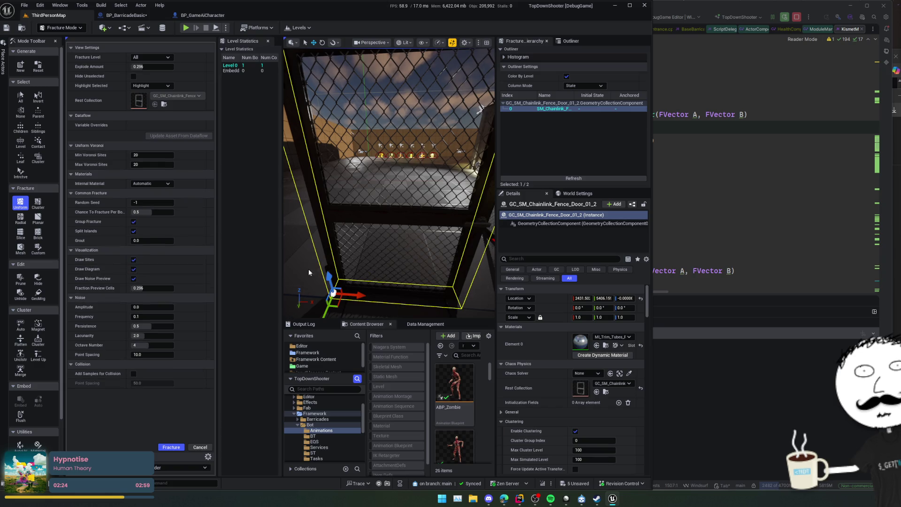
drag(309, 269, 457, 262)
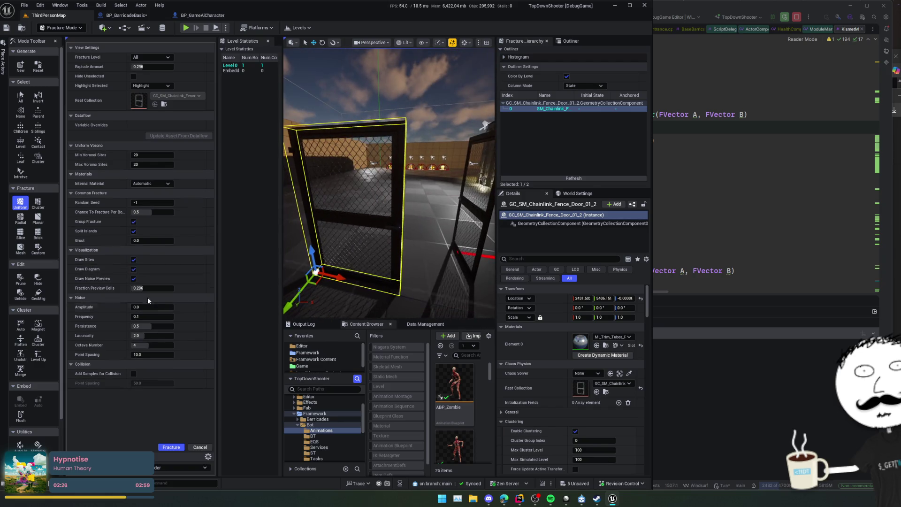
drag(148, 288, 130, 288)
mouse_move(389, 211)
mouse_down()
mouse_move(389, 174)
mouse_move(361, 141)
mouse_up()
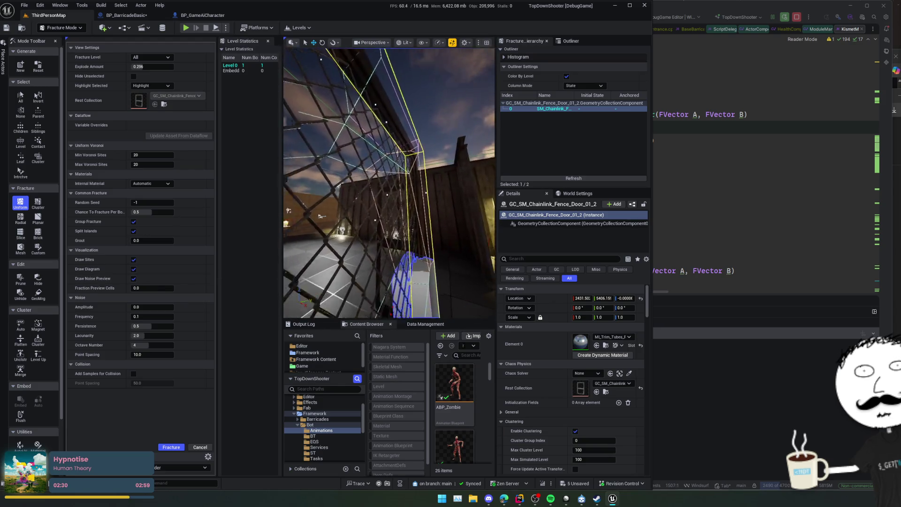
key(f)
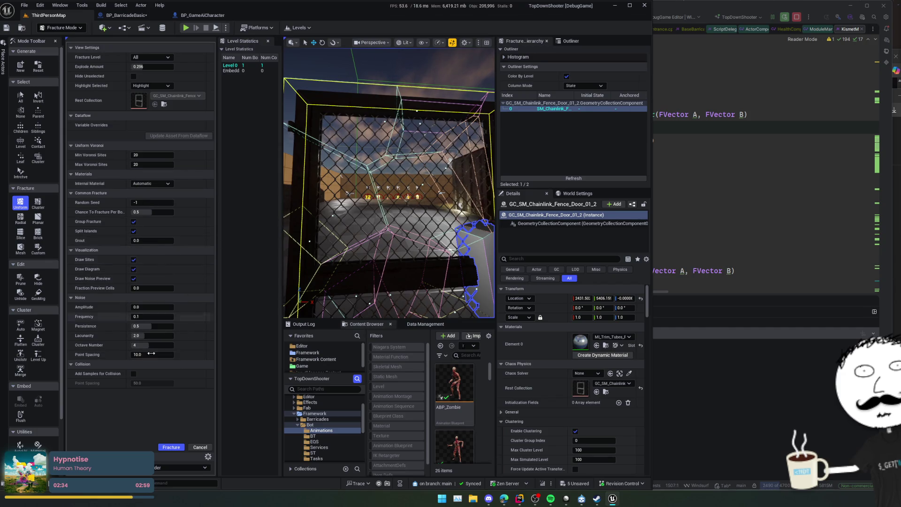
Step: Fracture the fence door into 287 level-1 pieces with the current Uniform Voronoi settings
click(174, 448)
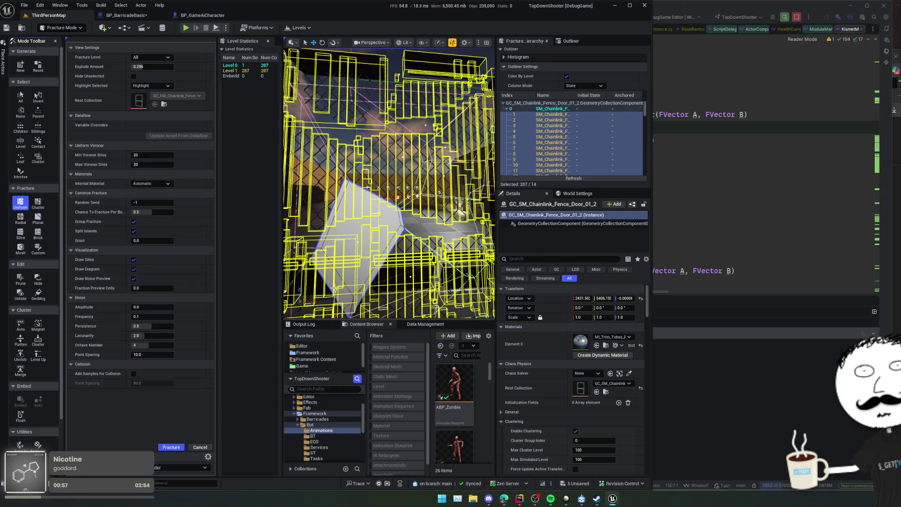
click(39, 68)
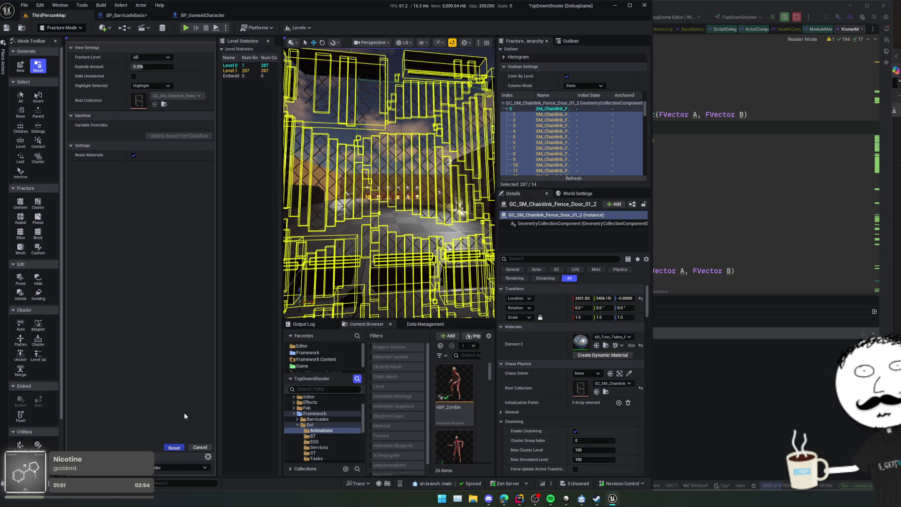
Step: Fracture the root bone with Split Islands off and Chance To Fracture 1.0, giving 20 pieces
click(20, 203)
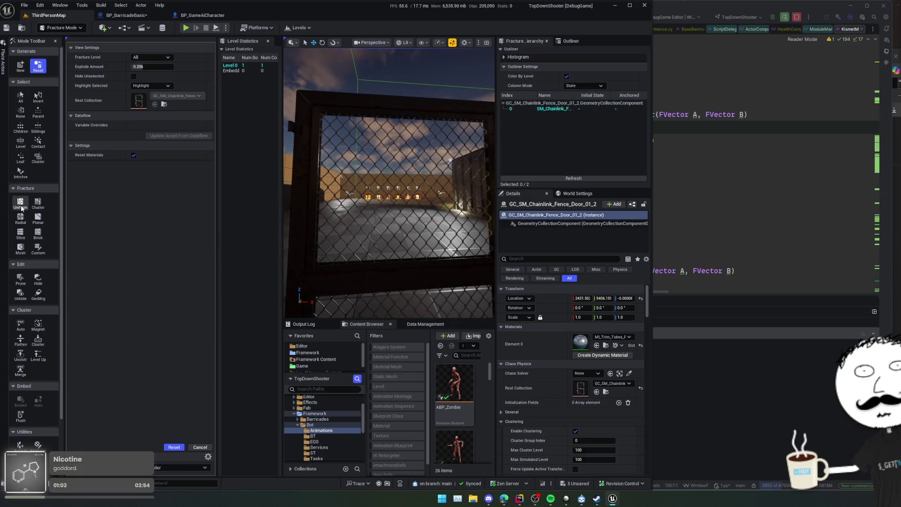
click(552, 108)
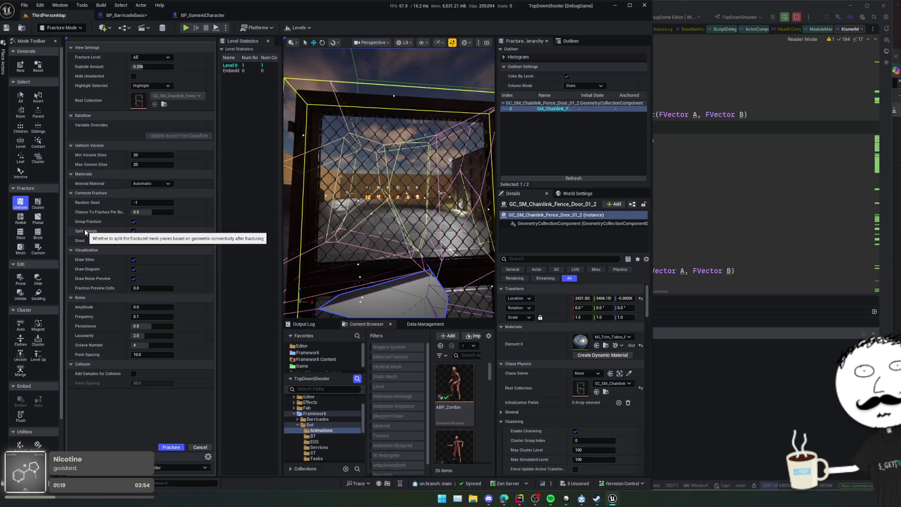
click(133, 231)
drag(160, 212, 174, 212)
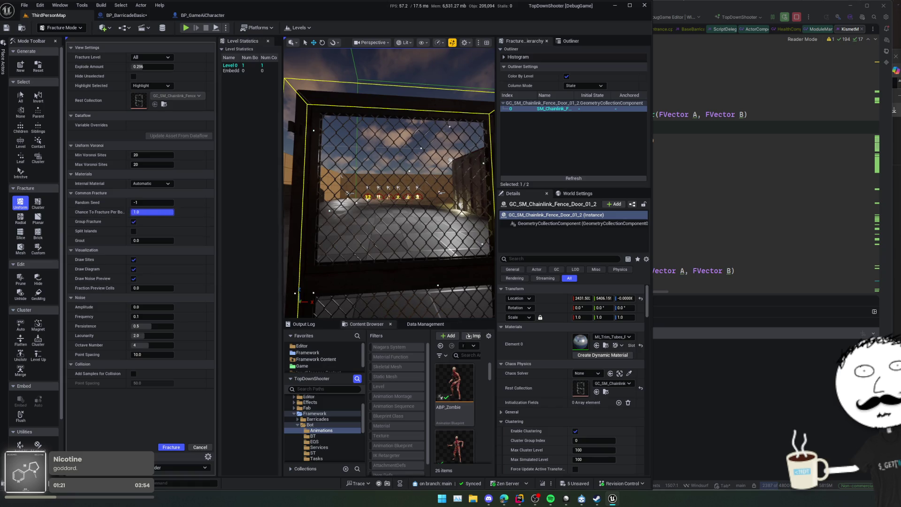
click(173, 448)
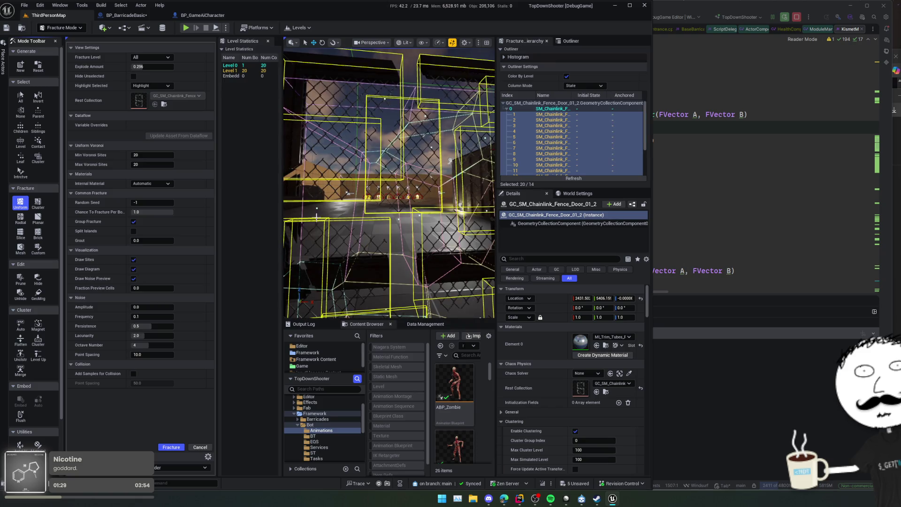
Step: Collapse Explode Amount to 0 and refracture the door with 50–100 Voronoi sites
key(f)
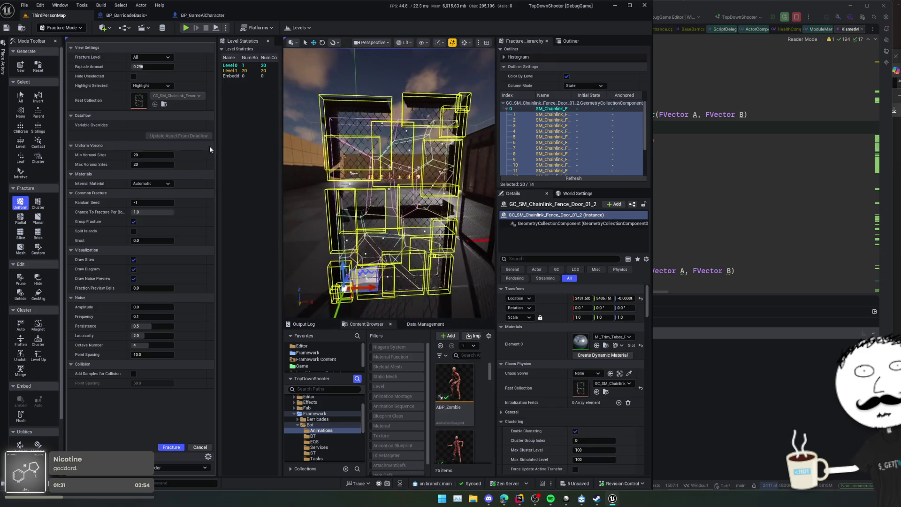
mouse_move(159, 69)
mouse_down()
mouse_move(141, 69)
mouse_move(173, 67)
mouse_move(131, 66)
mouse_up()
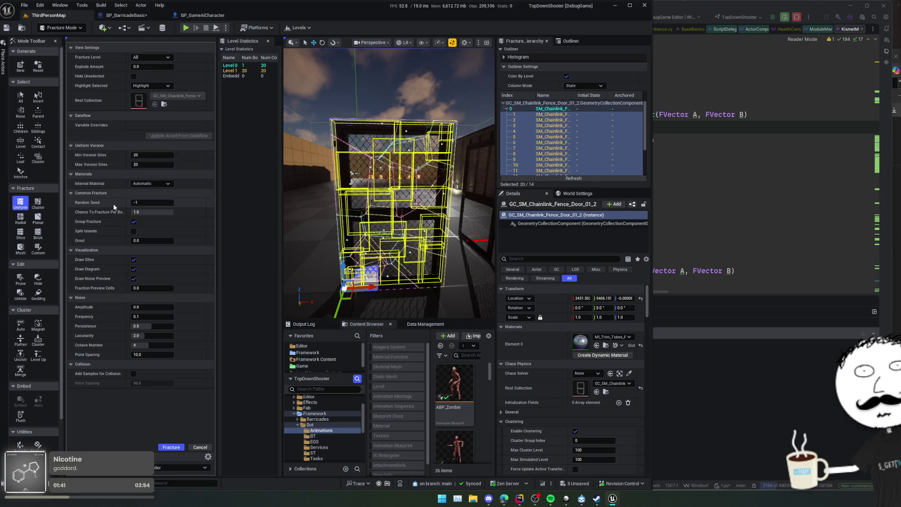
click(151, 156)
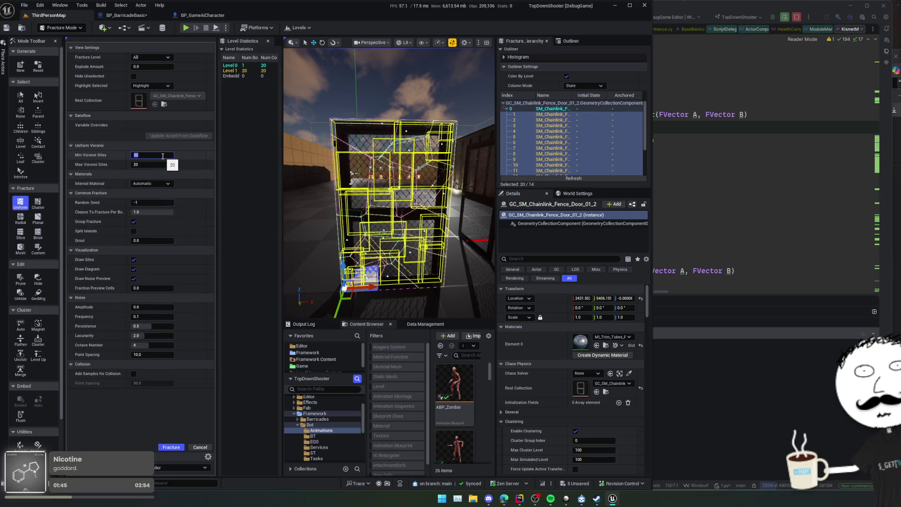
text(50)
key(Tab)
text(100)
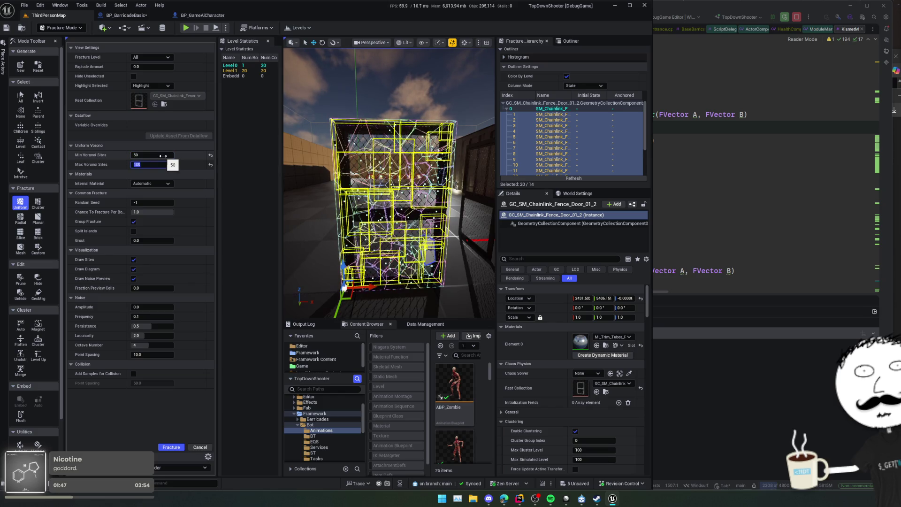
click(173, 446)
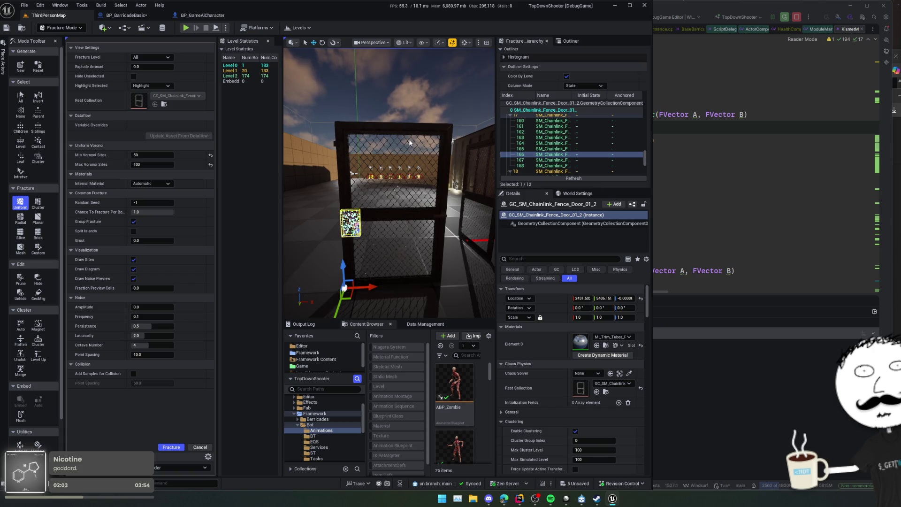
Step: Inspect the exploded 50–100 site fracture, then reset the door to one piece
drag(409, 143, 378, 146)
scroll(546, 137, up, 10)
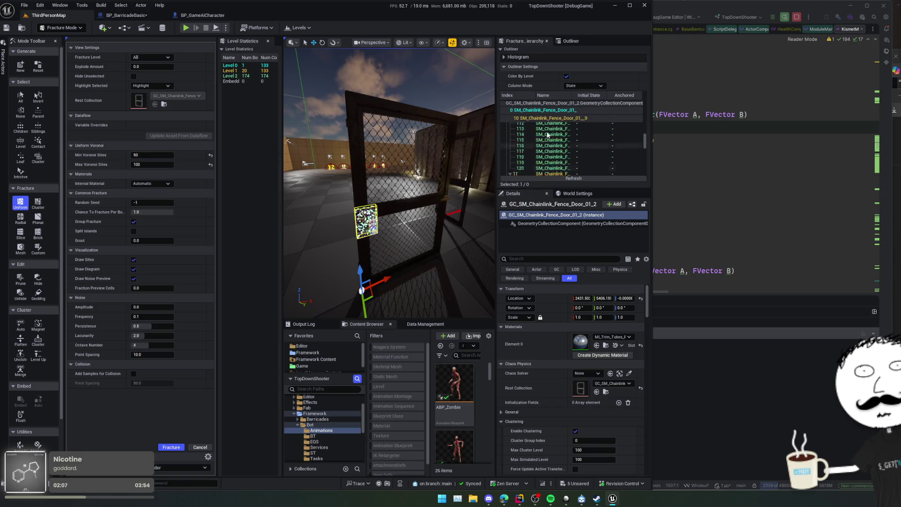
click(535, 108)
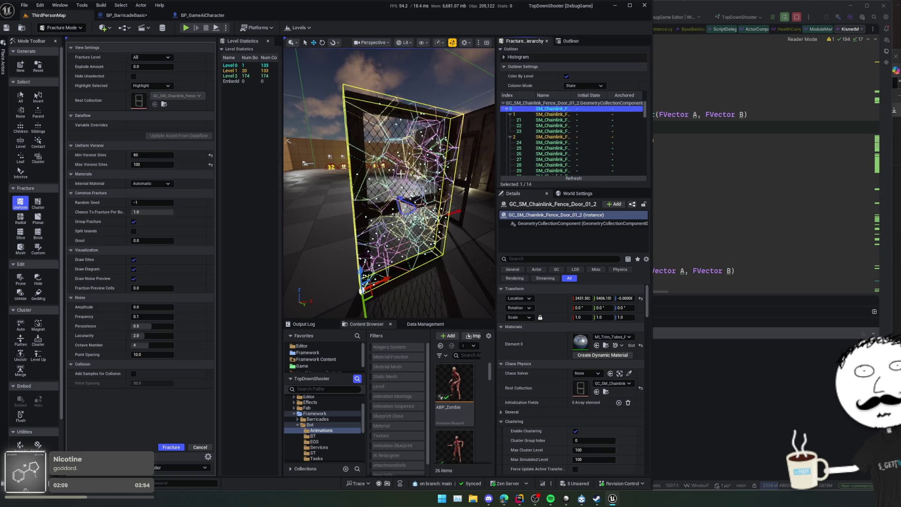
key(f)
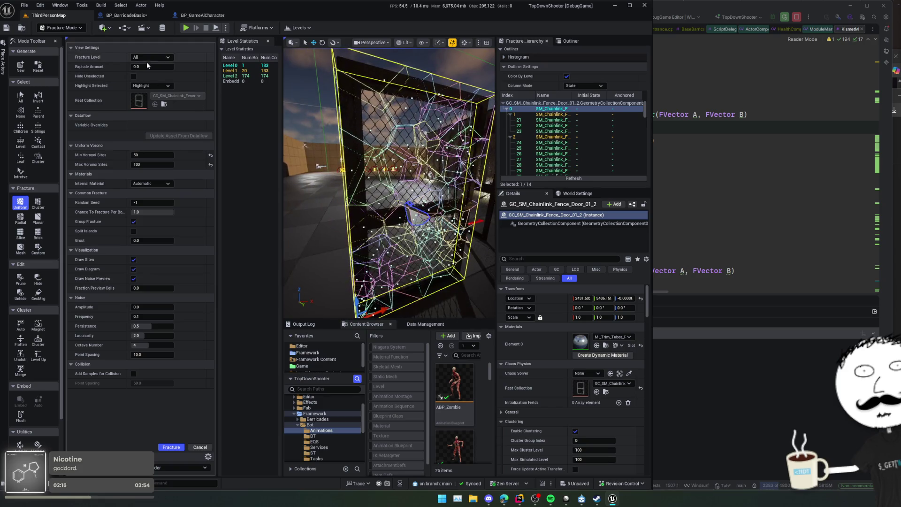
mouse_move(151, 67)
mouse_down()
mouse_move(171, 67)
mouse_move(134, 67)
mouse_move(193, 65)
mouse_up()
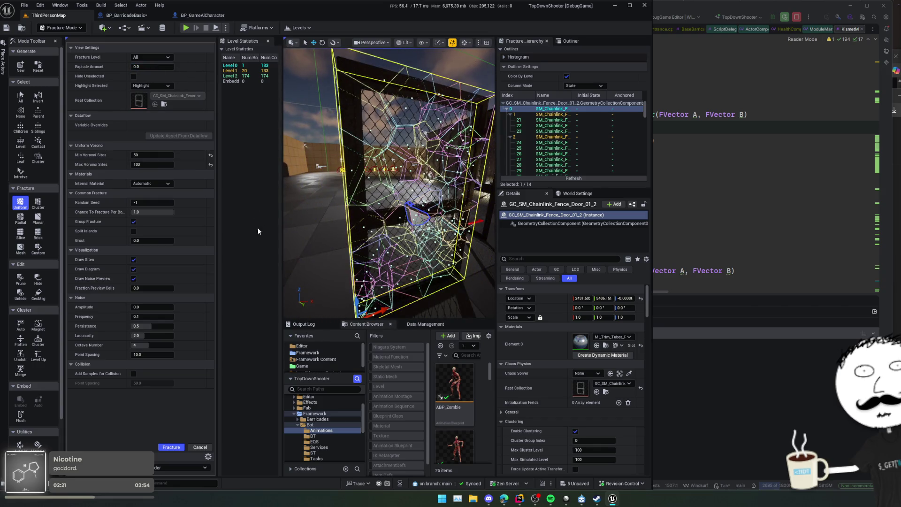
click(38, 66)
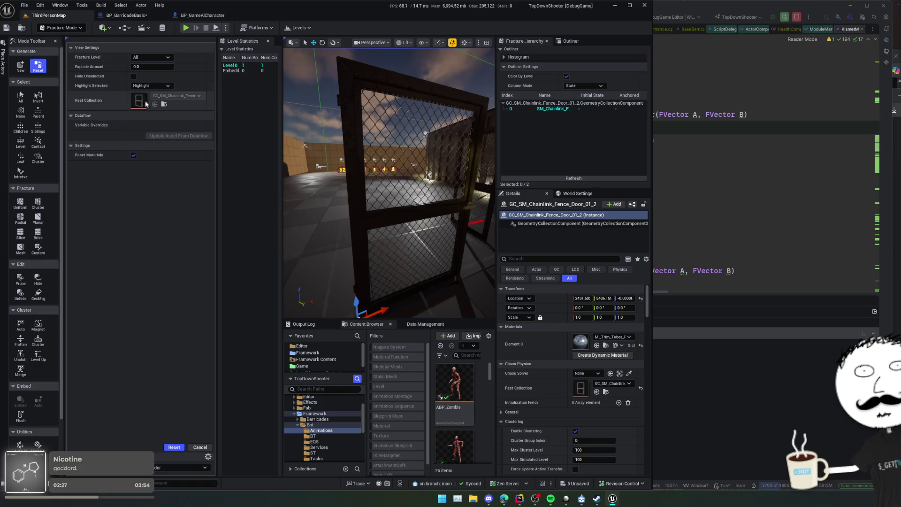
click(17, 205)
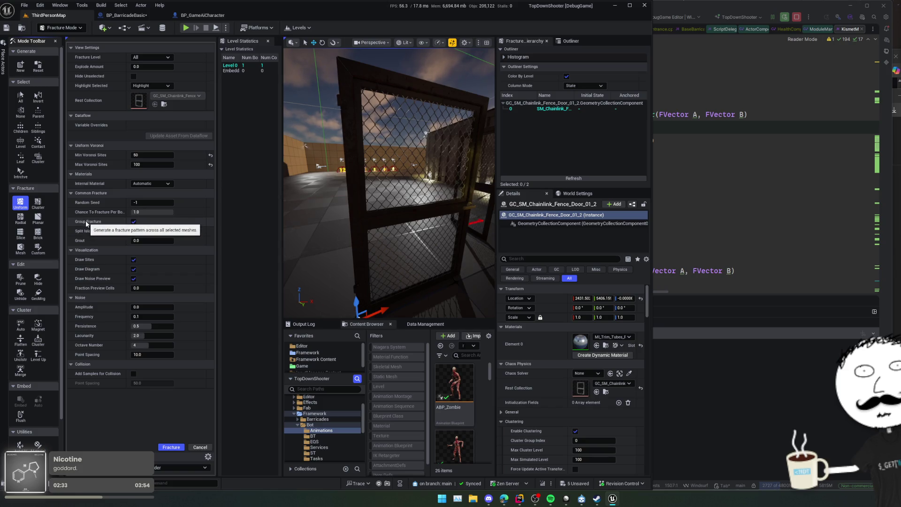
Step: Turn off Group Fracture and set Voronoi sites to min 10, max 20 on the root bone
click(134, 221)
key(Return)
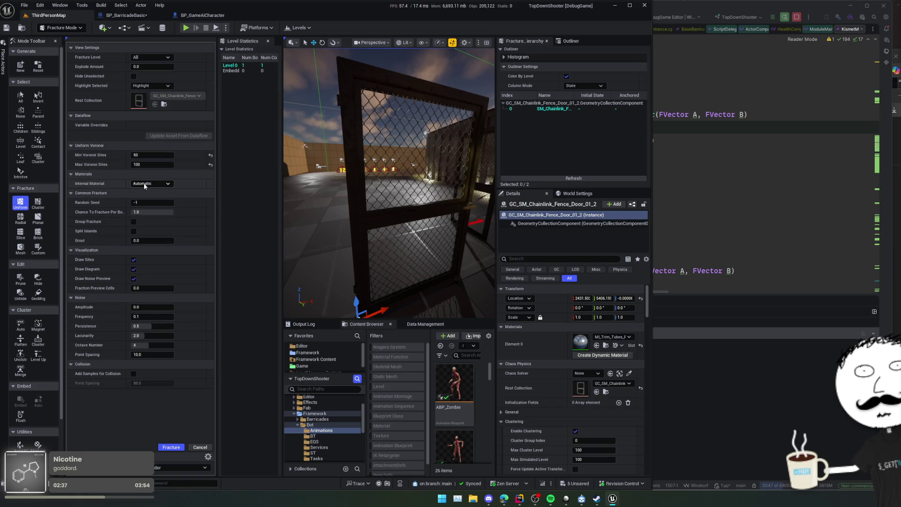
click(151, 155)
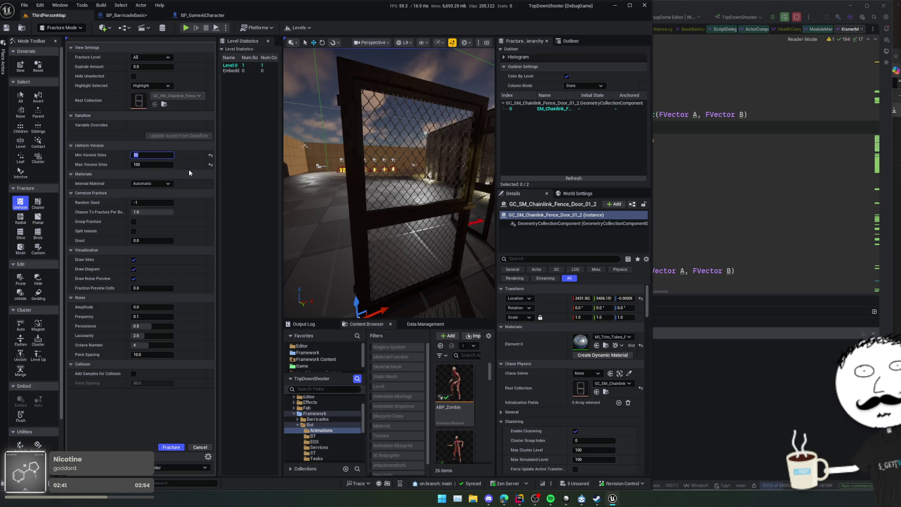
text(10)
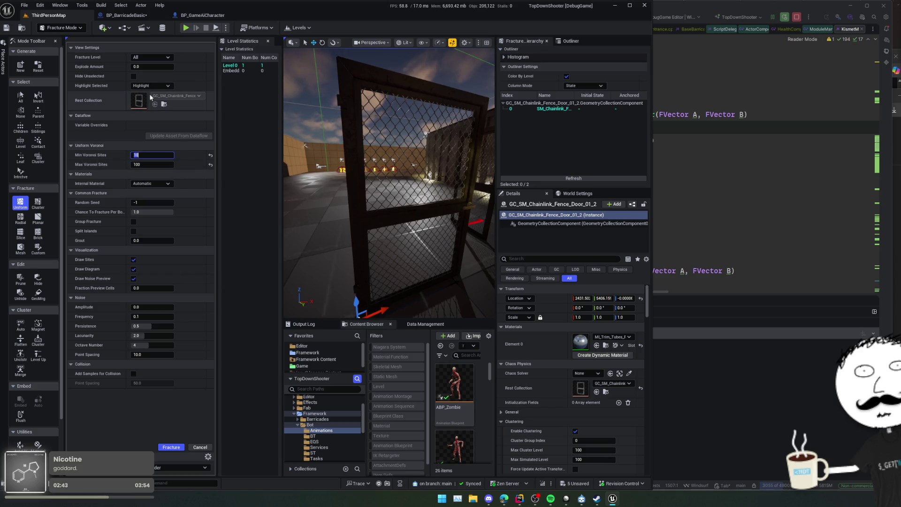
double_click(535, 109)
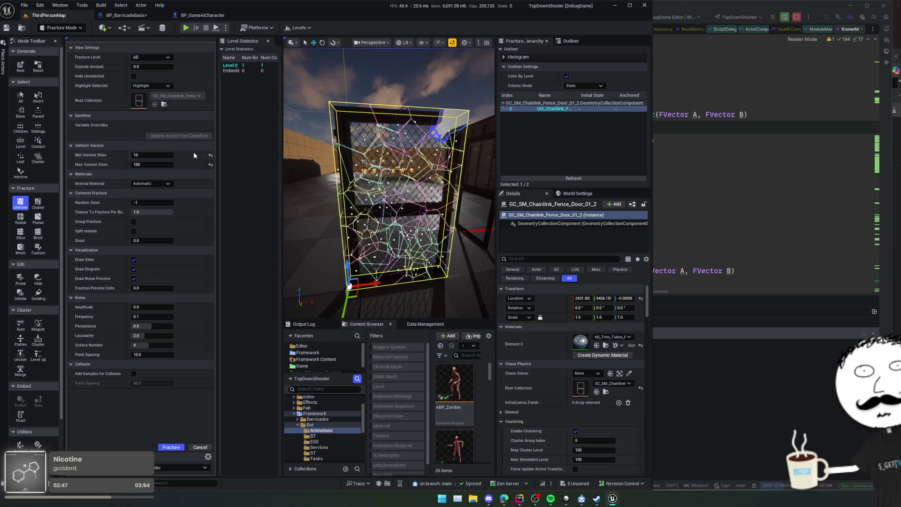
mouse_move(162, 164)
mouse_down()
mouse_move(136, 164)
mouse_move(164, 164)
mouse_up()
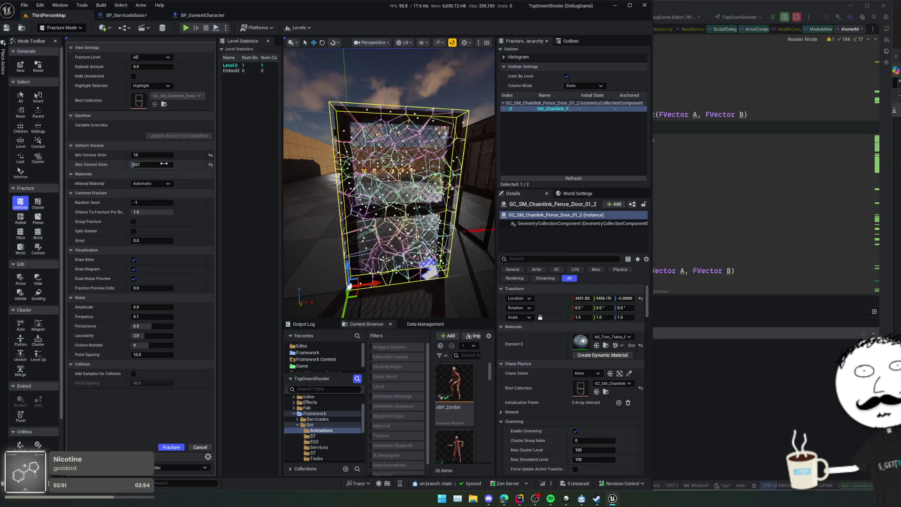
text(20)
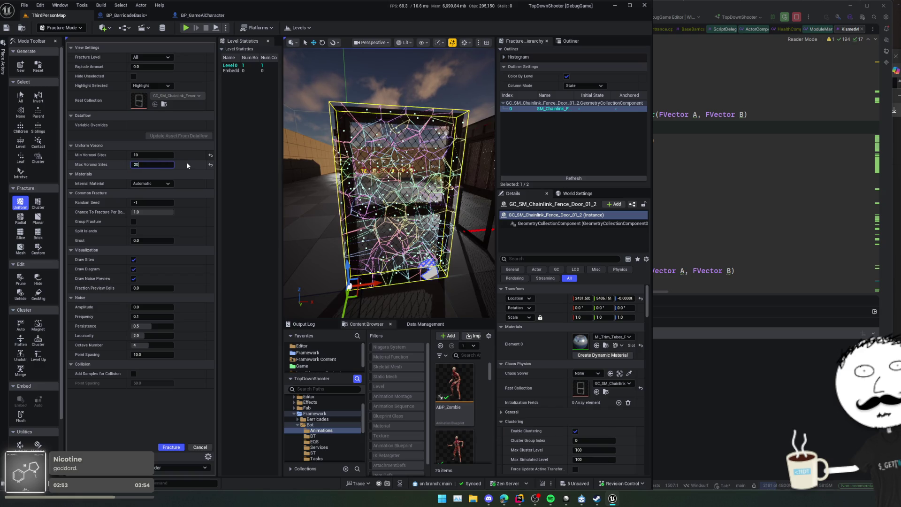
key(Return)
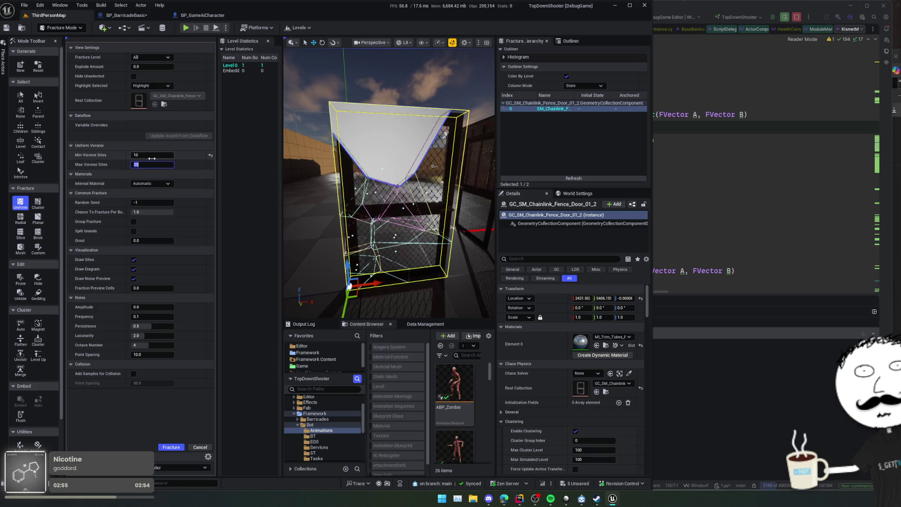
Step: Raise Max Voronoi Sites to 30 and fracture the door into 24 pieces
click(160, 155)
text(5)
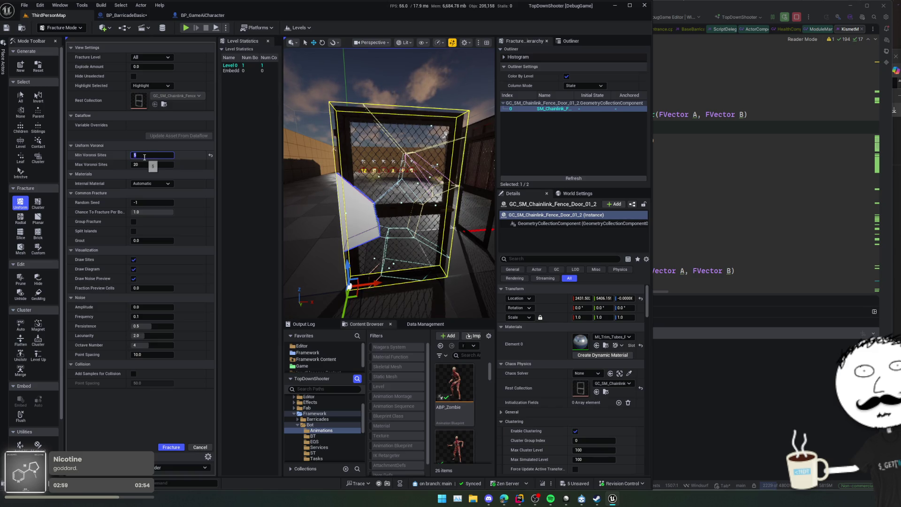
key(Return)
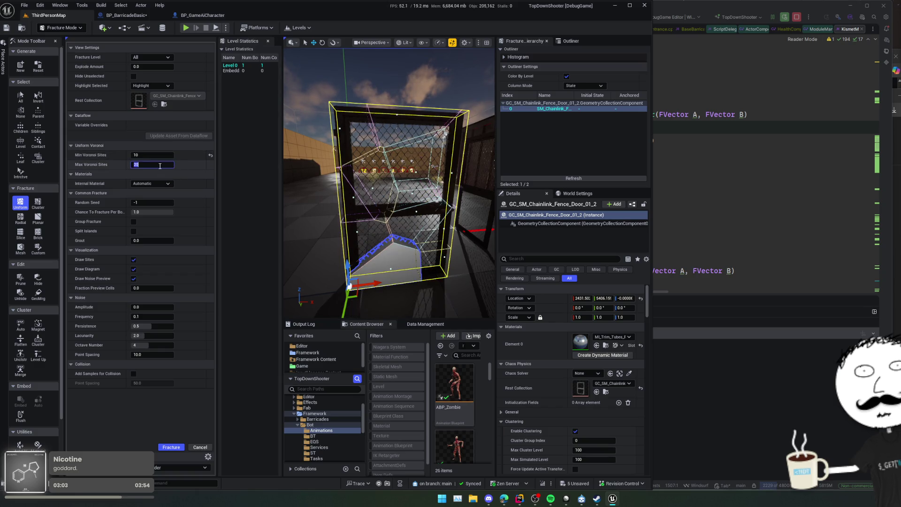
click(155, 164)
text(30)
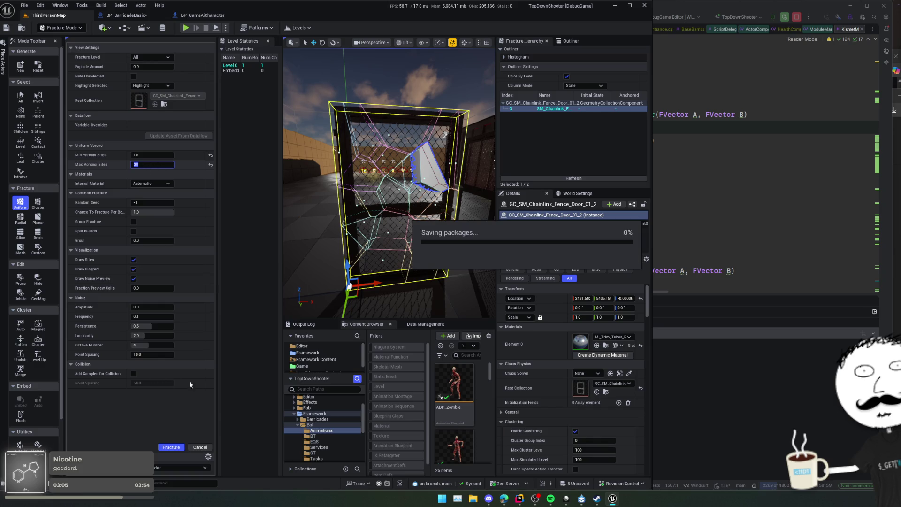
click(174, 447)
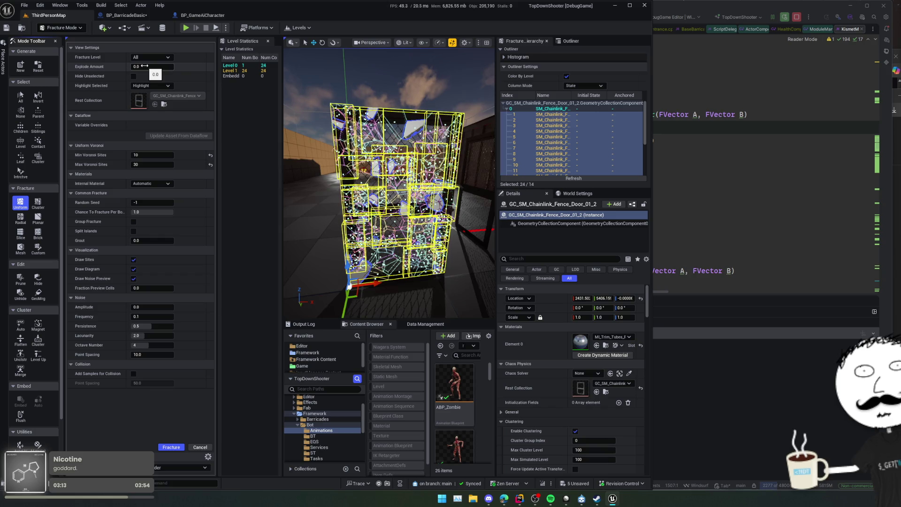
Step: Inspect the 24 exploded fence pieces, then set Explode Amount back to 0.0
key(f)
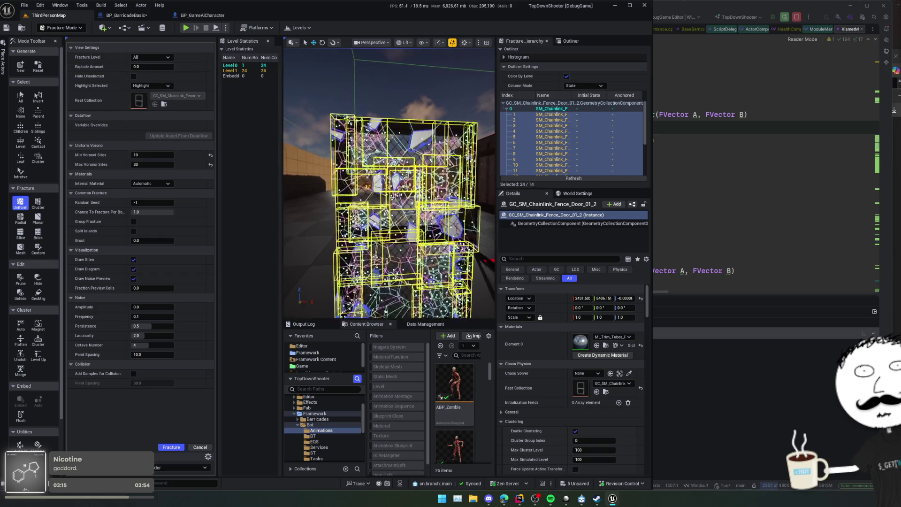
click(533, 108)
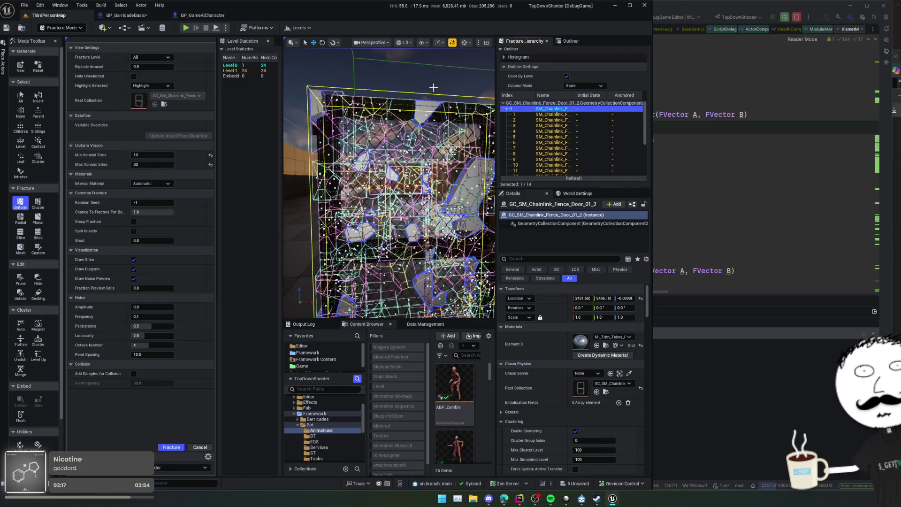
drag(433, 88, 399, 99)
click(523, 103)
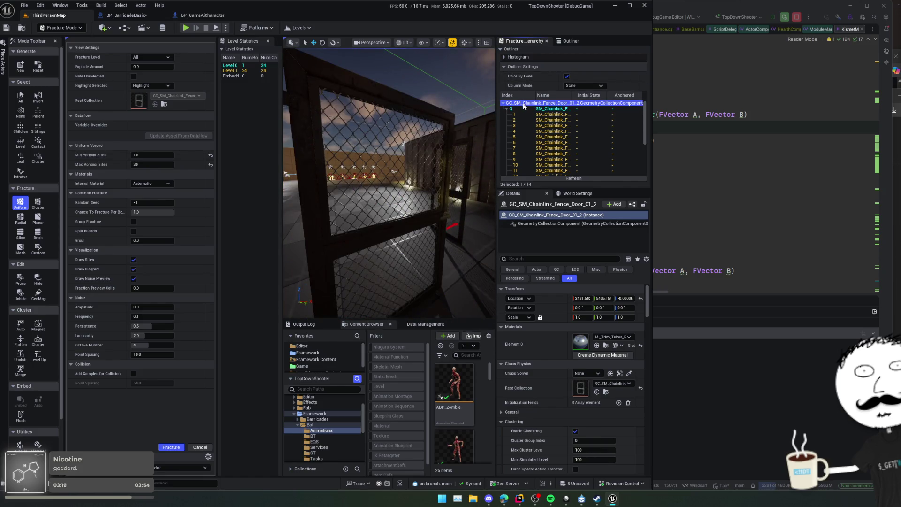
click(523, 107)
drag(152, 67, 213, 84)
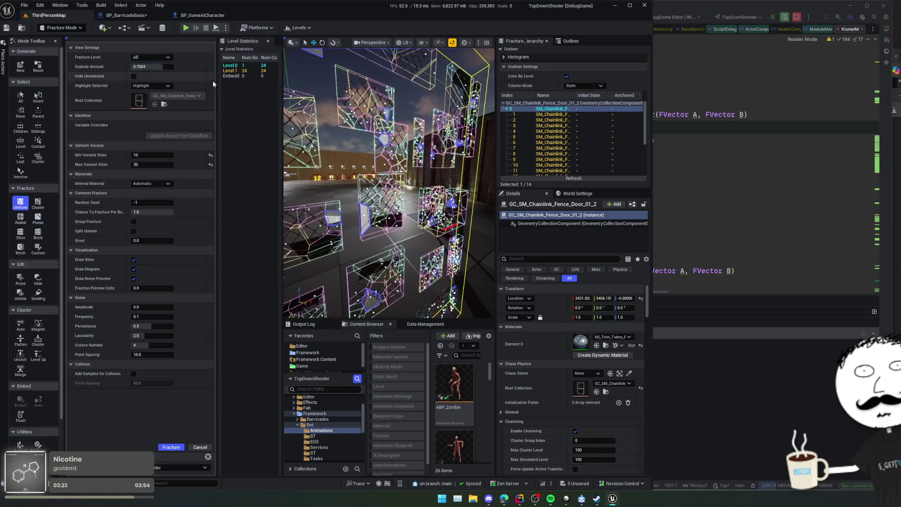
drag(375, 188, 323, 193)
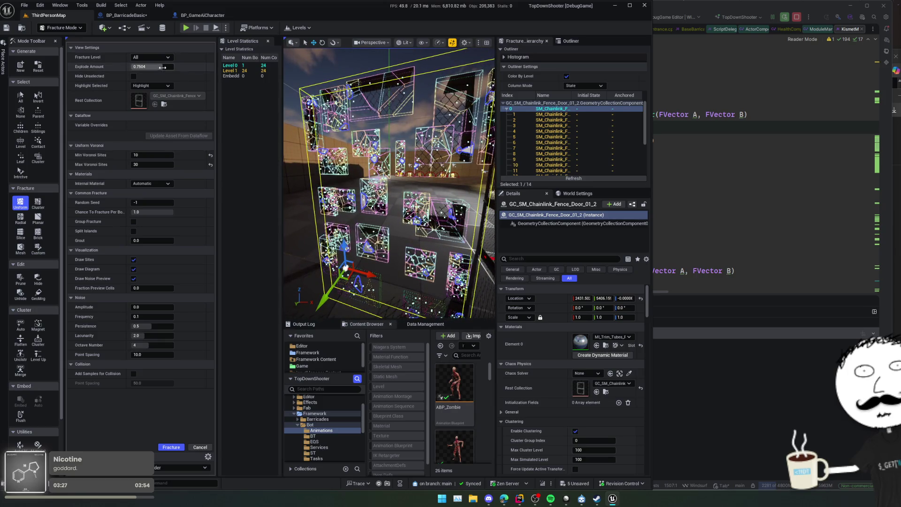
mouse_move(162, 67)
mouse_down()
mouse_move(178, 67)
mouse_move(131, 67)
mouse_up()
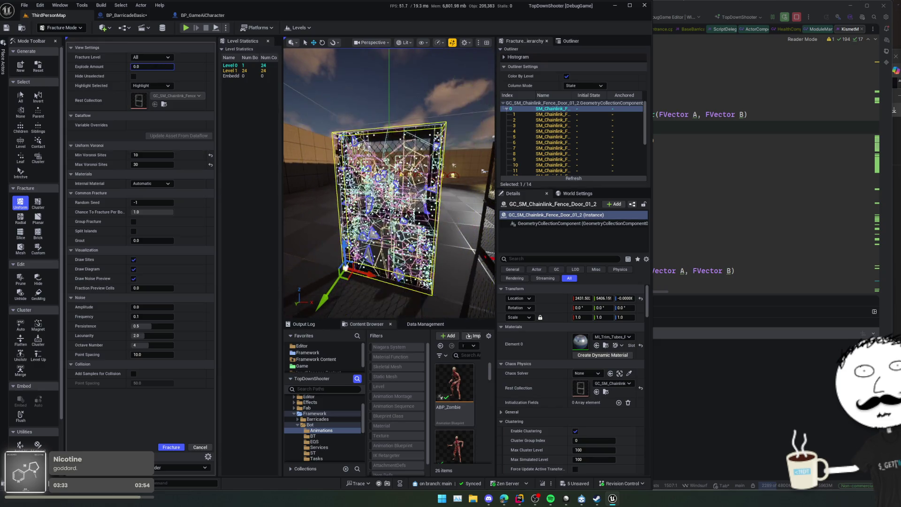
Step: Save all assets with Ctrl+S and switch from Fracture Mode to Selection Mode
key(ctrl+s)
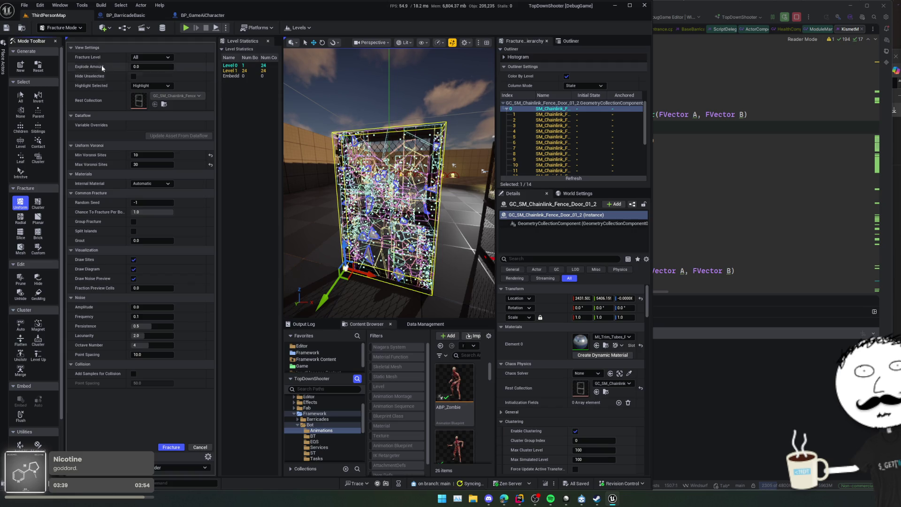
click(61, 27)
click(58, 49)
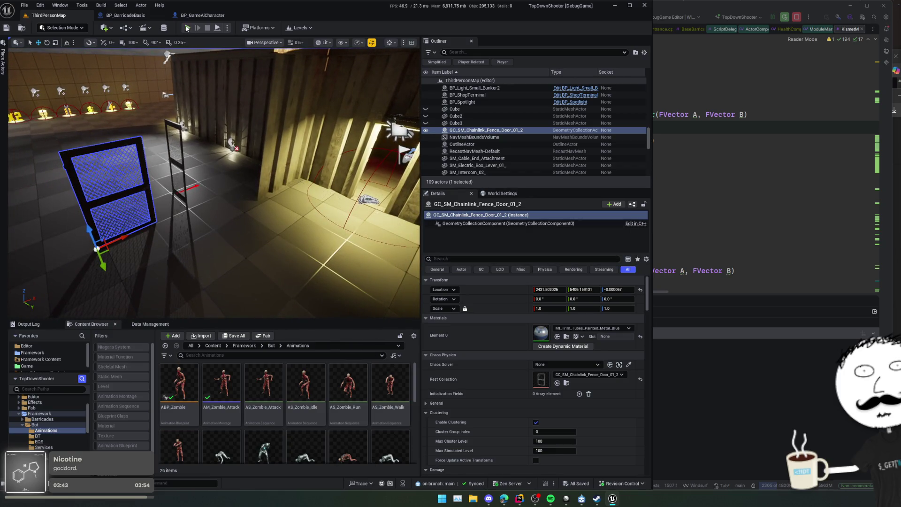
Step: In PIE, select BP_BarricadeBasic2 and fire ChaosDestroy to shatter the fence door, then stop
click(189, 28)
key(F8)
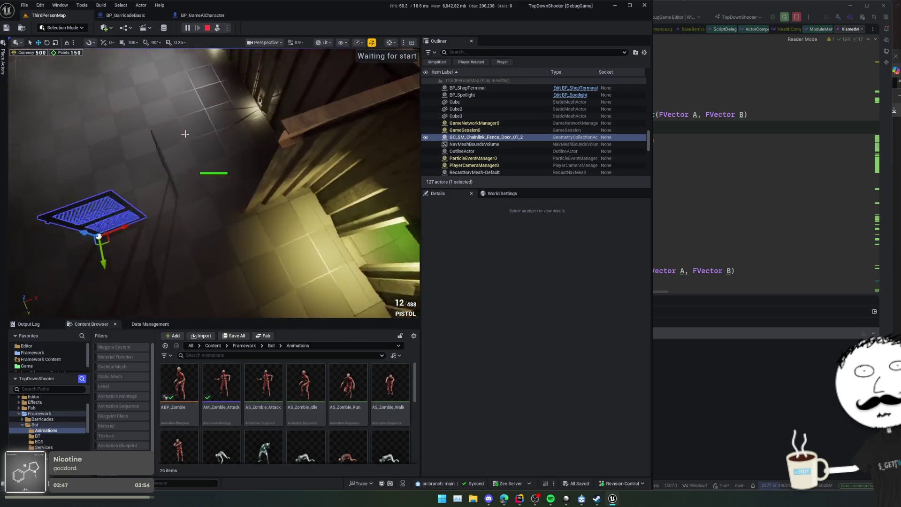
click(170, 187)
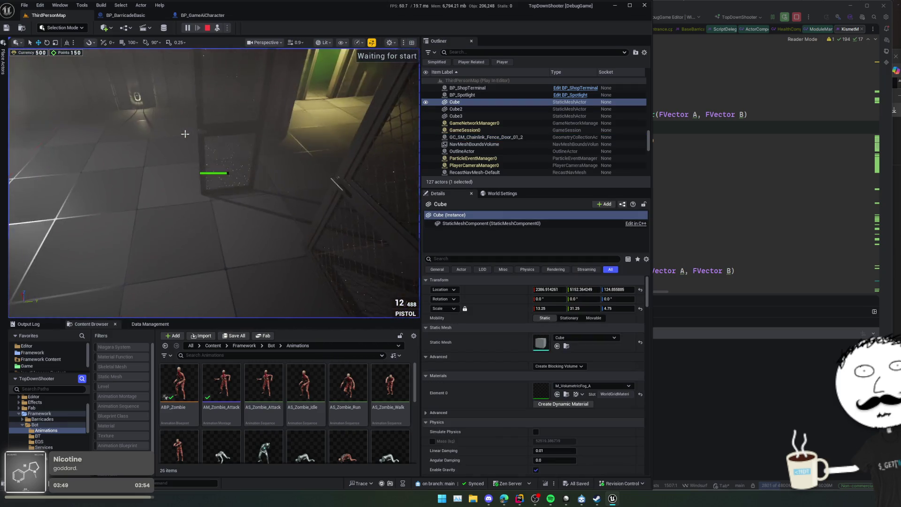
click(185, 134)
click(225, 108)
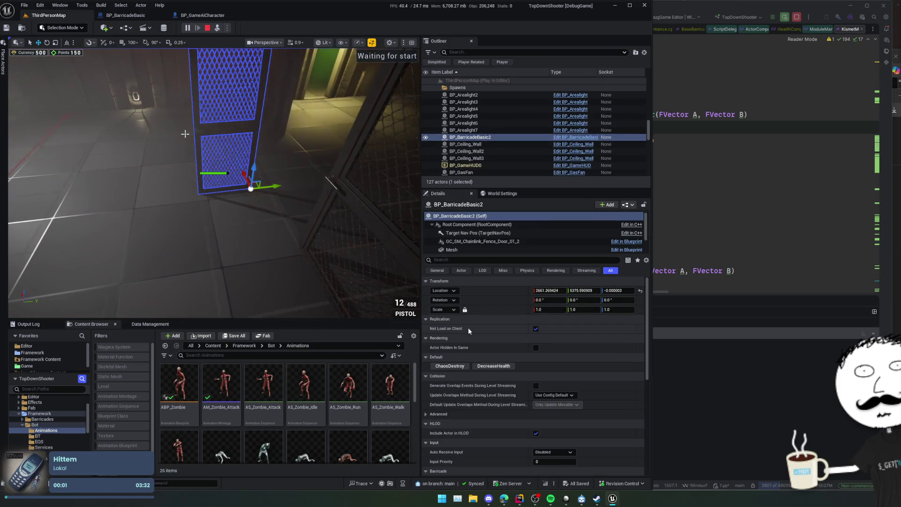
click(468, 367)
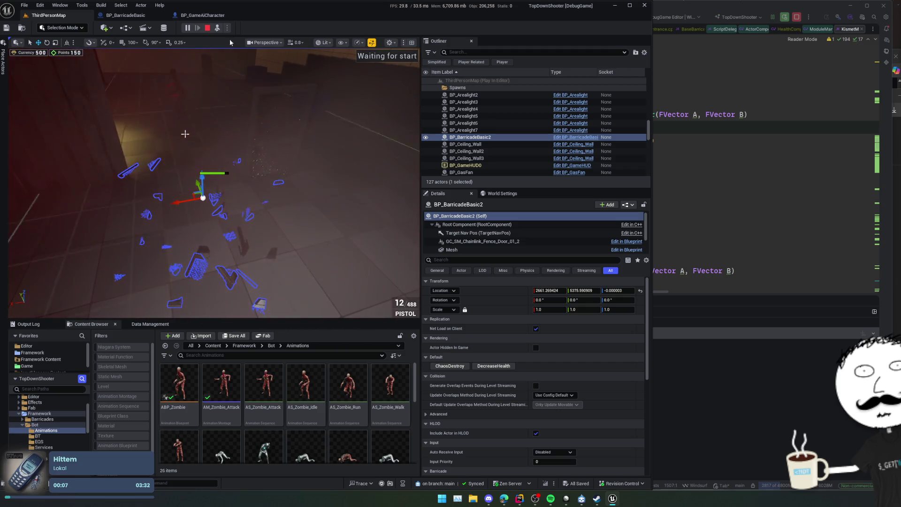
key(Escape)
click(203, 15)
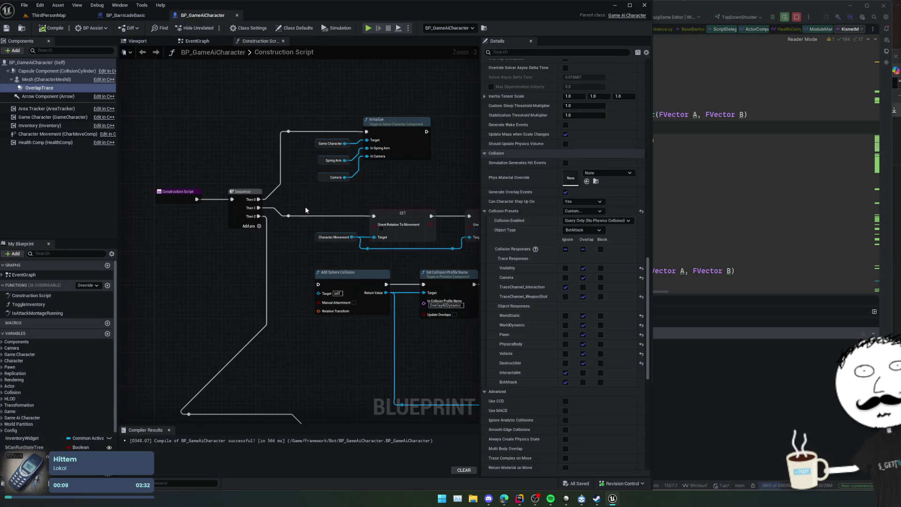
Step: Set the Apply External Strain Radius in BP_BarricadeBasic to 10.0, save, and return to ThirdPersonMap
click(204, 40)
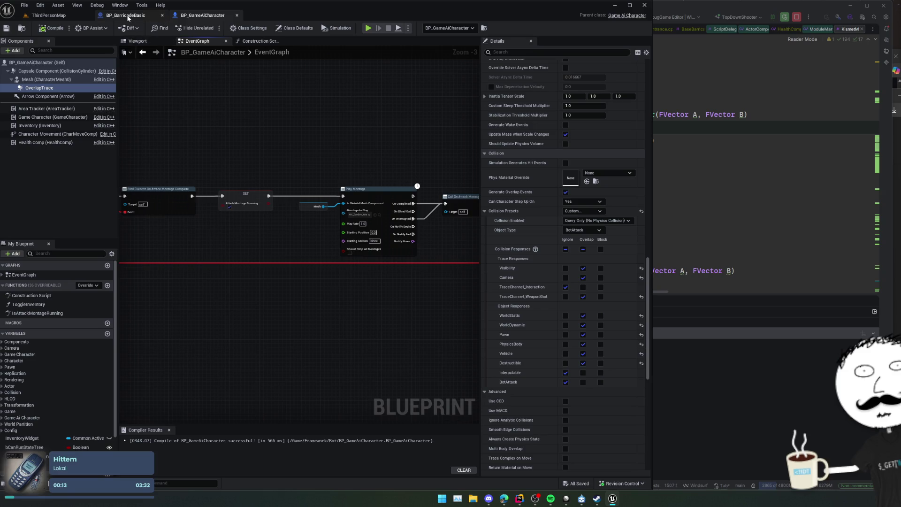
click(128, 16)
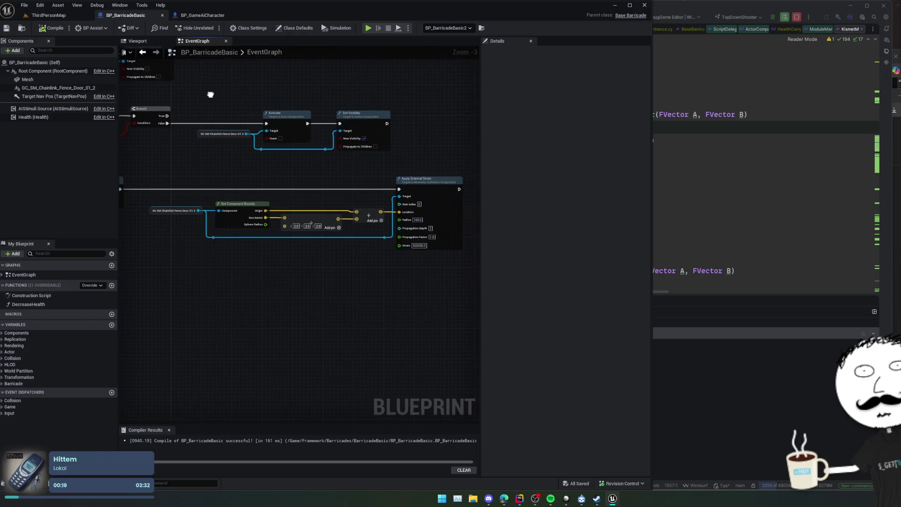
scroll(291, 258, up, 3)
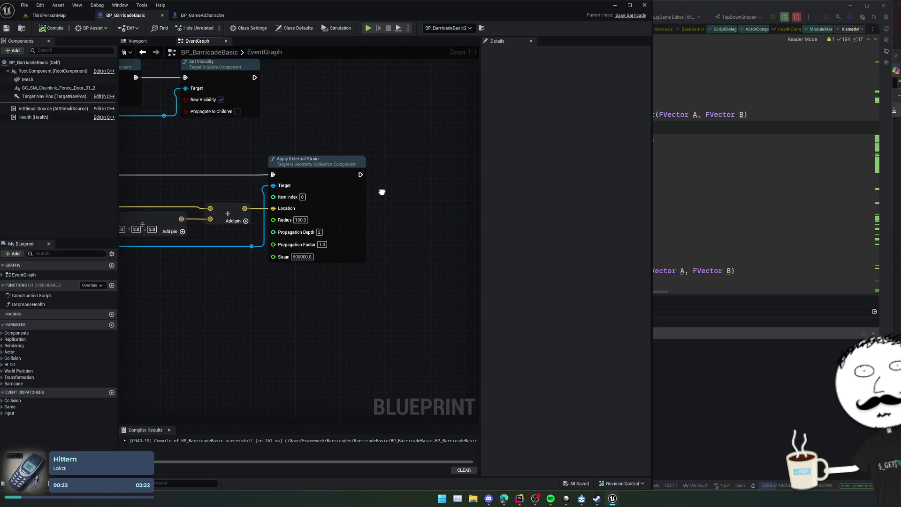
drag(388, 191, 374, 196)
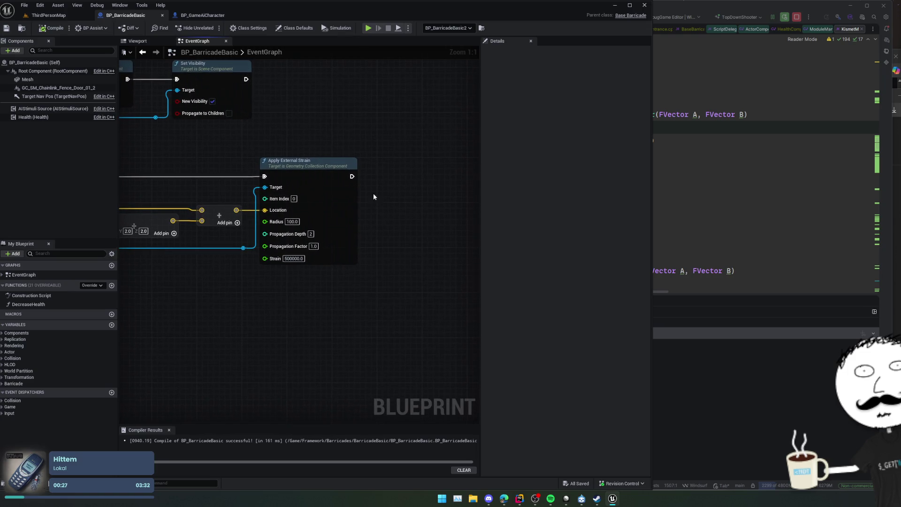
click(293, 222)
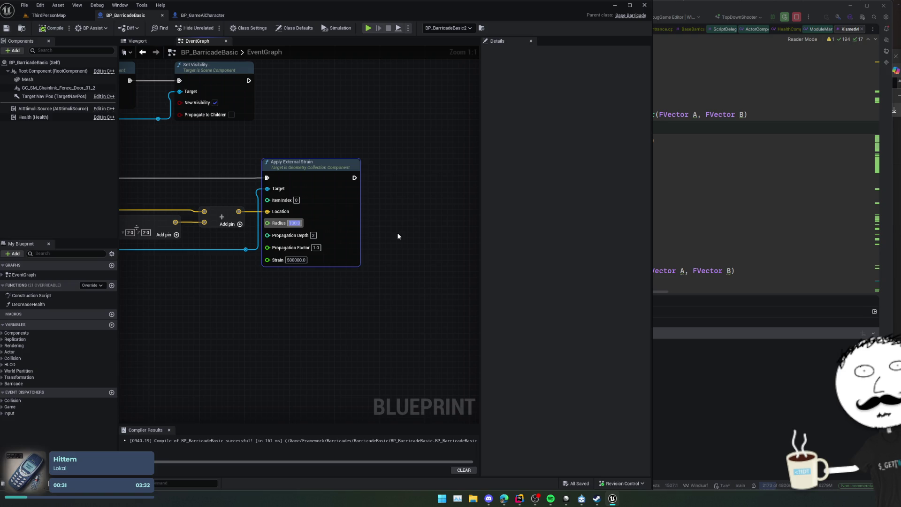
text(10)
key(Return)
key(ctrl+s)
click(47, 15)
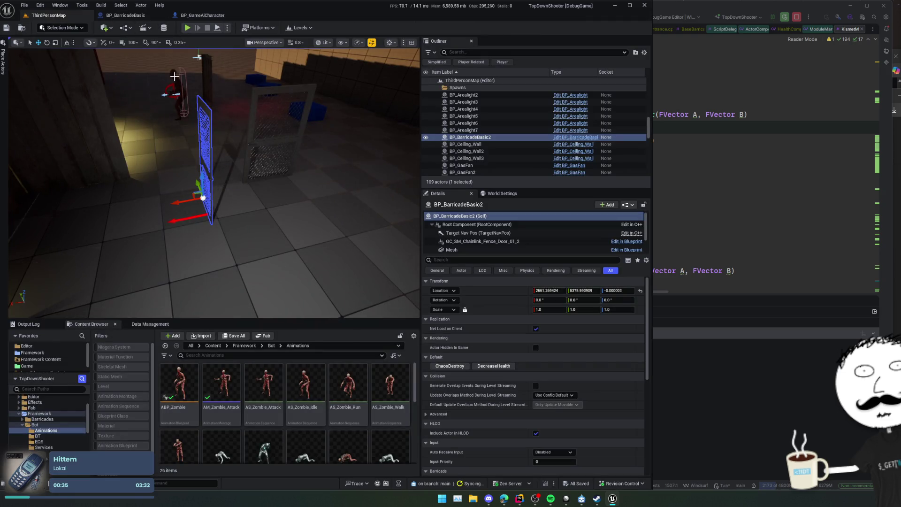
Step: After a test play, move the player spawn point next to the barricade
click(187, 28)
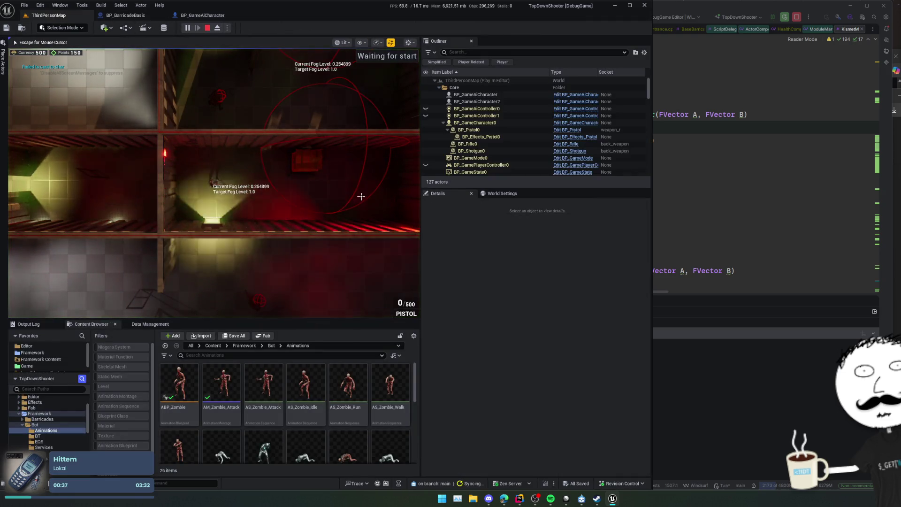
key(Escape)
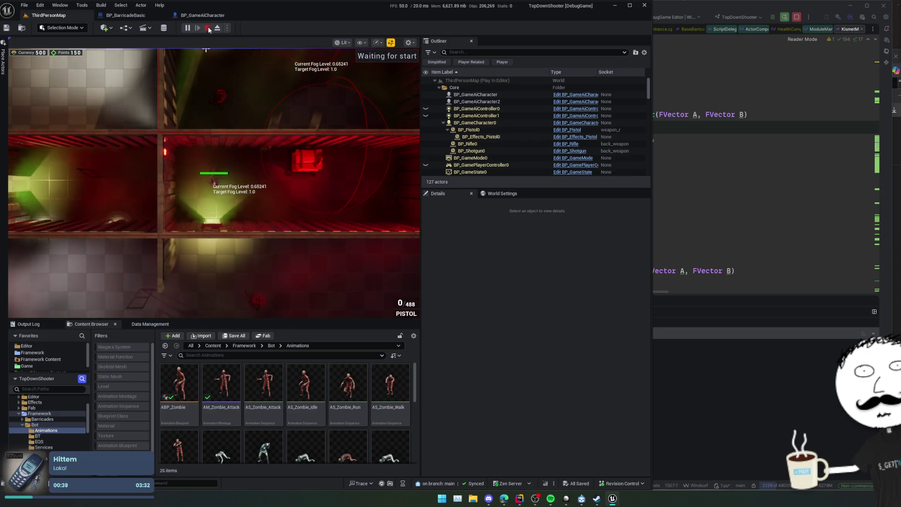
click(207, 27)
key(f)
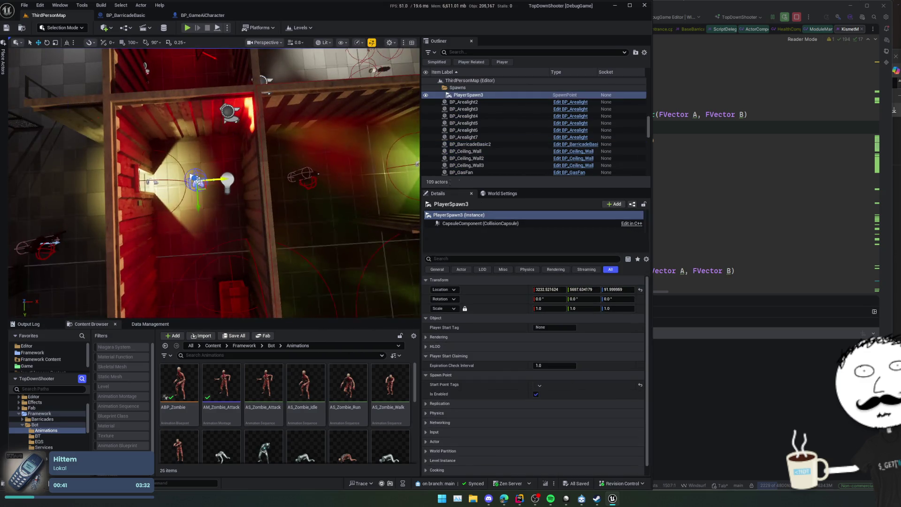
mouse_move(198, 180)
mouse_down()
mouse_move(30, 137)
mouse_move(47, 127)
mouse_up()
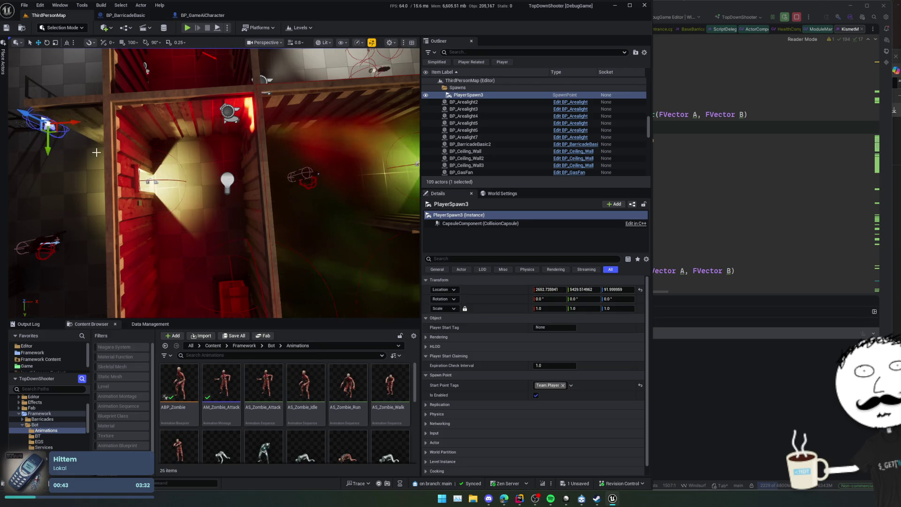
Step: Replay from the new spawn, select BP_BarricadeBasic2, and trigger ChaosDestroy and DecreaseHealth
click(187, 28)
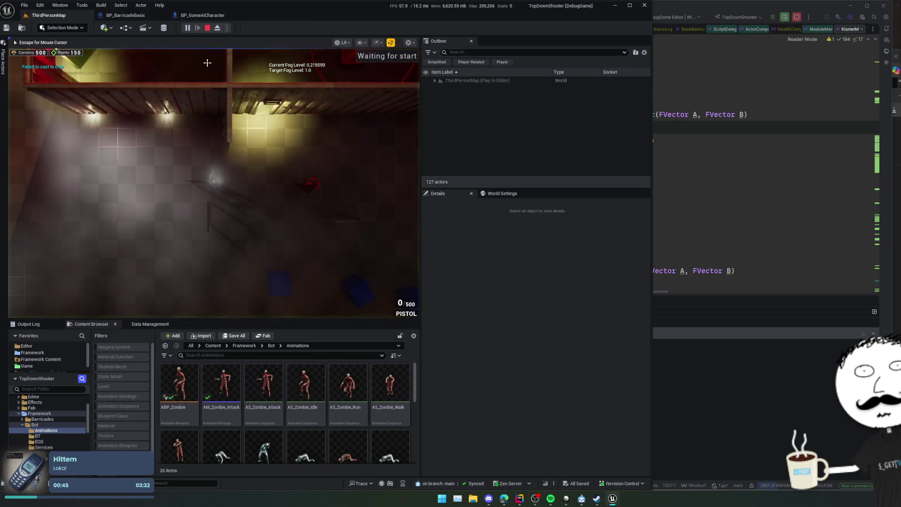
key(F8)
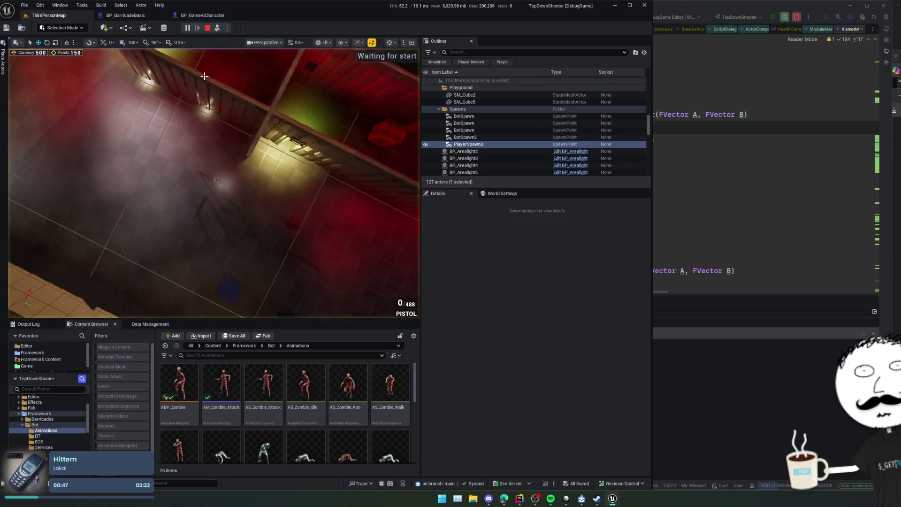
click(231, 156)
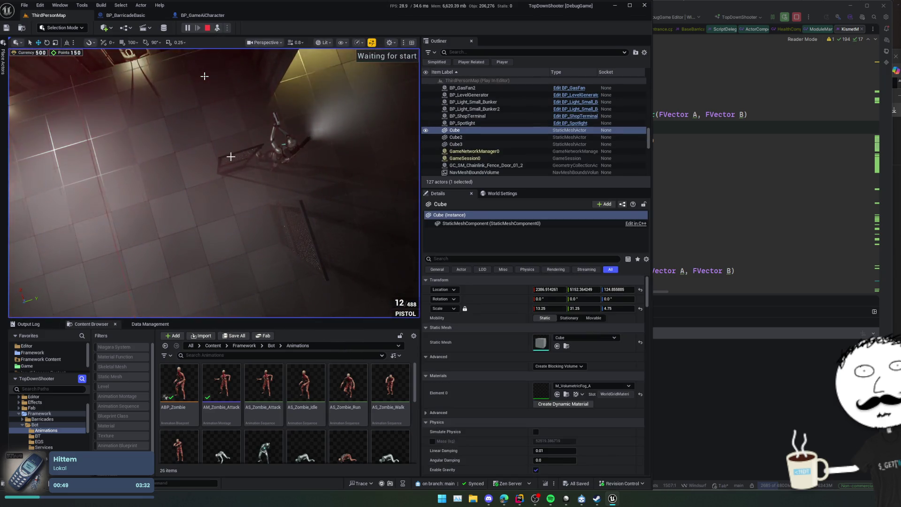
click(249, 157)
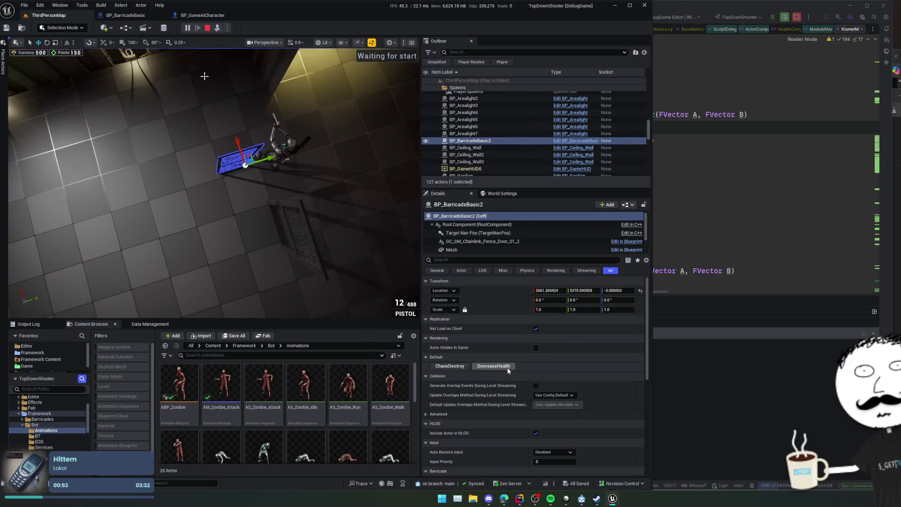
click(493, 365)
click(449, 365)
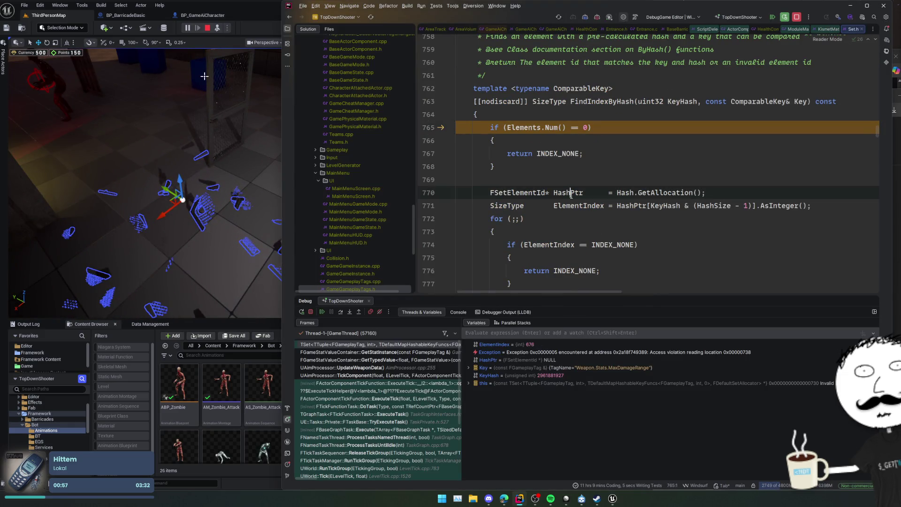
Step: Check the null HashPtr, resume past the access violation until the game exits, then rebuild and relaunch
click(571, 193)
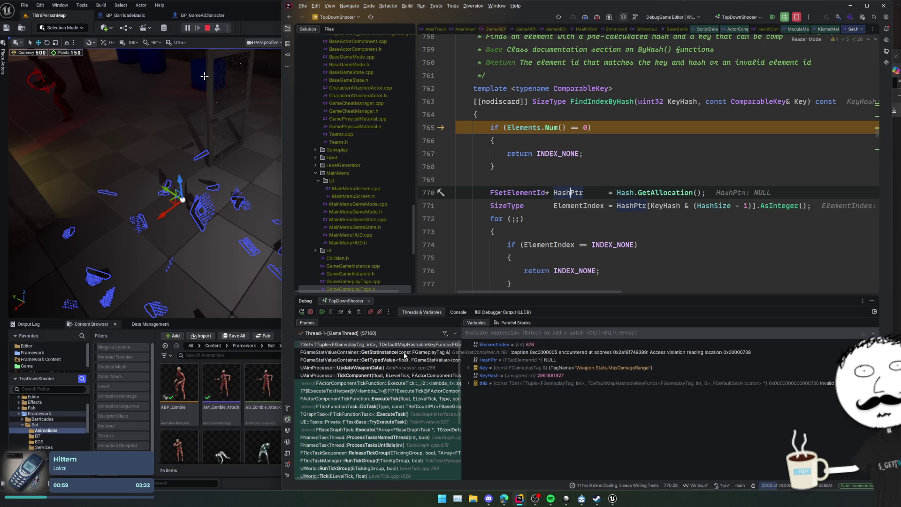
click(322, 312)
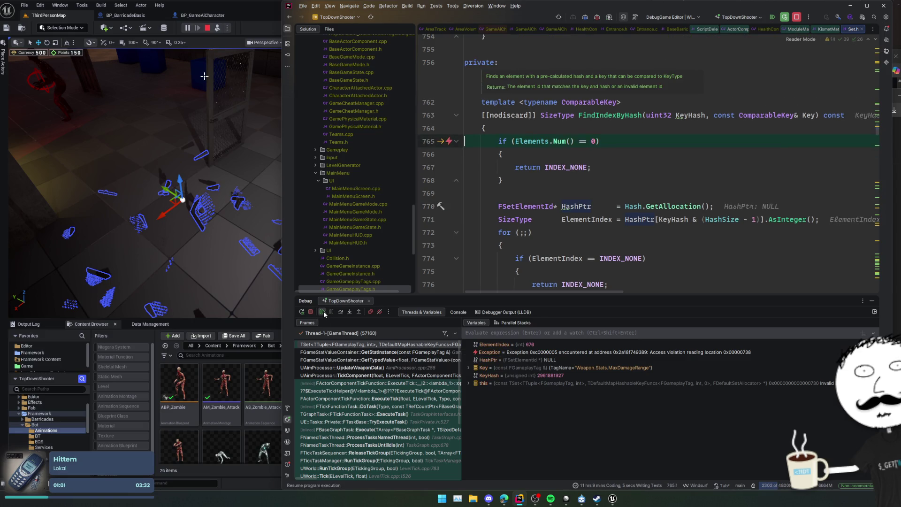
click(323, 312)
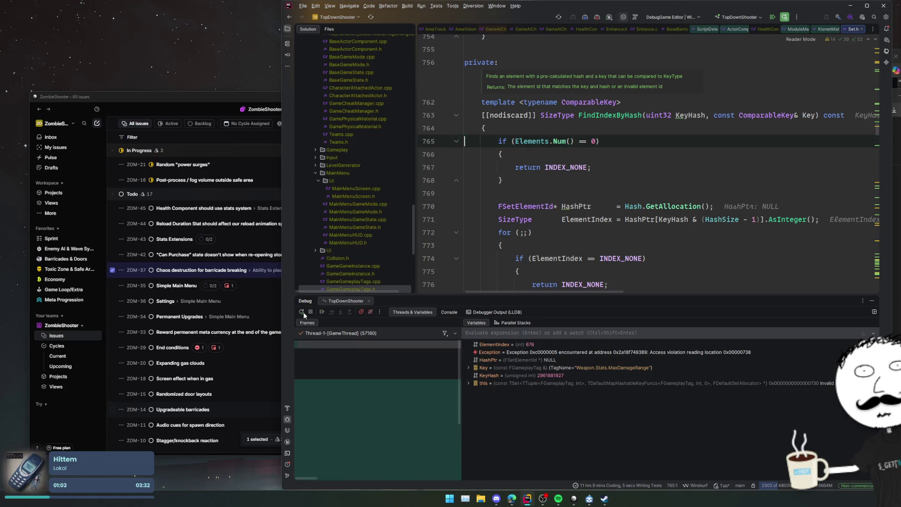
click(302, 312)
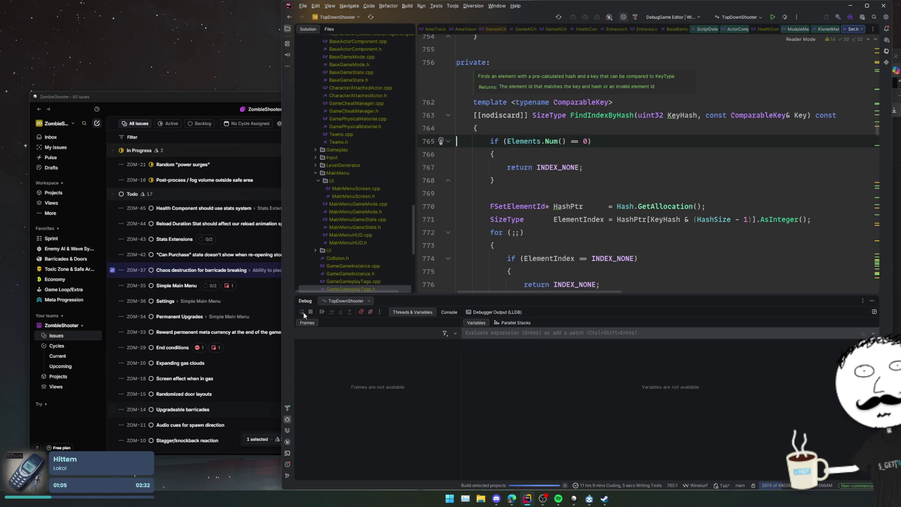
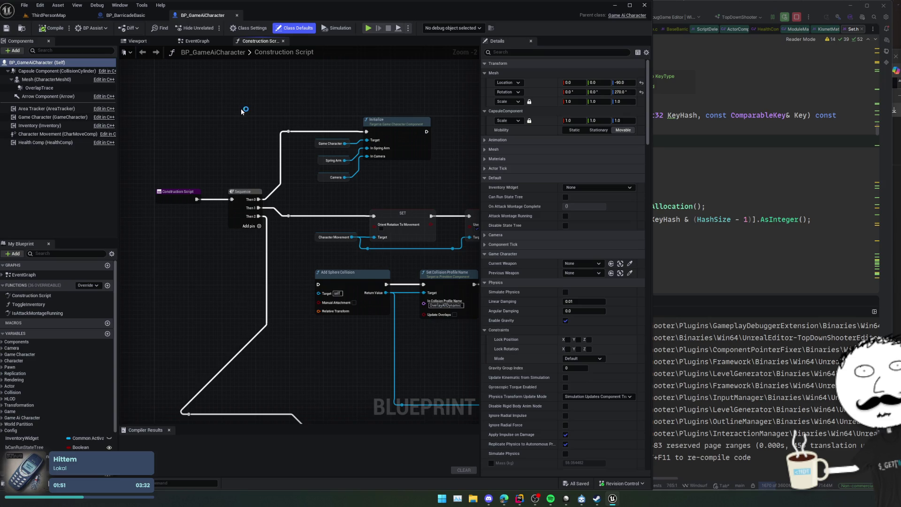
Step: Open BP_GameCharacter for editing, accepting the soft-lock edit-conflict warning
key(alt+space)
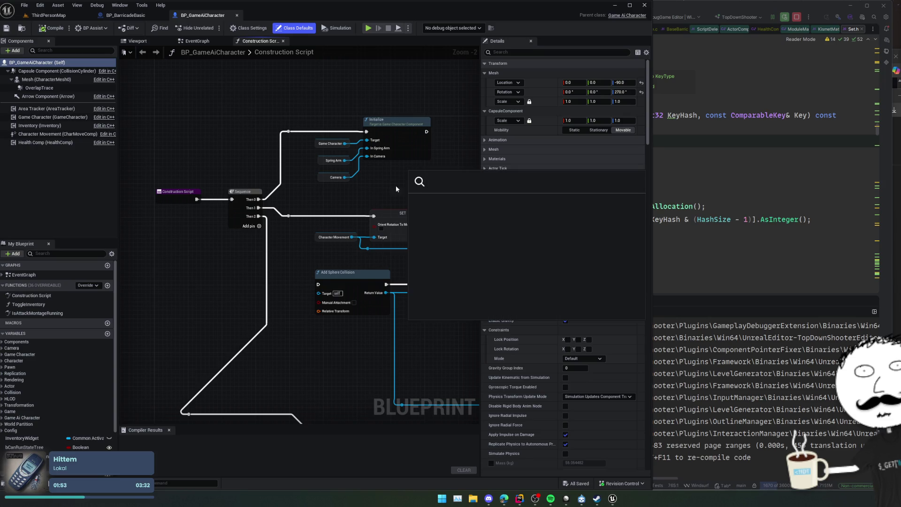
text(game)
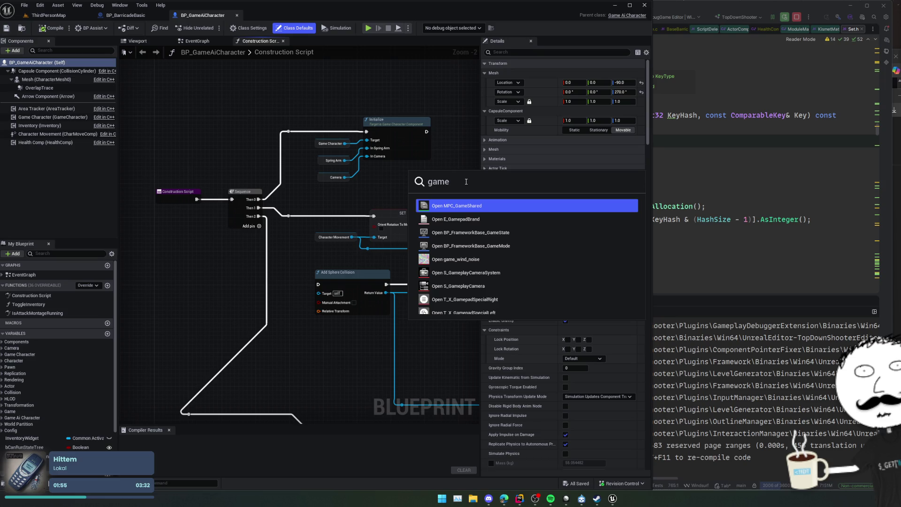
text(ch)
key(Return)
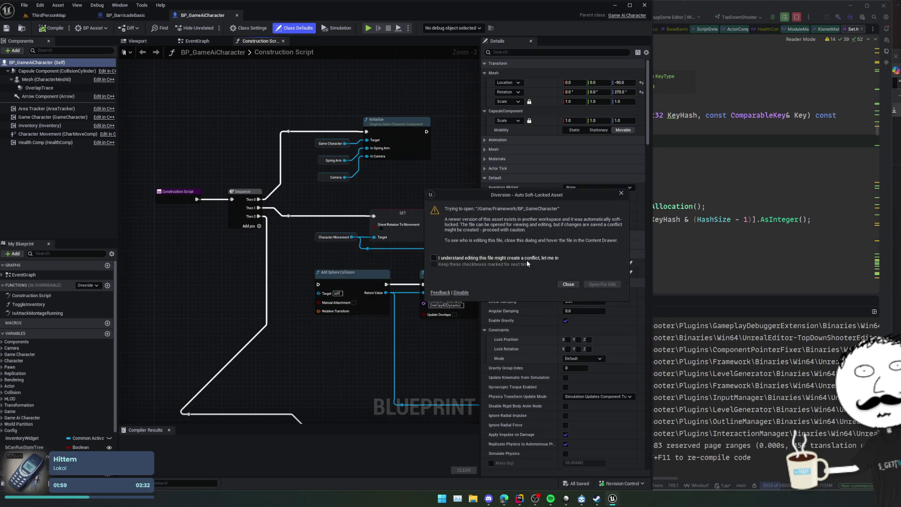
click(526, 258)
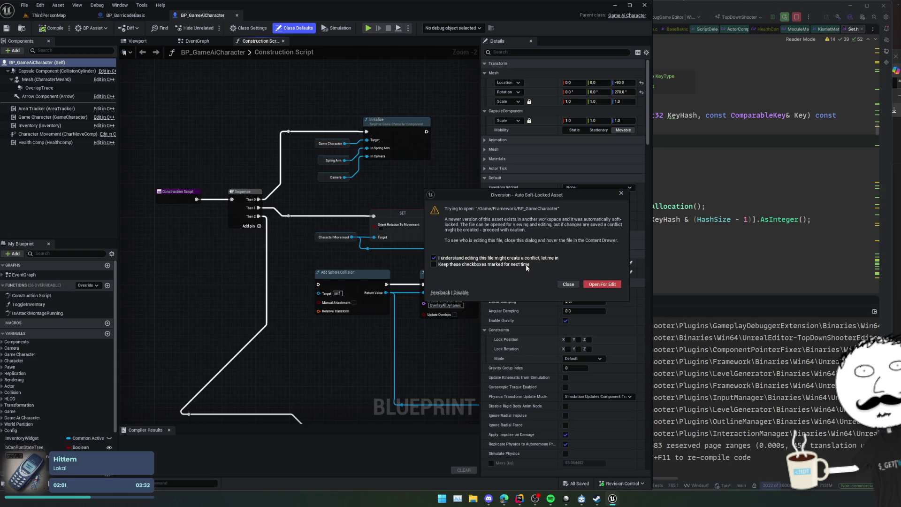
click(596, 285)
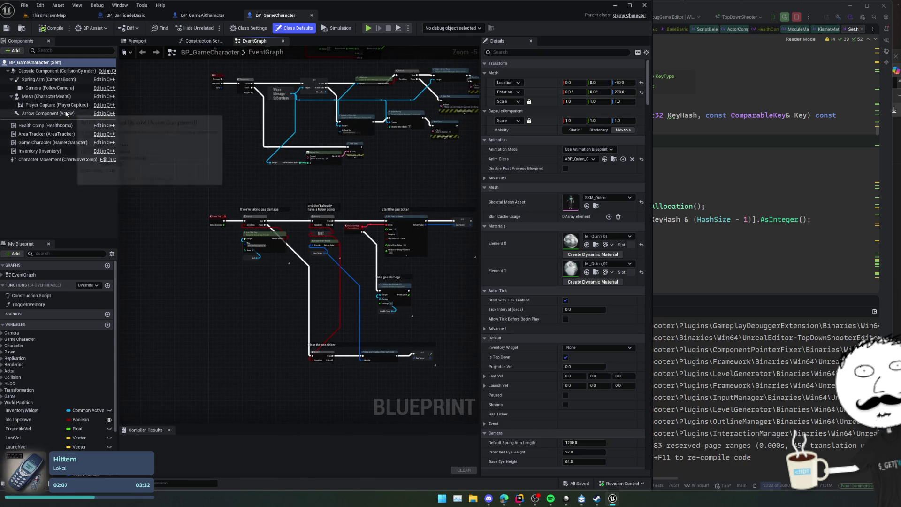
Step: Enable Is God Mode on HealthComp, save despite the soft-lock, and return to ThirdPersonMap
click(45, 125)
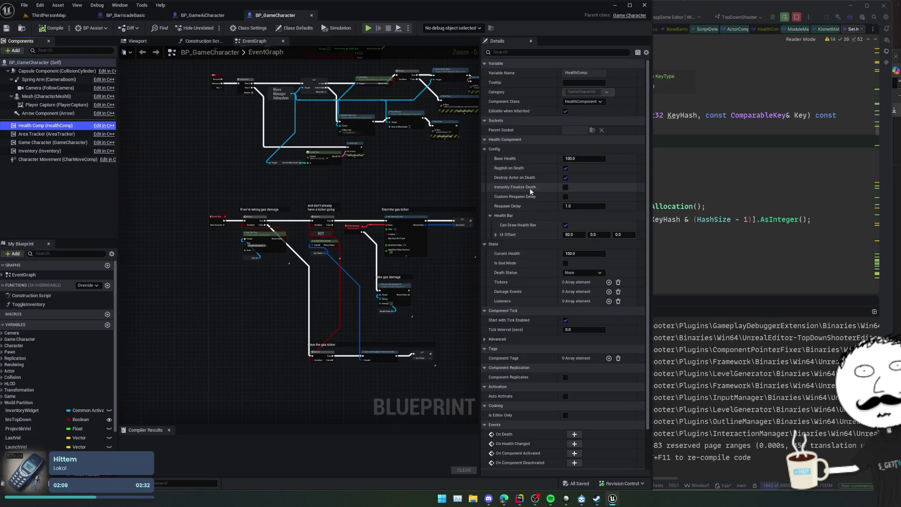
click(565, 263)
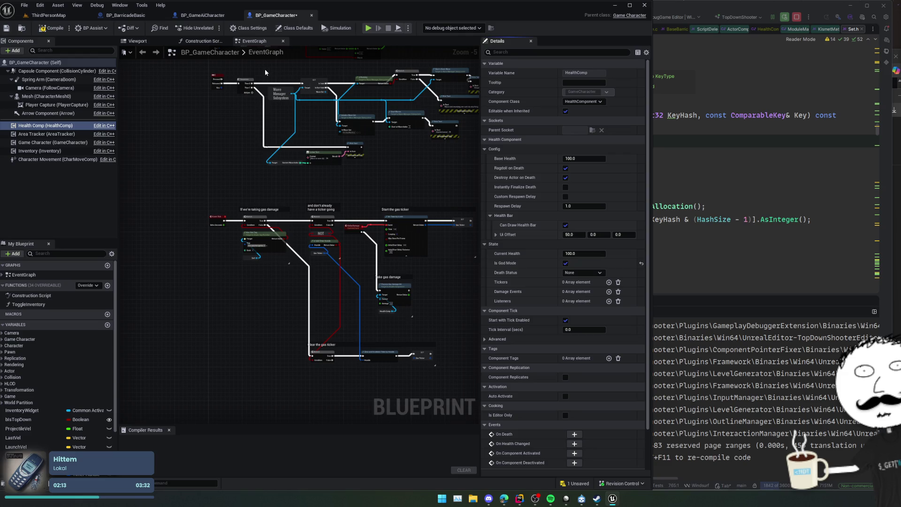
click(7, 27)
click(400, 191)
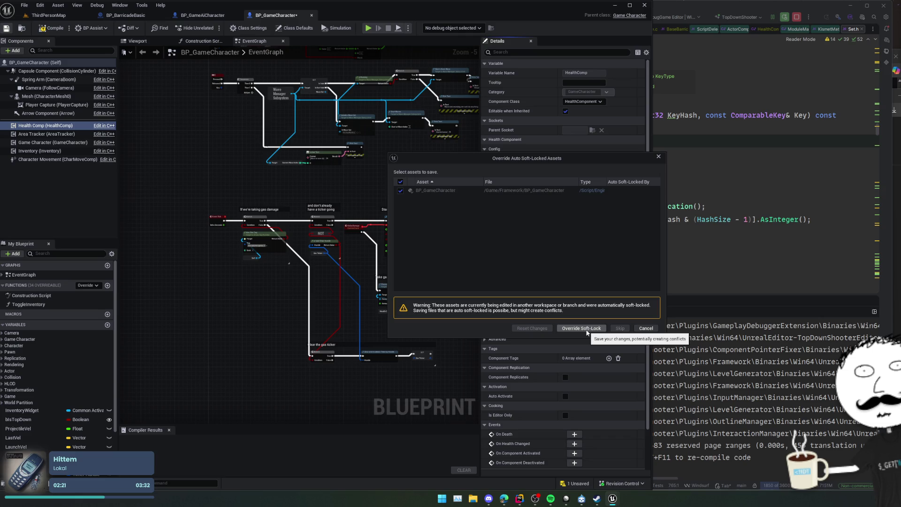
click(581, 328)
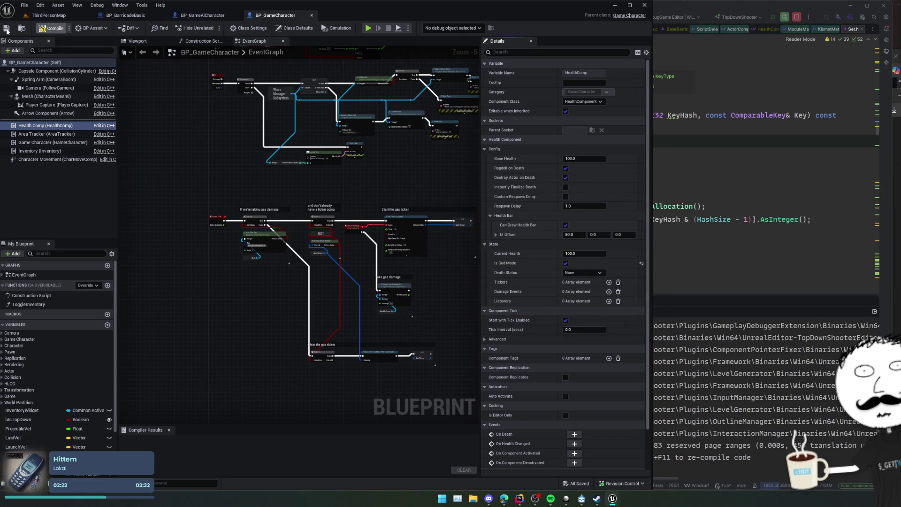
click(48, 15)
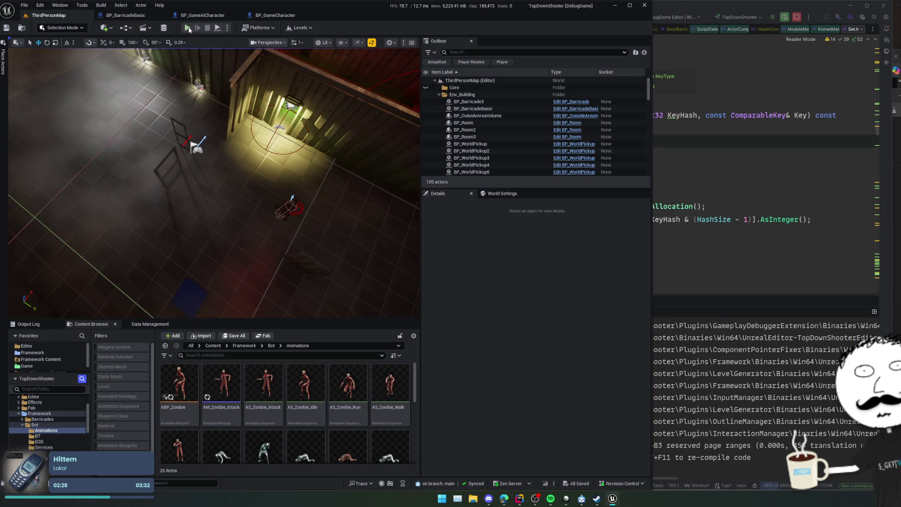
Step: Play the level, eject, select BP_BarricadeBasic2 and trigger ChaosDestroy to shatter it
click(187, 28)
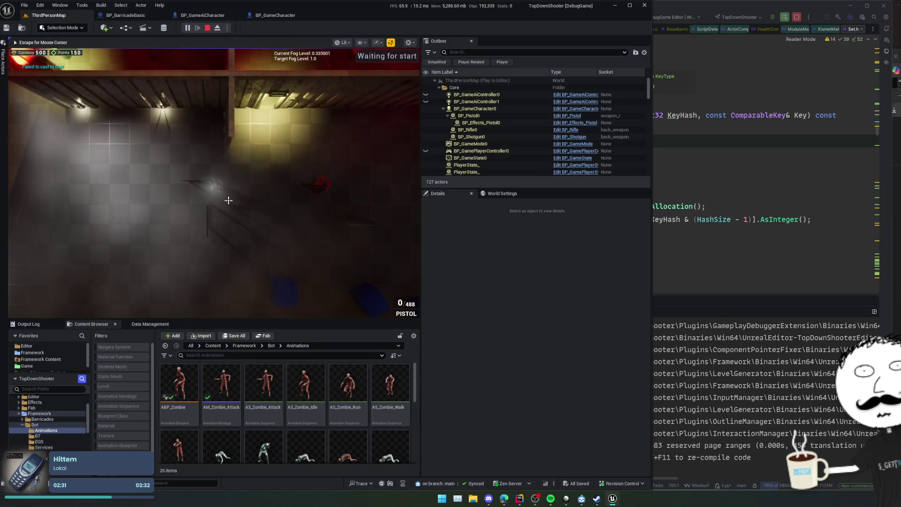
key(shift+F1)
click(216, 28)
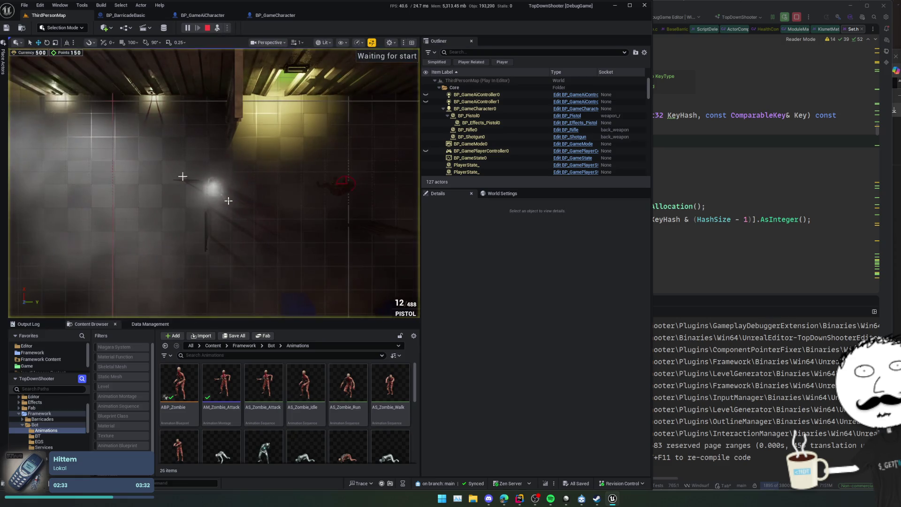
click(183, 181)
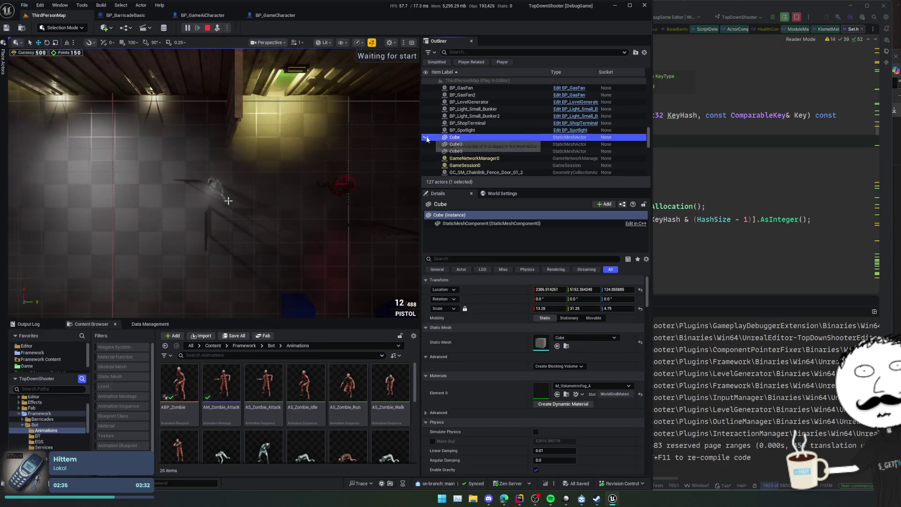
click(217, 177)
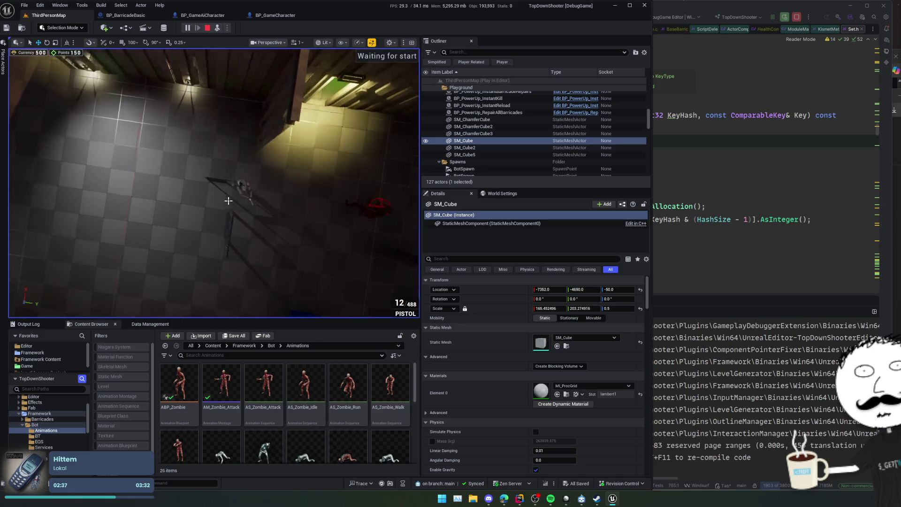
click(323, 162)
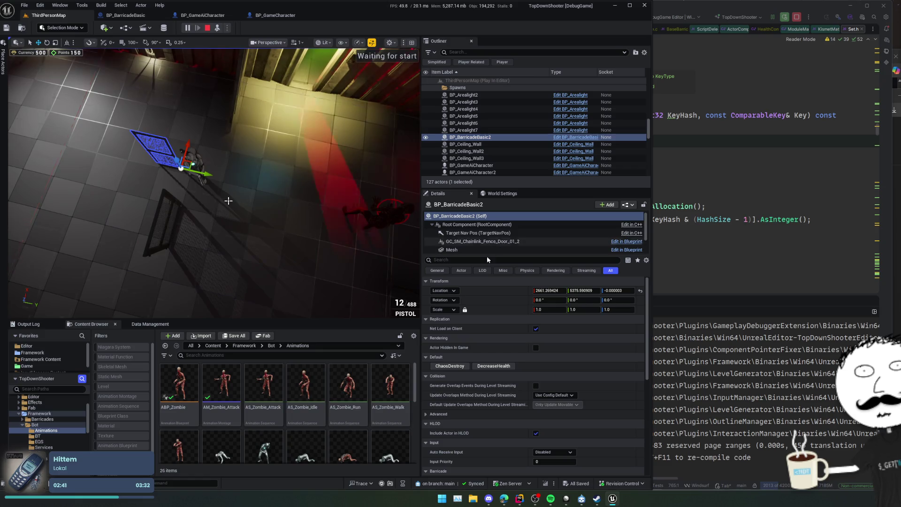
click(449, 366)
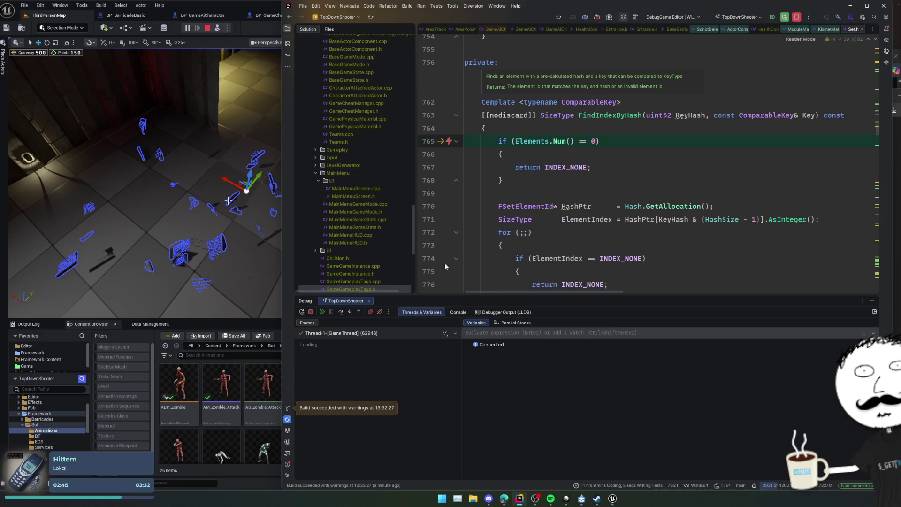
Step: Place Rider beside the editor and inspect the TickComponent and UpdateWeaponData crash frames
click(488, 193)
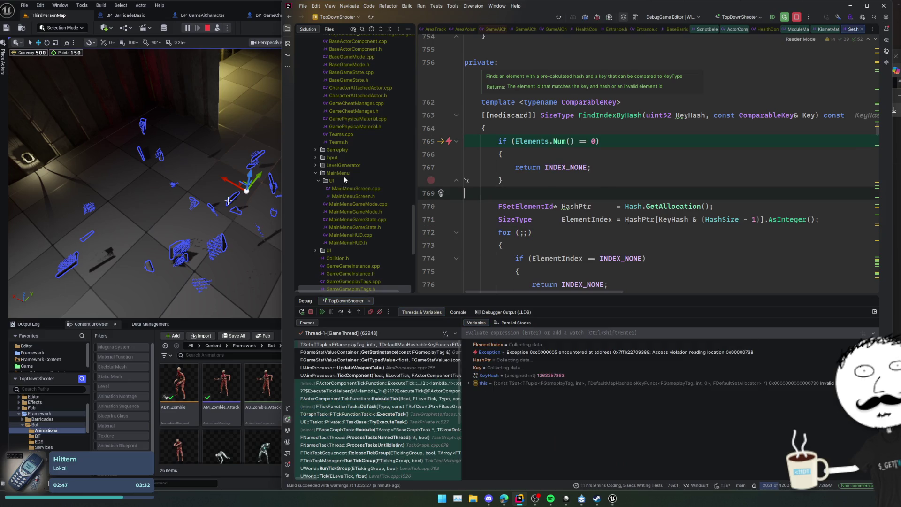
mouse_move(279, 210)
mouse_down()
mouse_move(588, 211)
mouse_move(281, 211)
mouse_up()
click(369, 374)
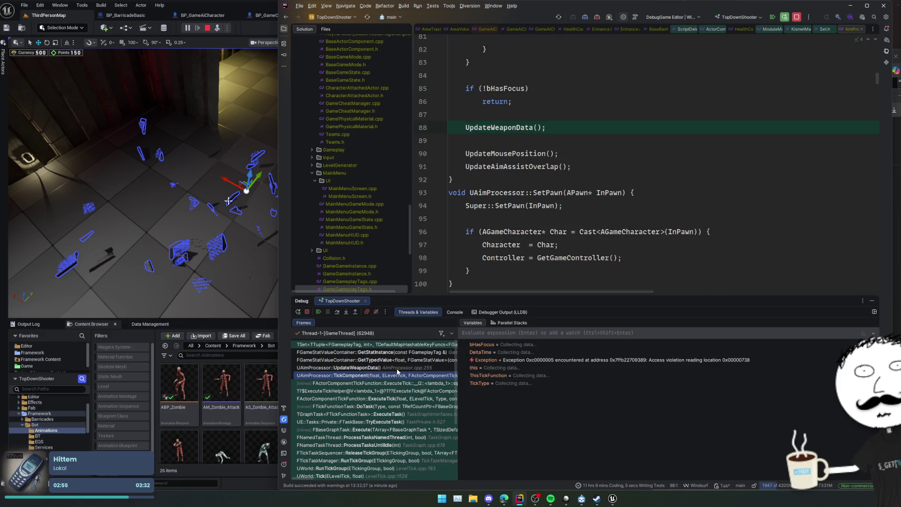
click(425, 368)
Step: Inspect the Character variable's members, check the GetStatInstance frame, then stop and rebuild
click(548, 187)
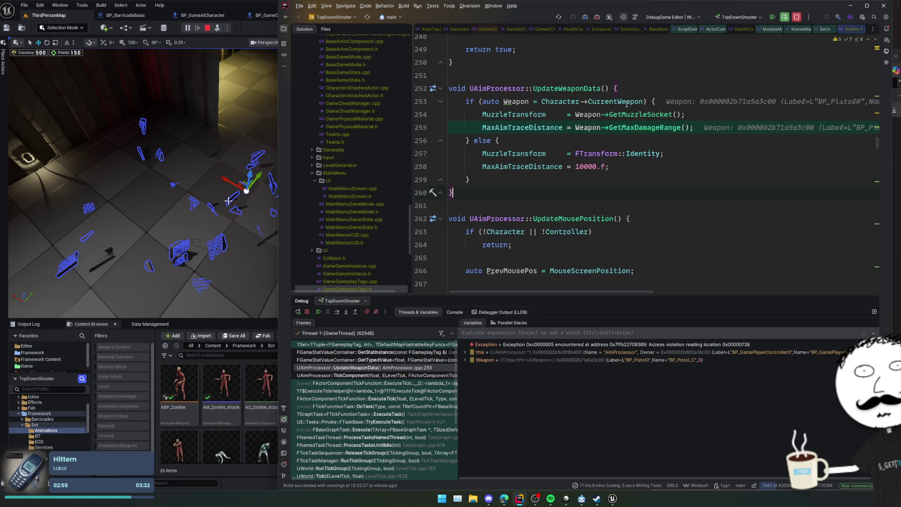
mouse_move(627, 104)
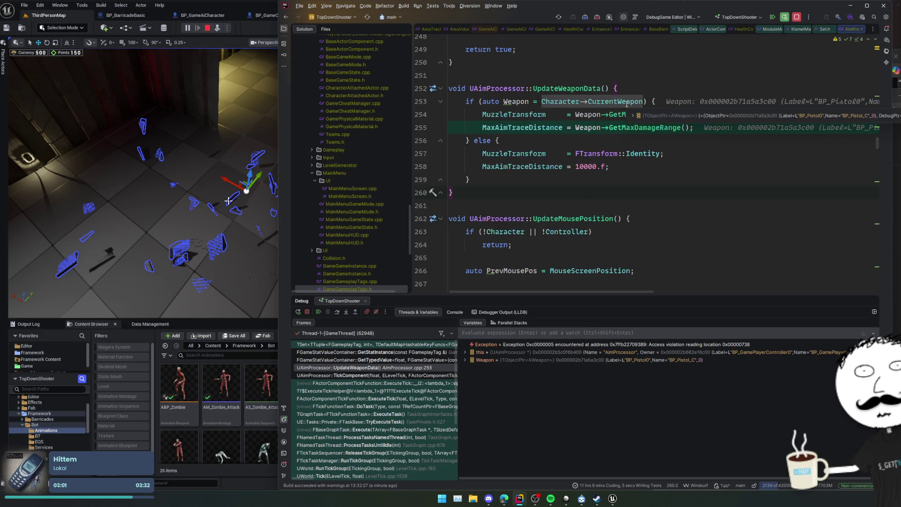
click(569, 116)
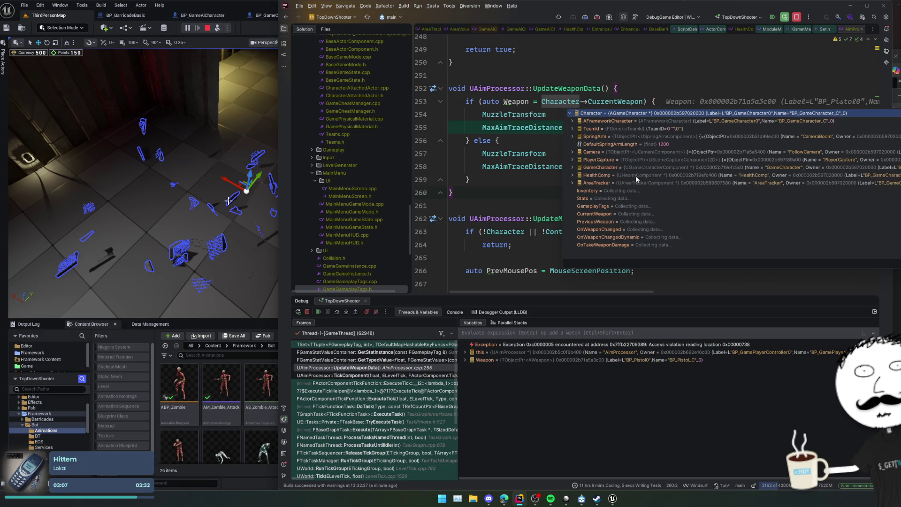
click(642, 185)
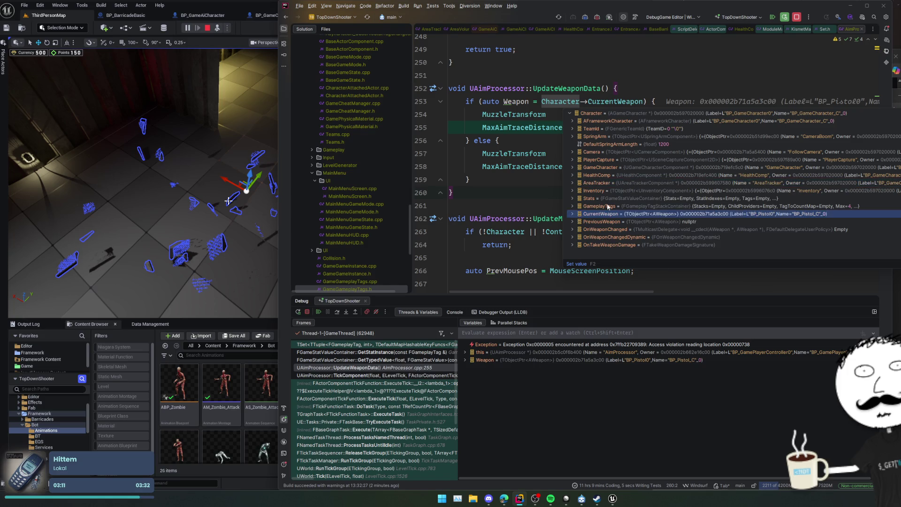
key(Escape)
mouse_move(582, 128)
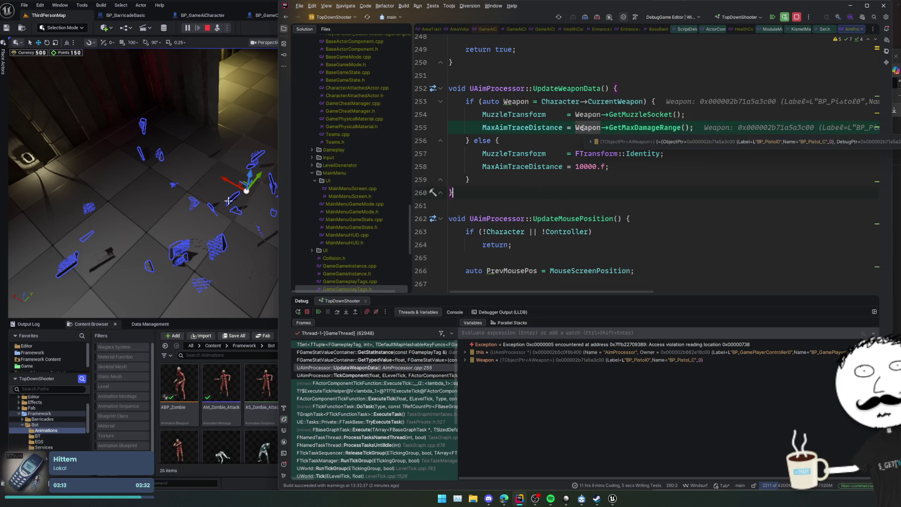
click(389, 352)
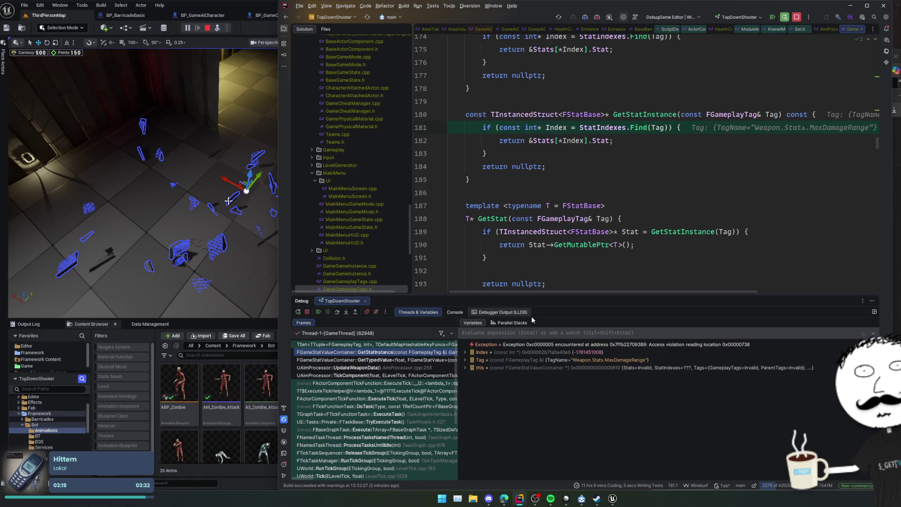
click(307, 311)
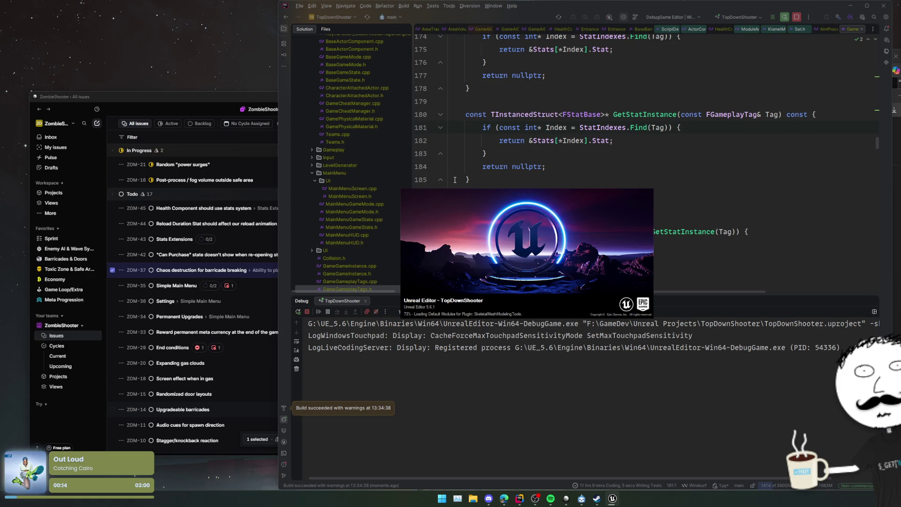
Step: Set a breakpoint on line 184 in Rider while the editor reloads
click(423, 166)
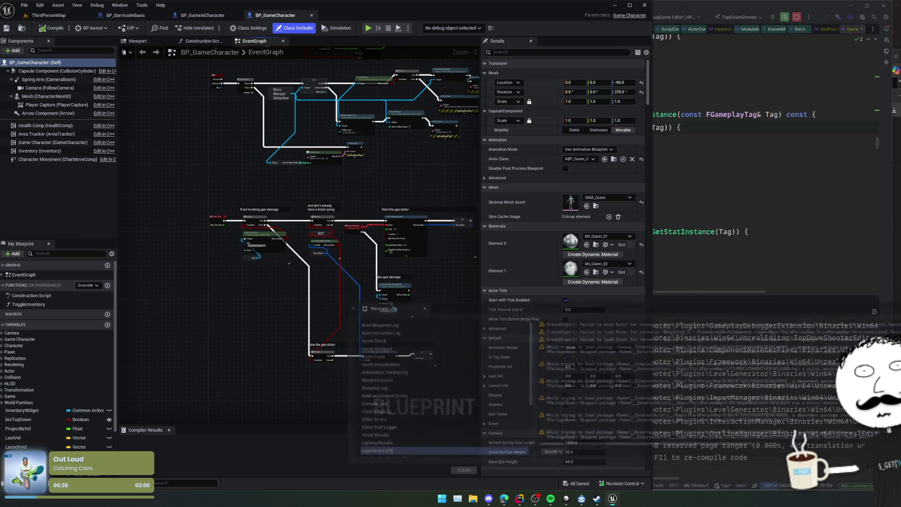
Step: Turn off Destroy Actor on Death for HealthComp, compile and save, and return to ThirdPersonMap
drag(282, 187, 291, 247)
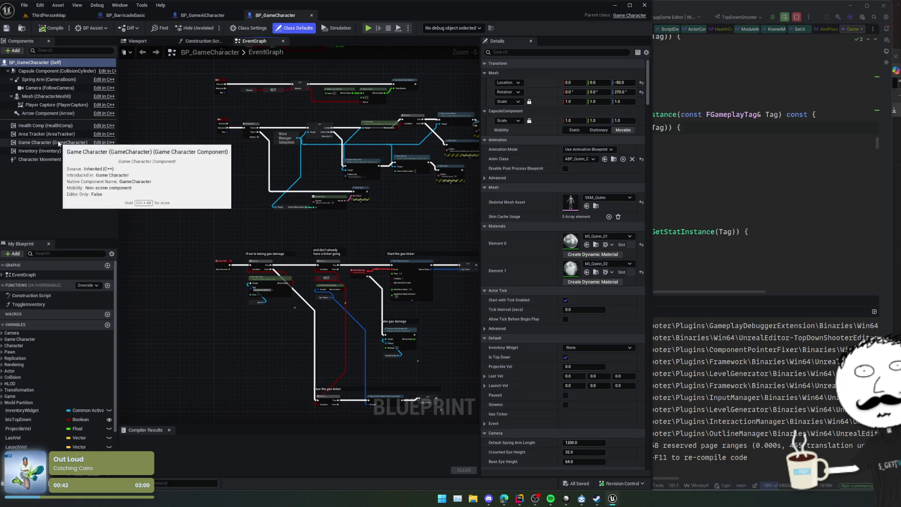
click(52, 125)
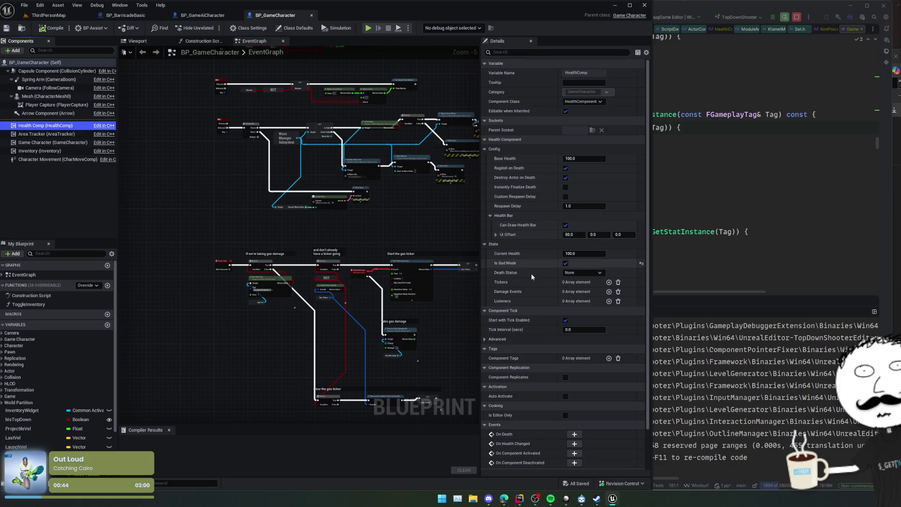
scroll(521, 267, up, 1)
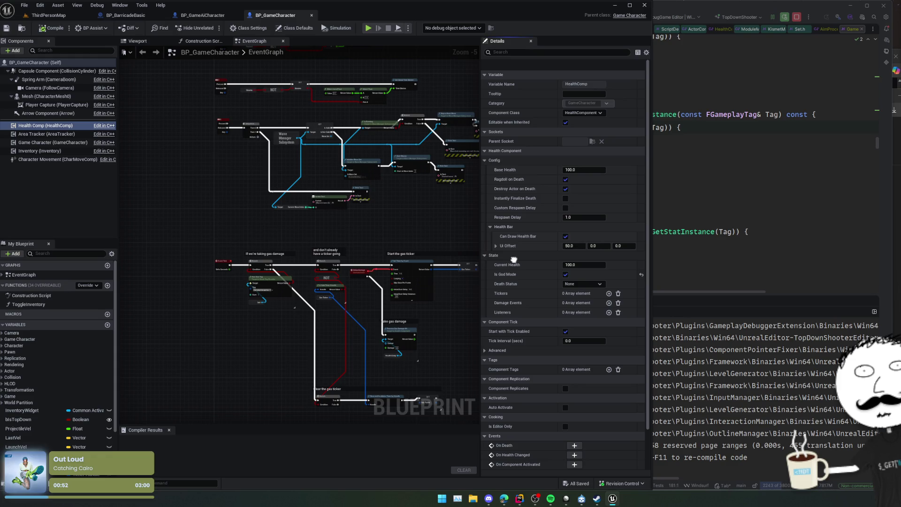
scroll(547, 254, down, 1)
click(565, 177)
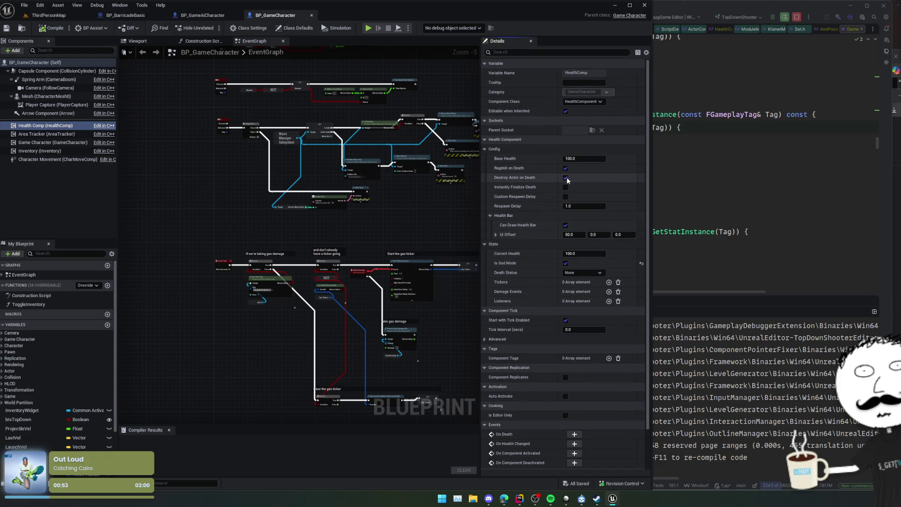
click(43, 28)
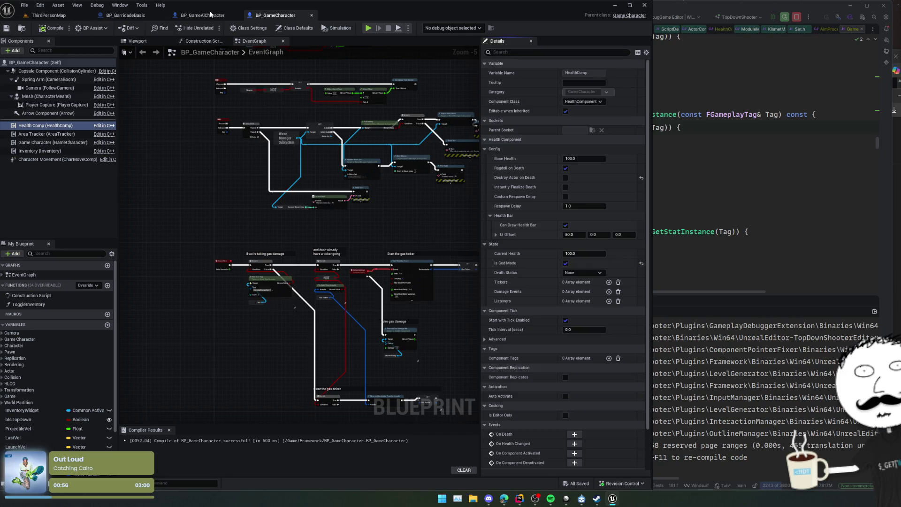
click(48, 15)
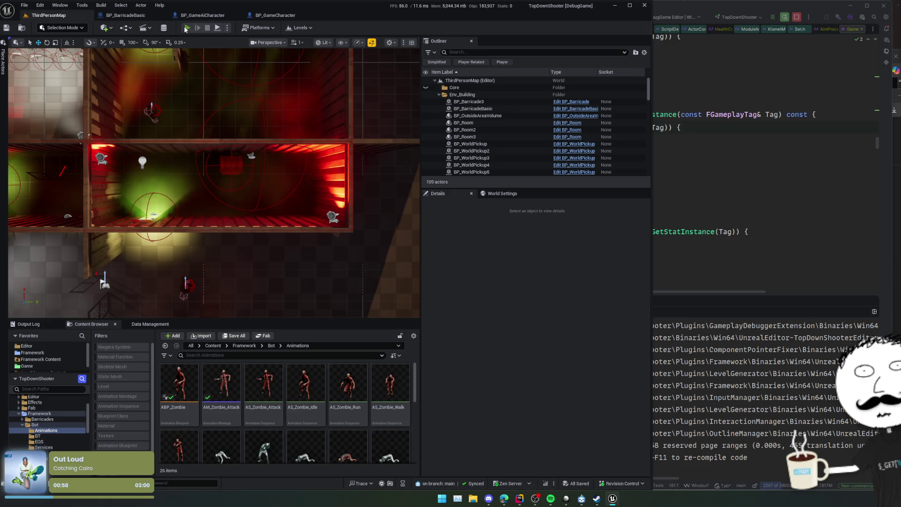
Step: Play, eject with F8, shatter BP_BarricadeBasic2 via ChaosDestroy, then stop the session with Esc
click(186, 28)
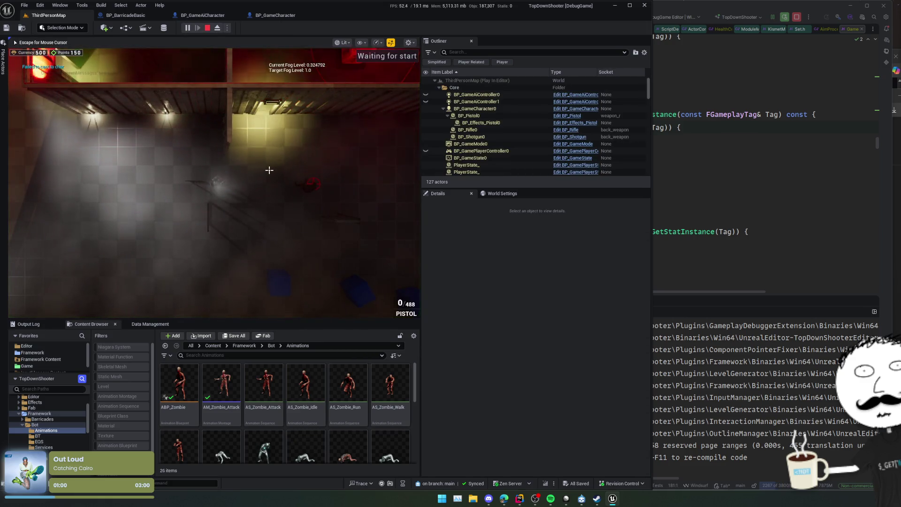
key(r)
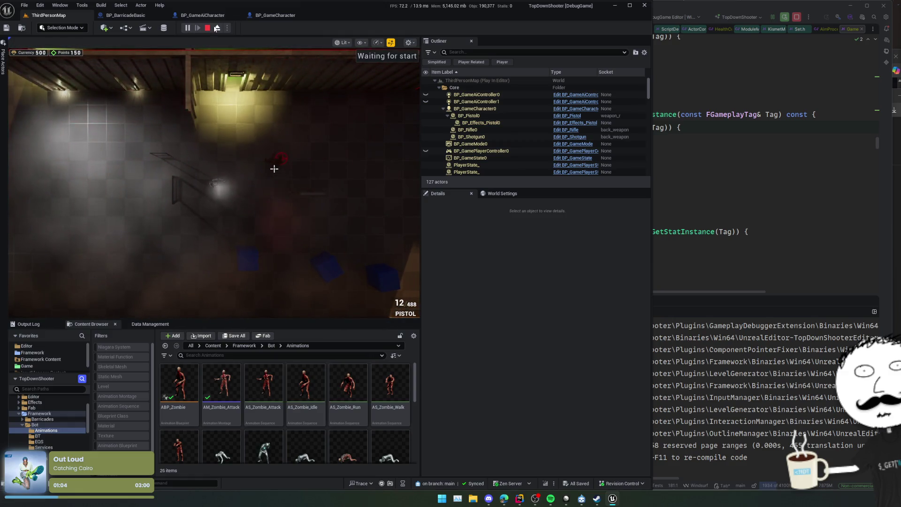
key(F8)
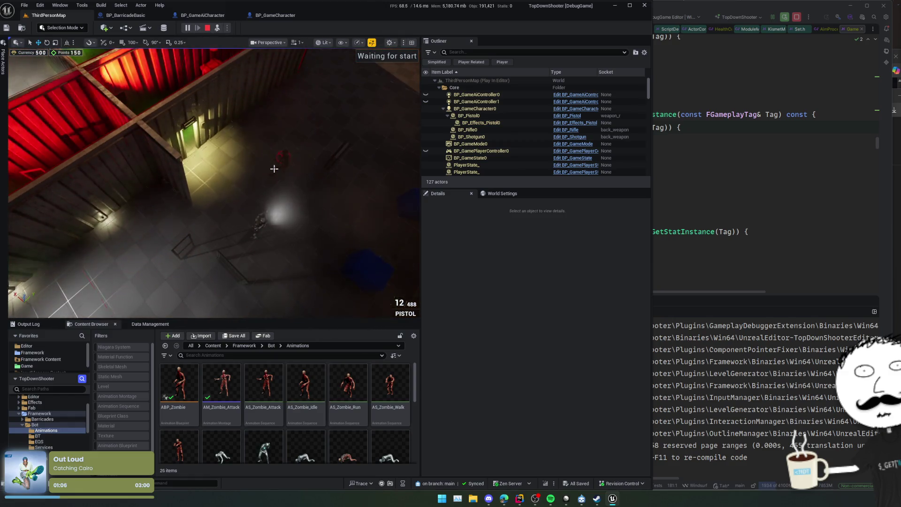
click(243, 201)
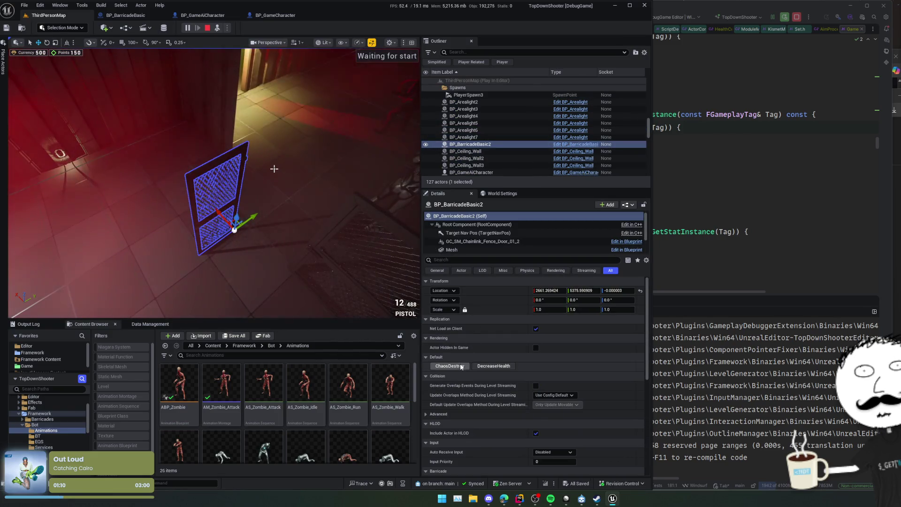
click(438, 365)
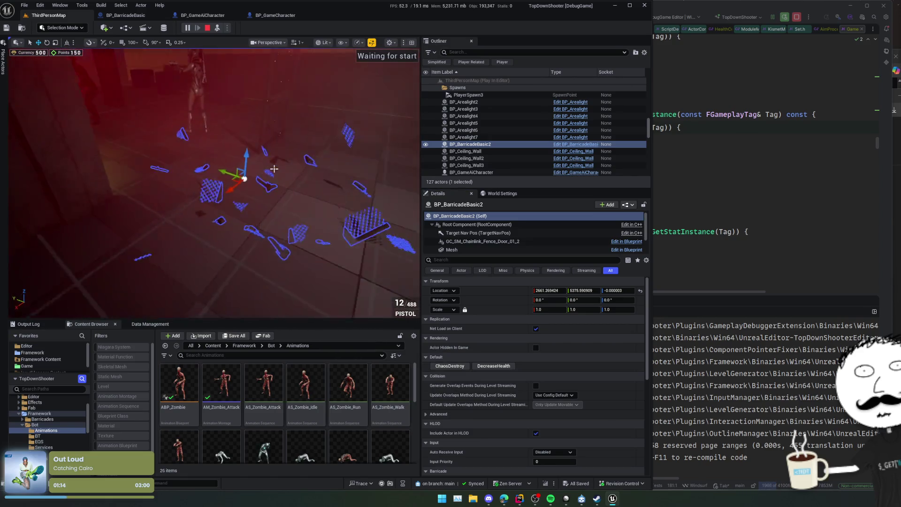
scroll(274, 168, down, 1)
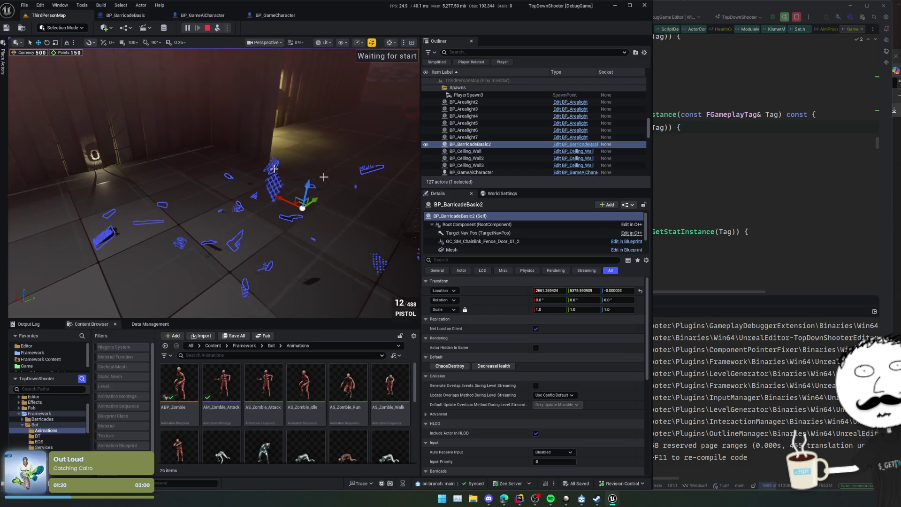
key(Escape)
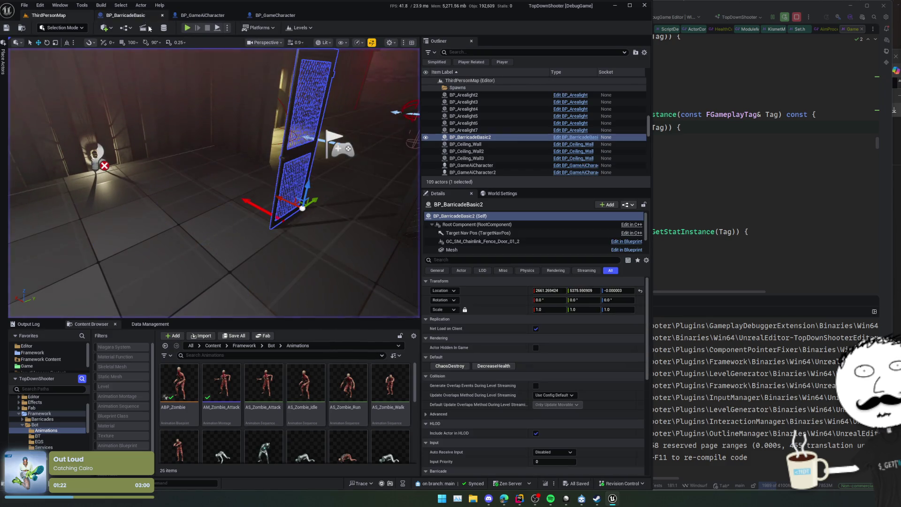
Step: Select the barricade's geometry collection component and browse its Details, collapsing Collision Presets
click(467, 242)
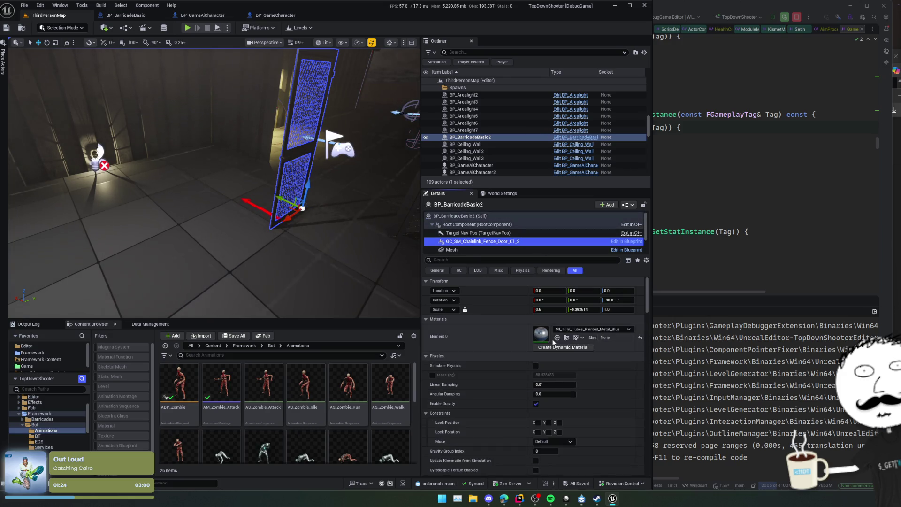
scroll(481, 387, down, 10)
scroll(482, 381, down, 8)
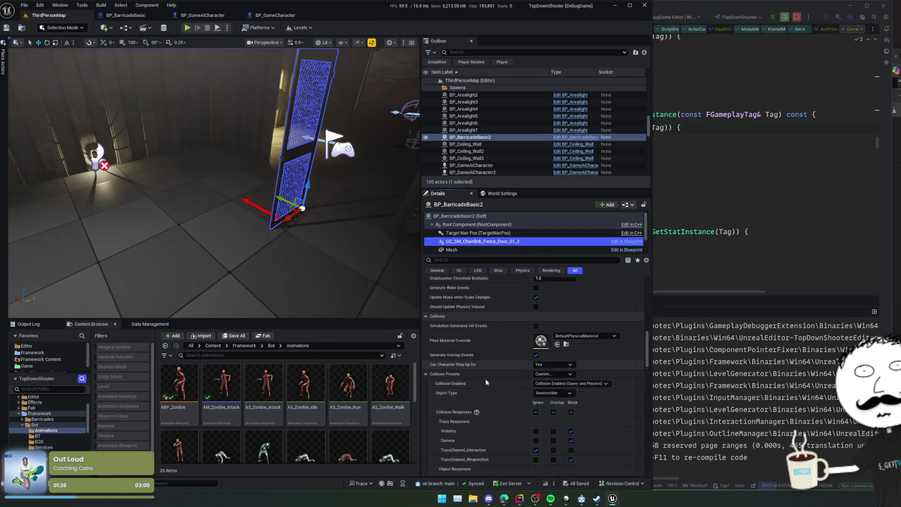
scroll(503, 368, down, 3)
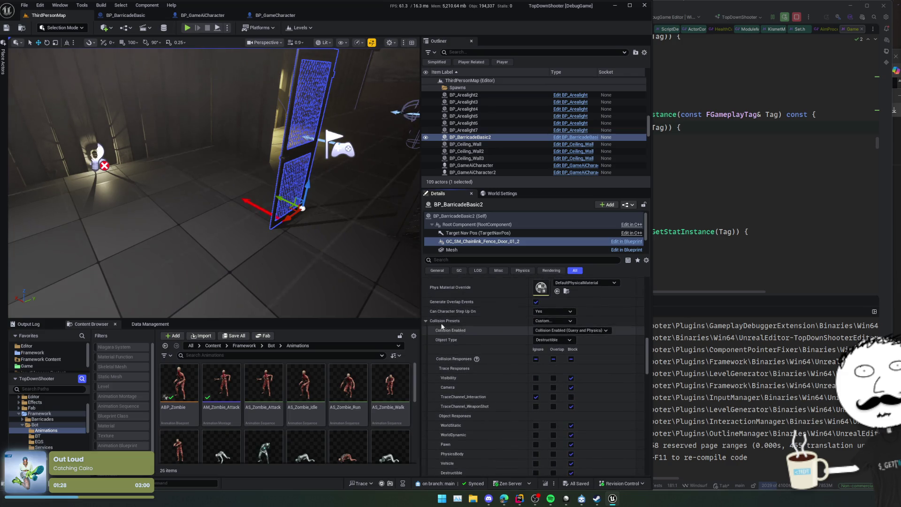
click(426, 321)
scroll(436, 338, up, 8)
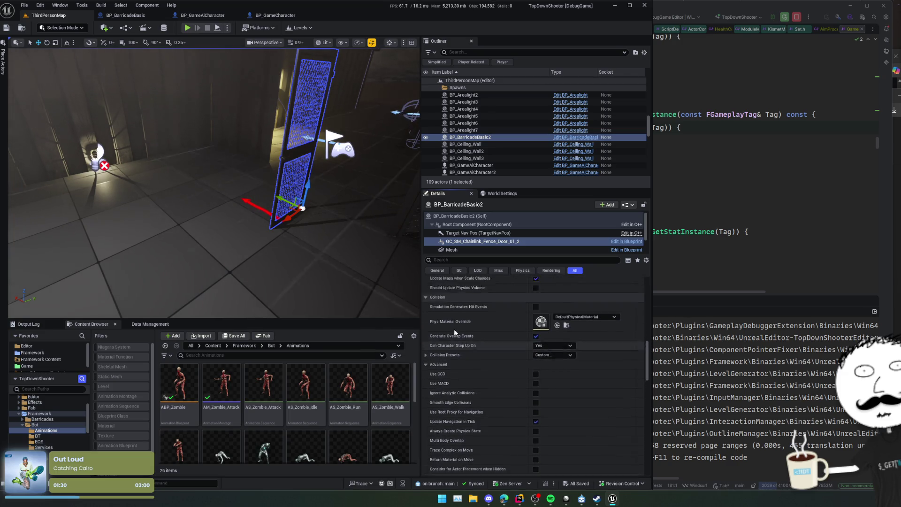
click(461, 261)
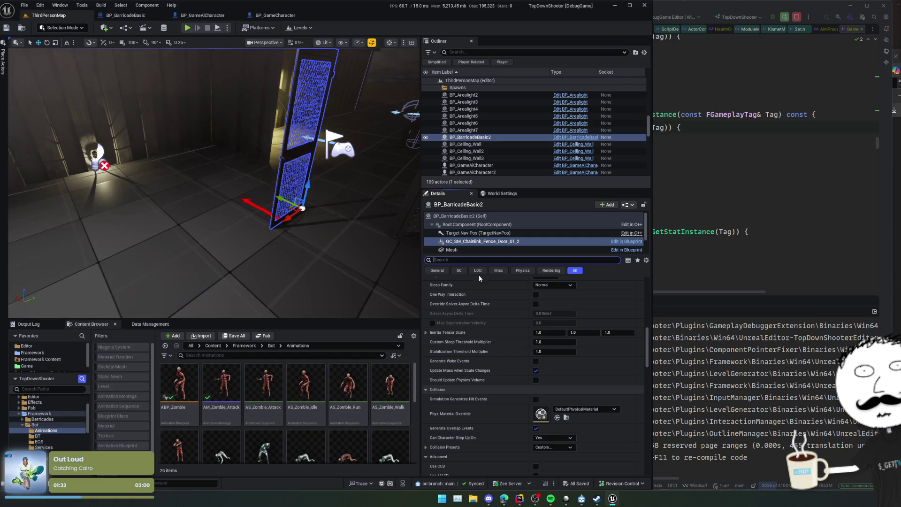
scroll(493, 338, up, 5)
scroll(490, 317, up, 10)
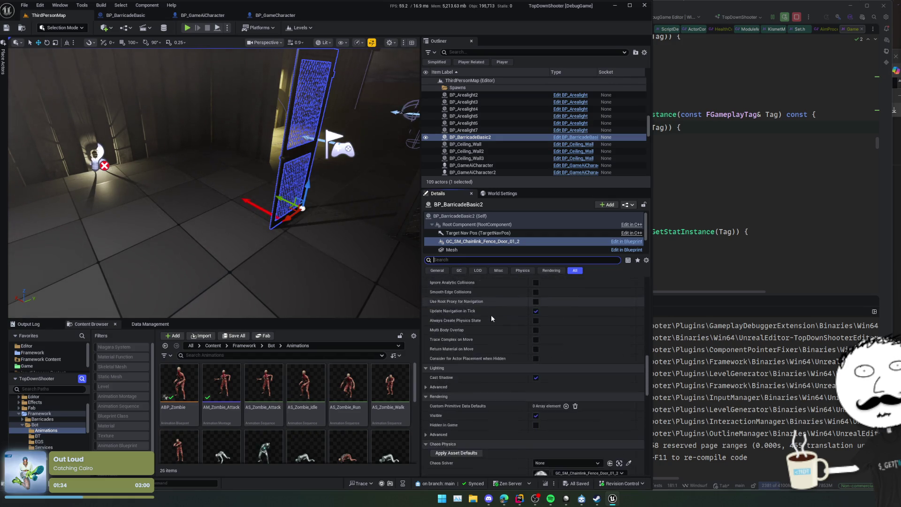
Step: Open GC_SM_Chainlink_Fence_Door_01_2 from its Rest Collection, continuing without Dataflow
double_click(540, 341)
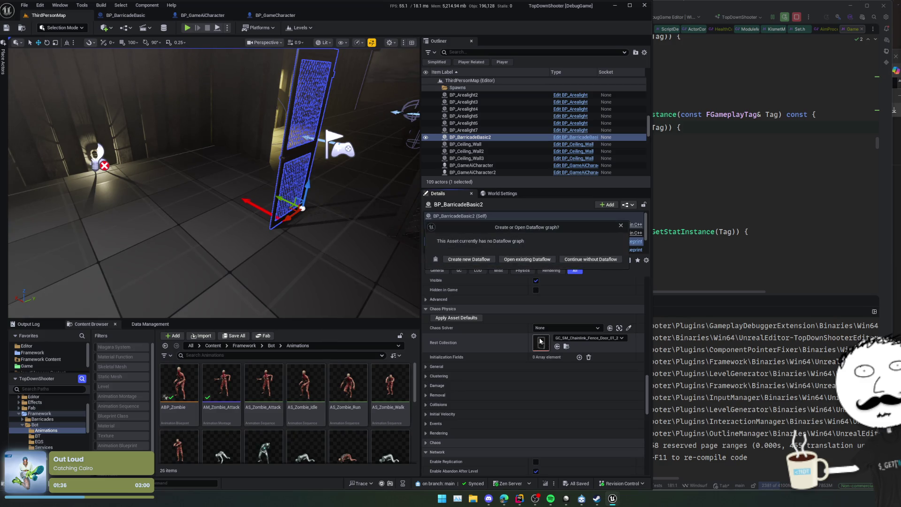
click(589, 261)
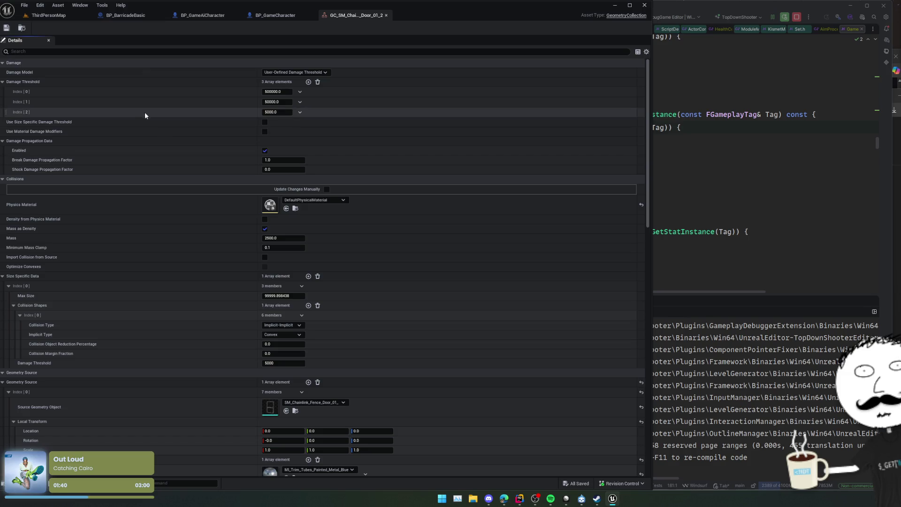
scroll(215, 226, up, 1)
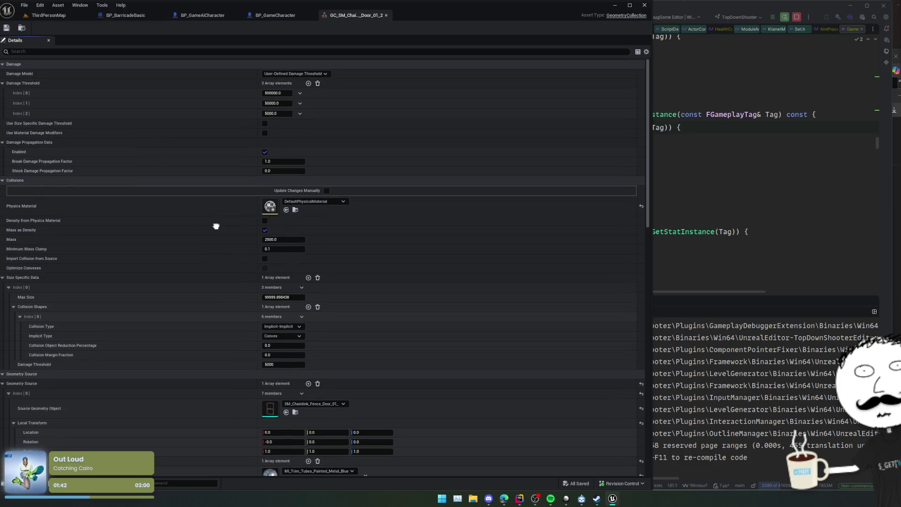
Step: Filter the asset's properties for 'mass' and review Mass 2500.0 and Damage Threshold 5000
click(103, 53)
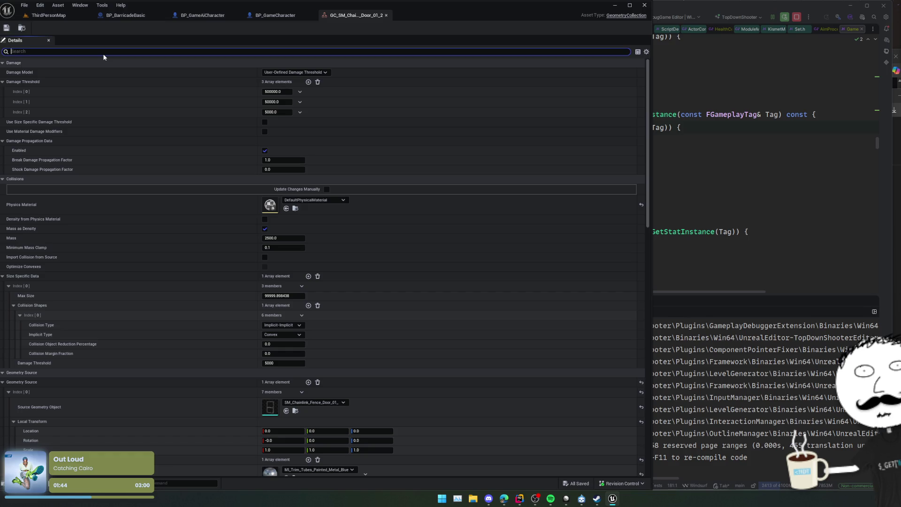
text(mass)
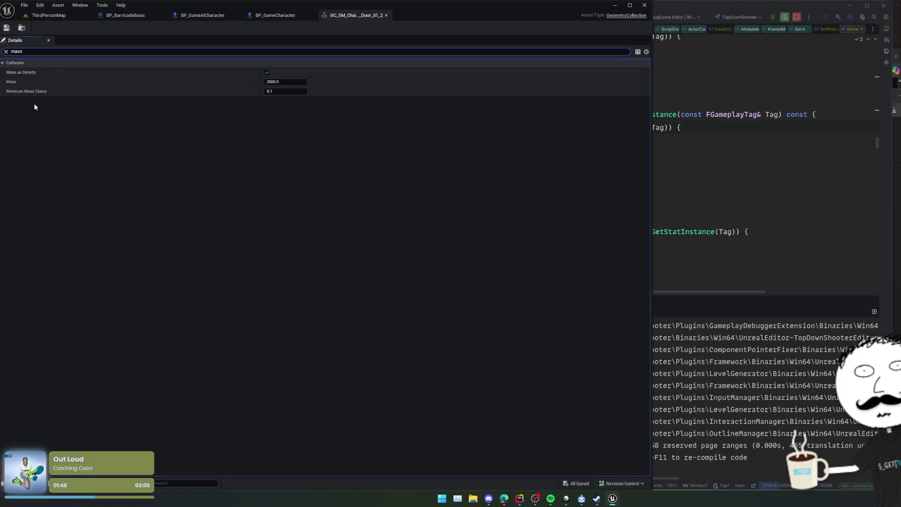
scroll(65, 132, up, 2)
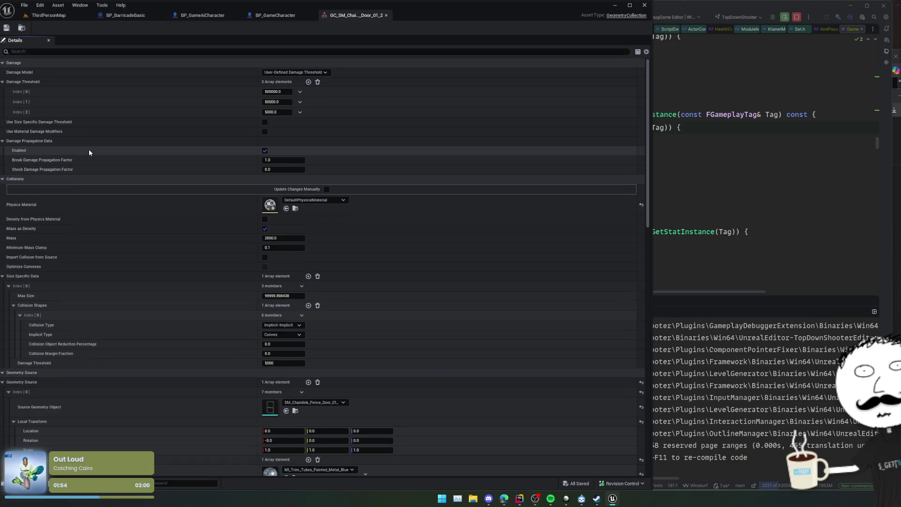
scroll(90, 143, down, 1)
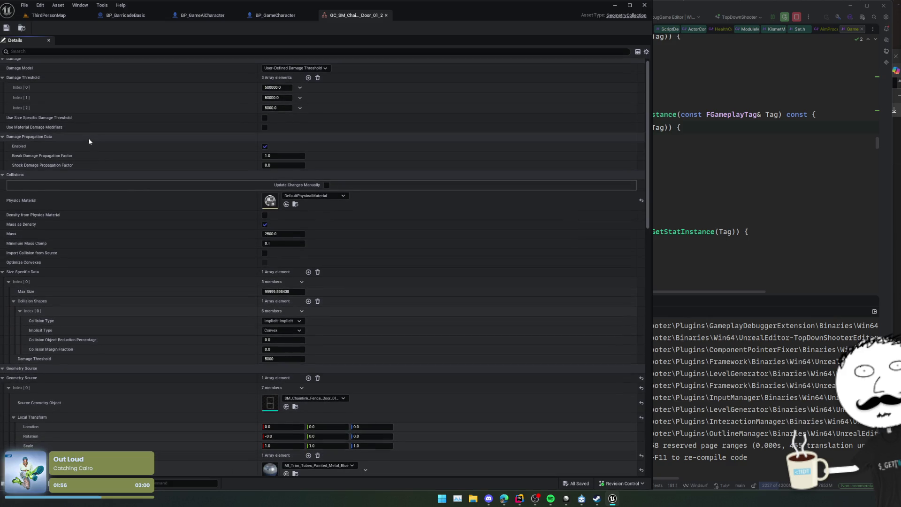
mouse_move(46, 126)
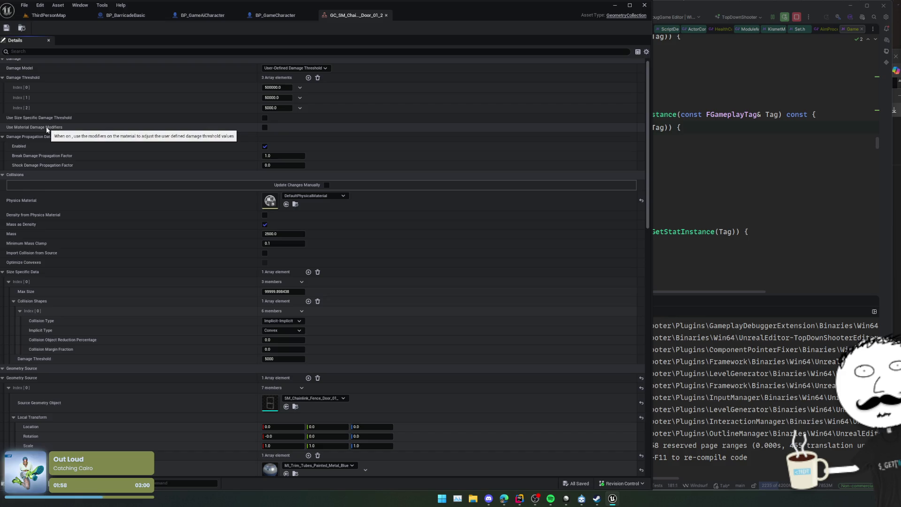
scroll(96, 106, down, 2)
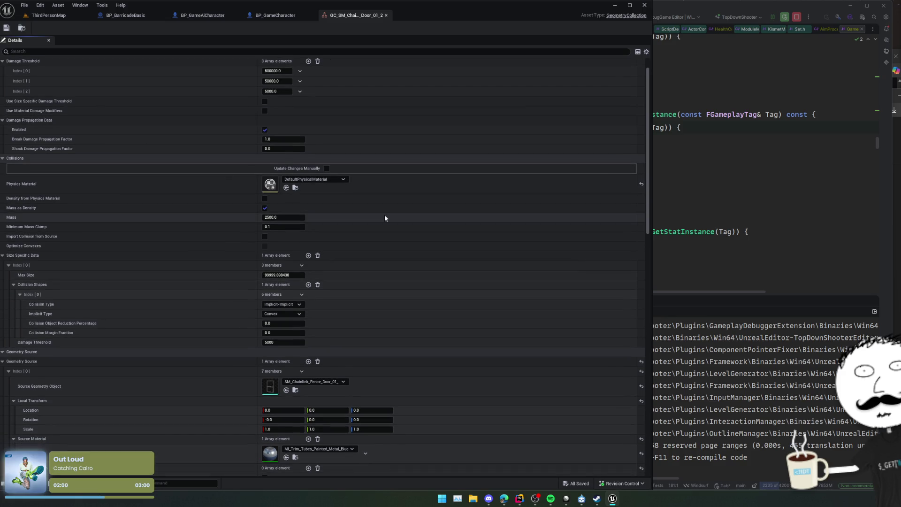
scroll(371, 195, down, 3)
scroll(371, 159, down, 1)
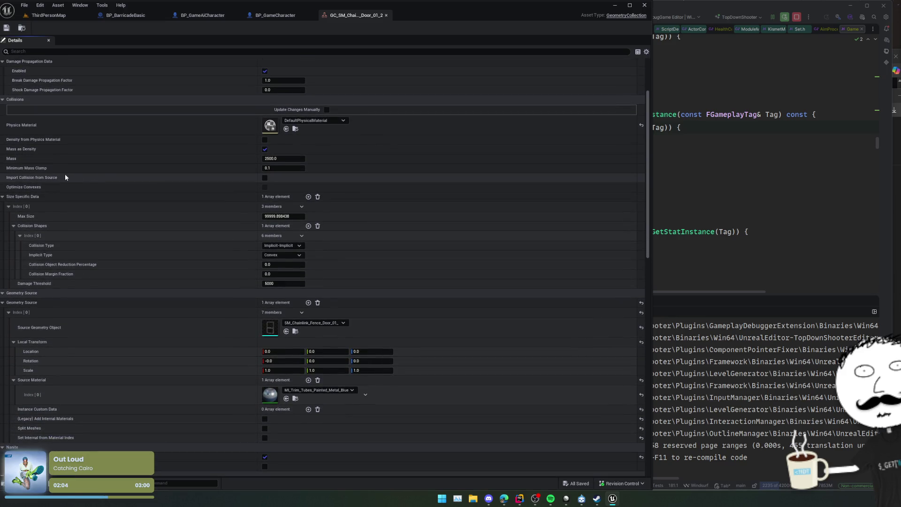
right_click(26, 169)
click(22, 170)
scroll(95, 179, down, 1)
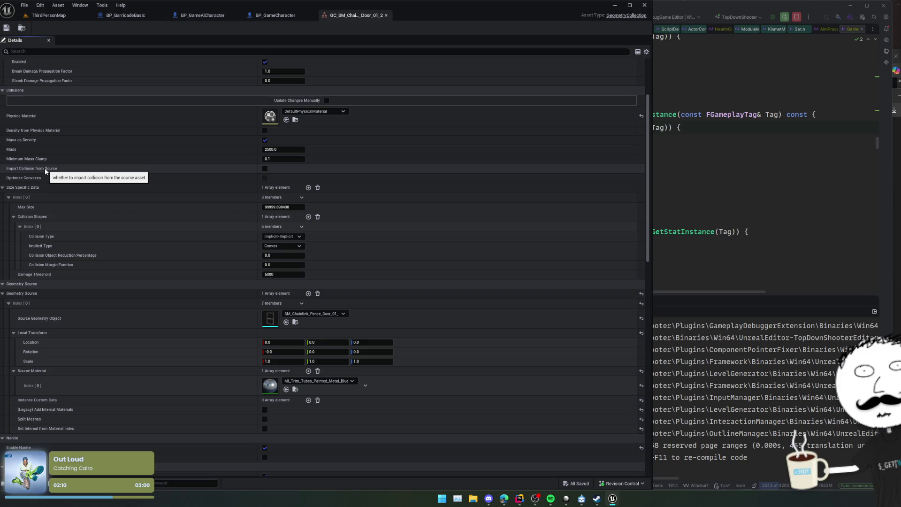
click(2, 187)
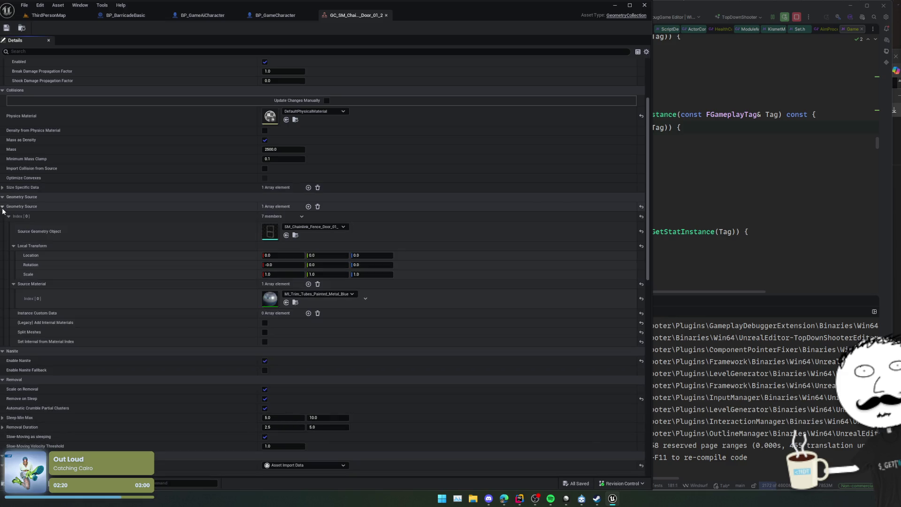
click(2, 206)
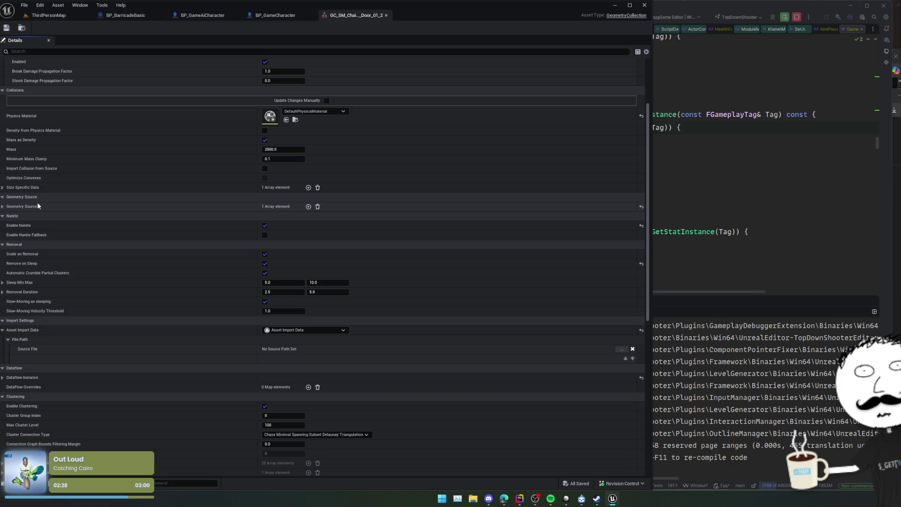
scroll(80, 217, down, 3)
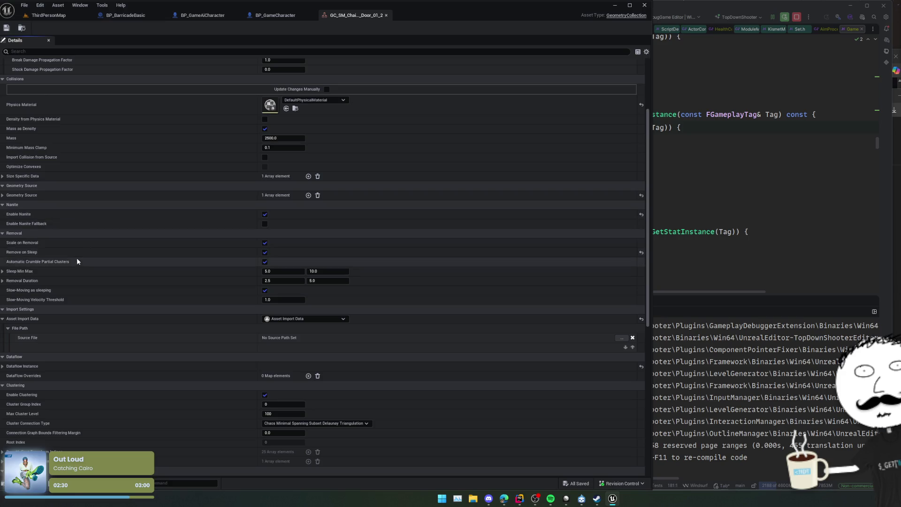
scroll(78, 201, down, 2)
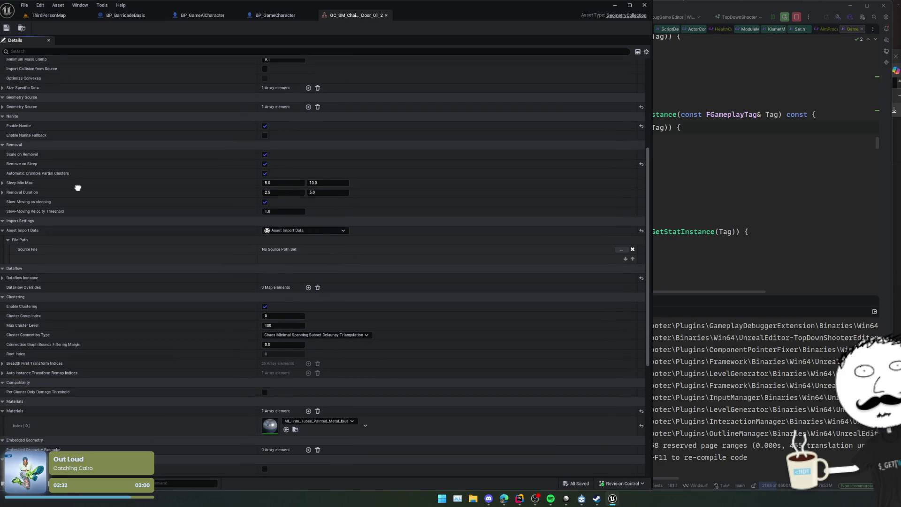
scroll(77, 188, down, 10)
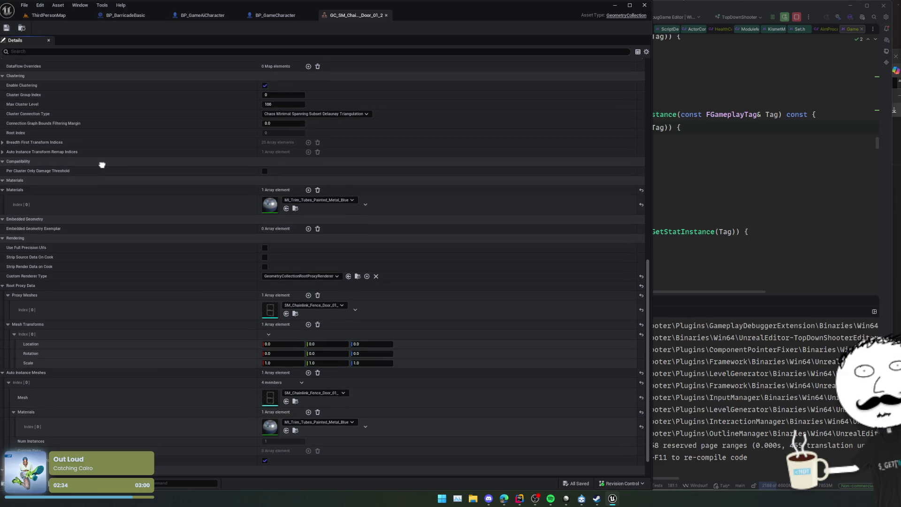
scroll(102, 165, down, 3)
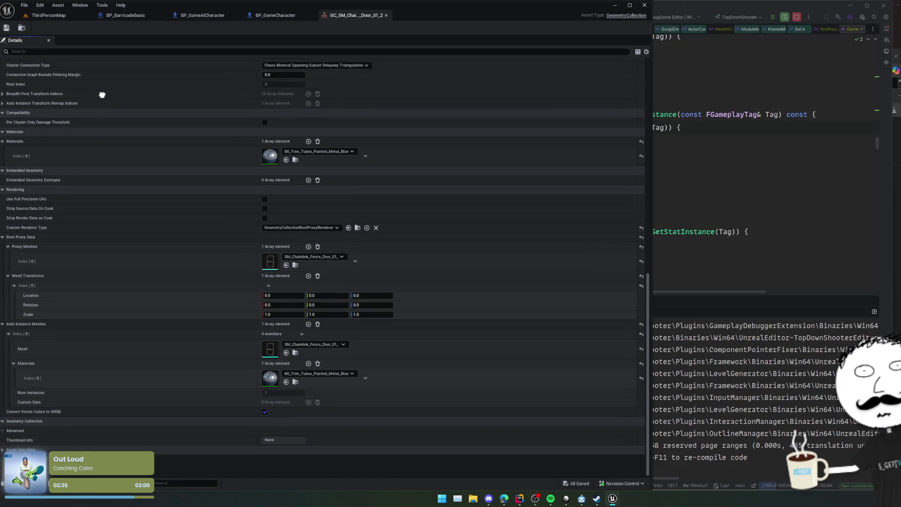
scroll(114, 191, up, 12)
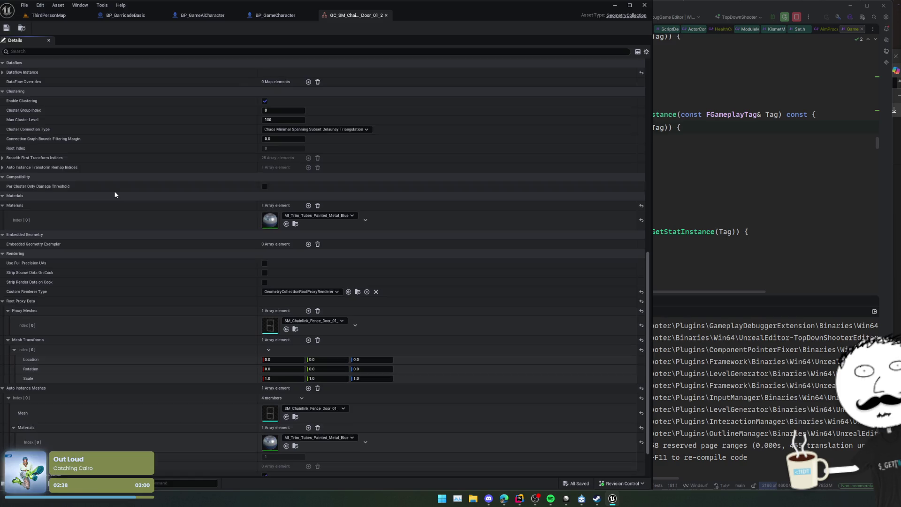
scroll(143, 181, up, 11)
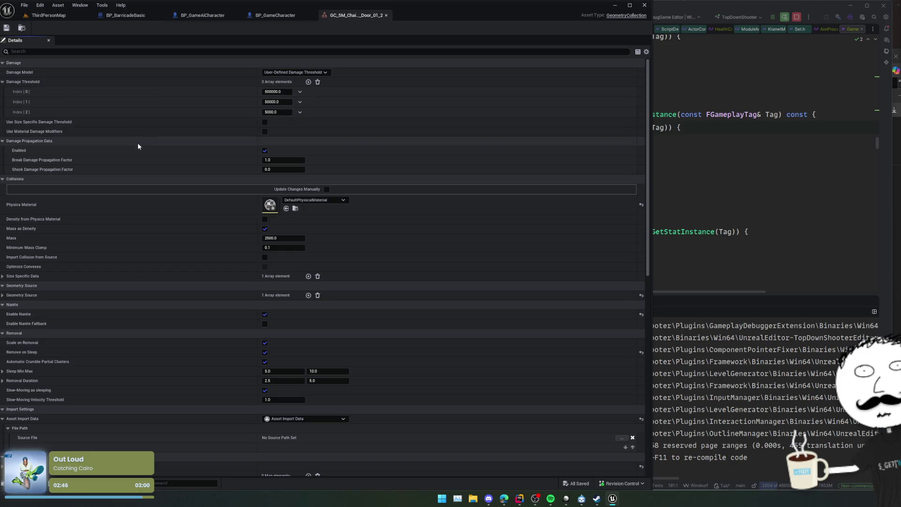
Step: In BP_BarricadeBasic, reset the fence door component's scale to 1.0 and save
click(262, 16)
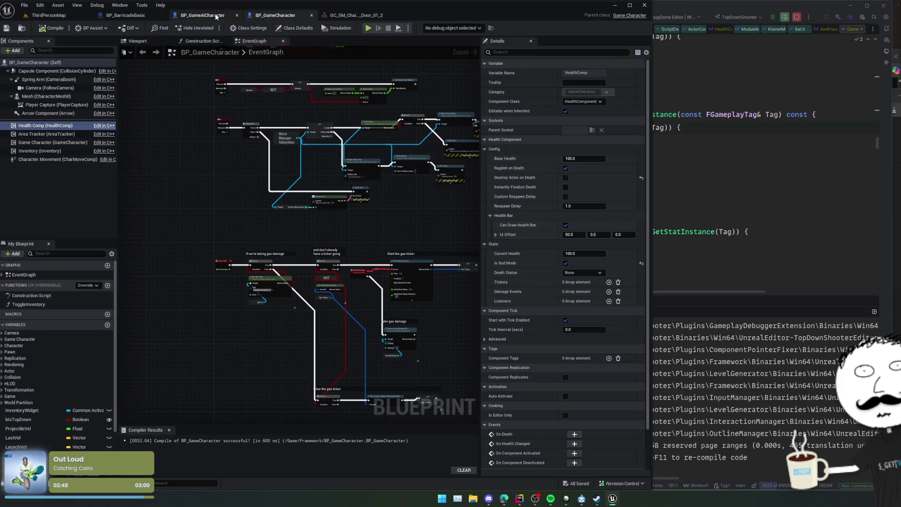
drag(216, 17, 282, 15)
click(126, 15)
click(136, 42)
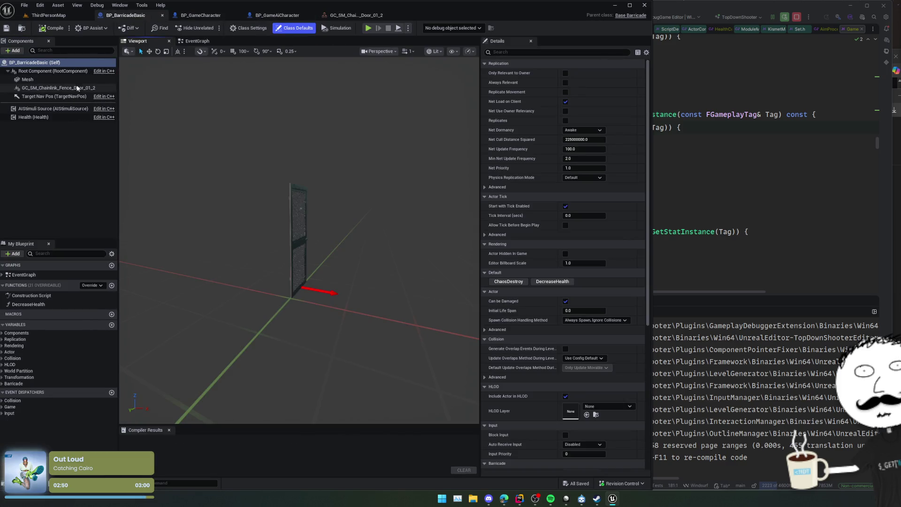
click(59, 87)
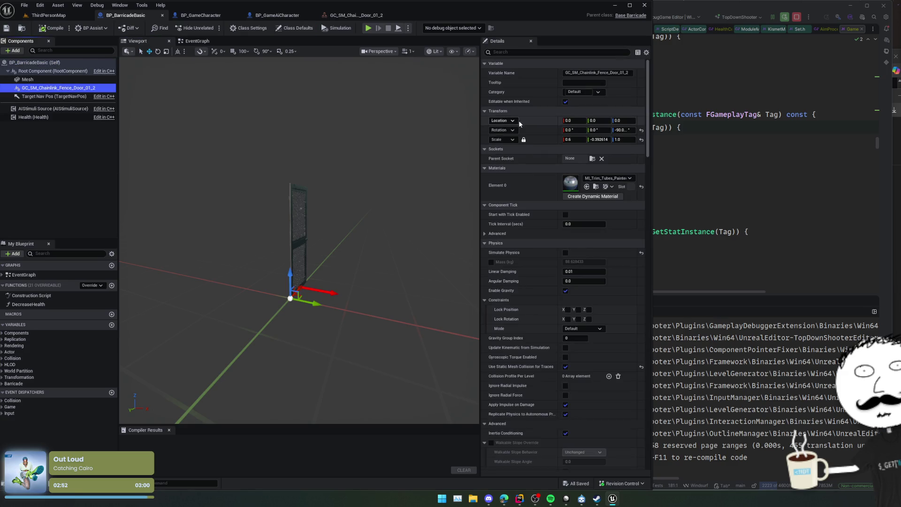
click(641, 140)
drag(400, 192, 400, 192)
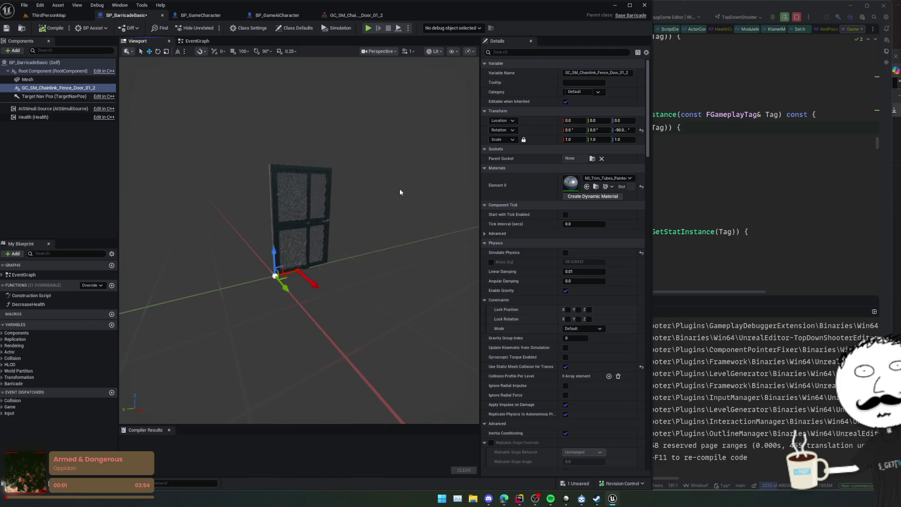
key(ctrl+s)
Step: Collapse Physics, clear the property filter, and return to ThirdPersonMap
click(502, 244)
text(ma)
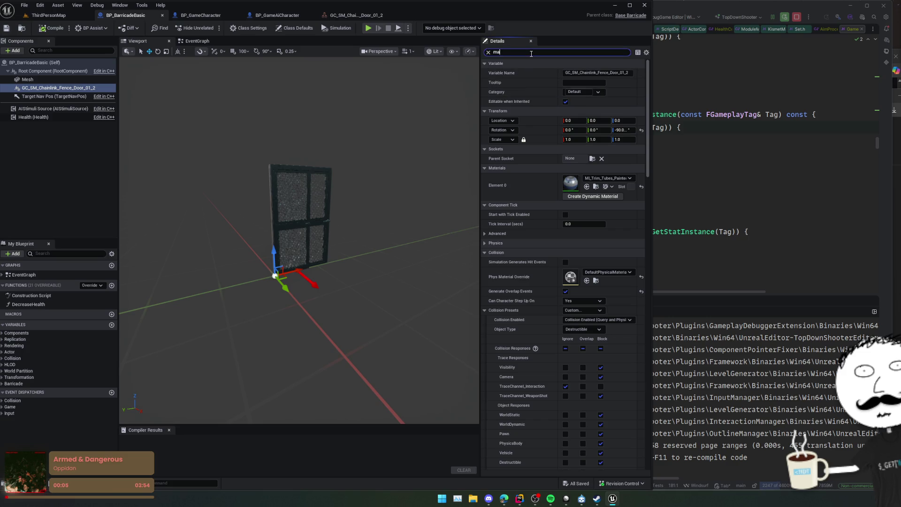
text(ss)
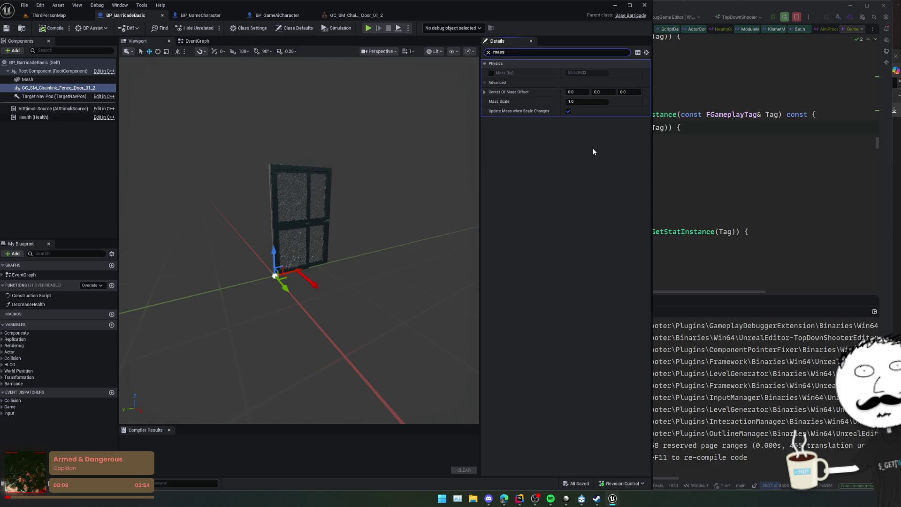
key(ctrl+a)
key(BackSpace)
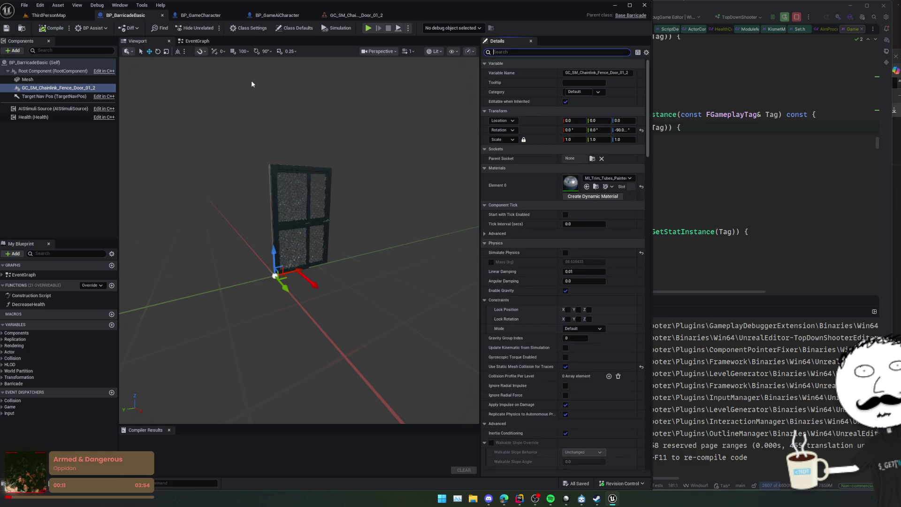
click(41, 17)
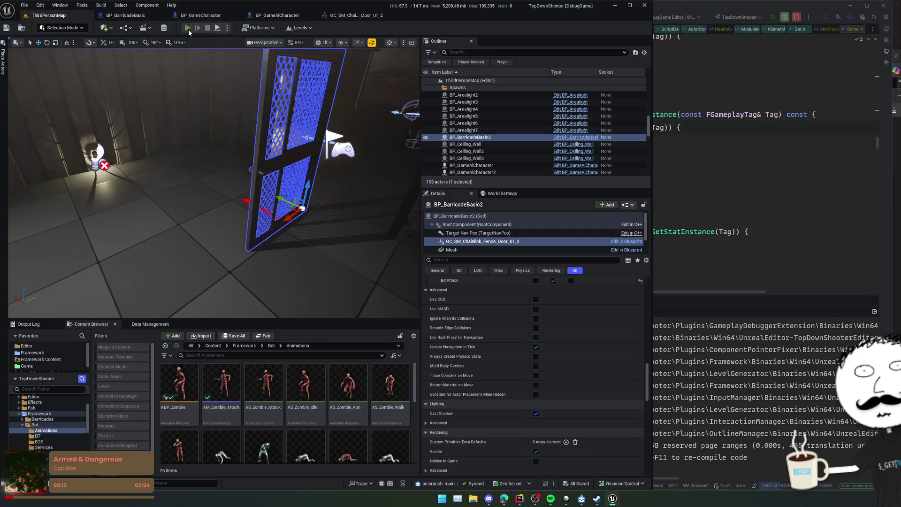
Step: Play, find BP_BarricadeBasic2 by searching 'barricadebasic2' in the Outliner, and trigger ChaosDestroy
click(187, 28)
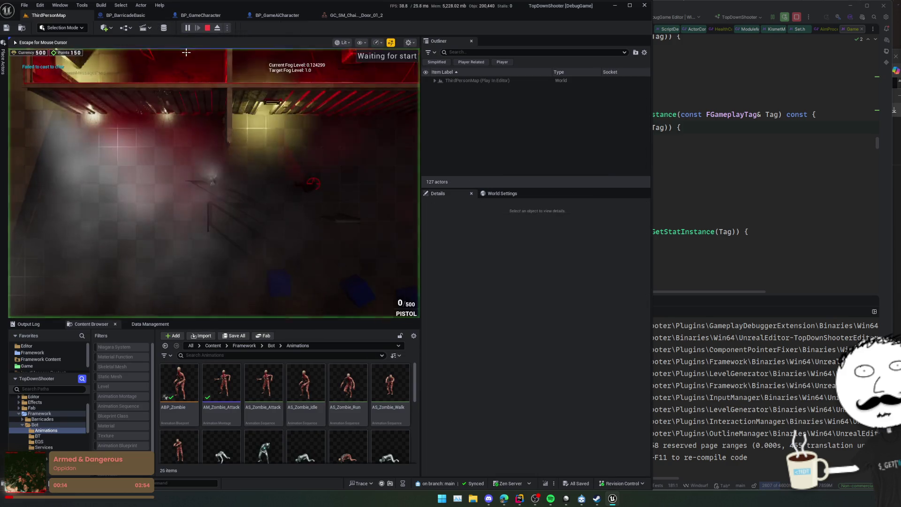
text(b)
click(503, 52)
text(barricadfe)
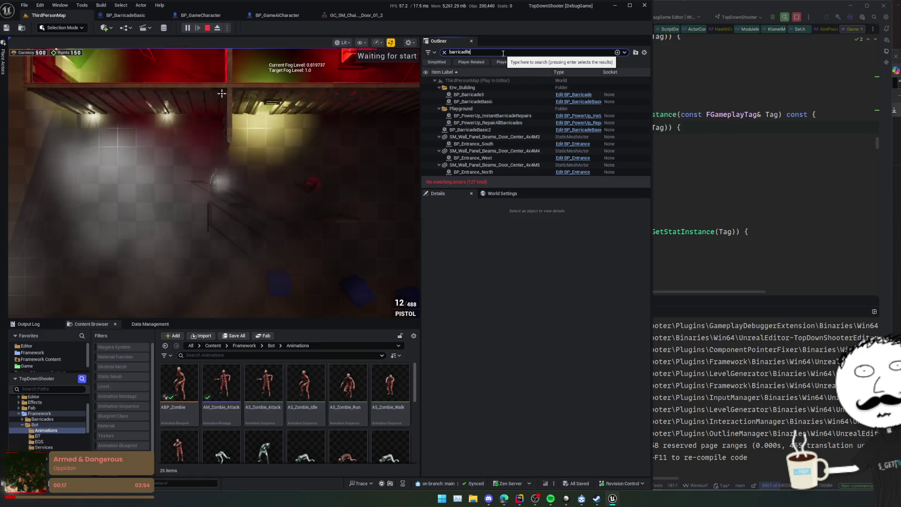
key(BackSpace)
key(BackSpace)
text(e2)
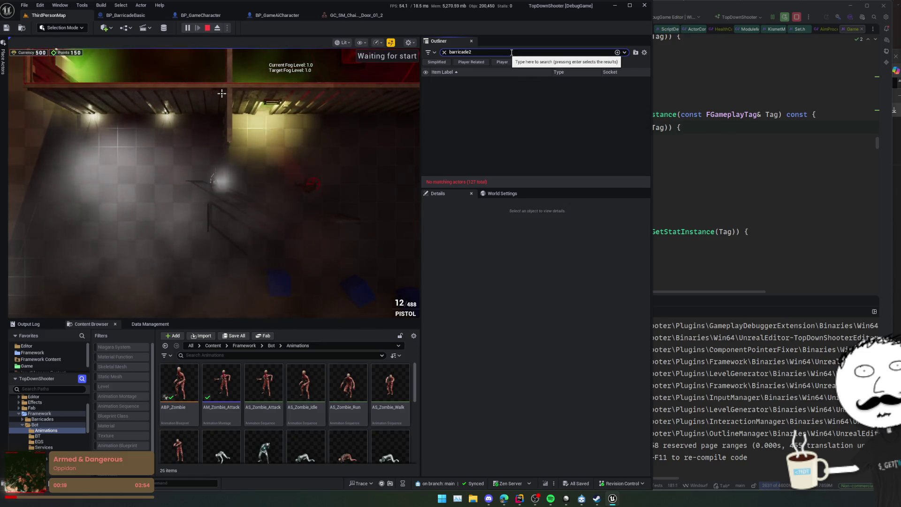
key(BackSpace)
text(basic2)
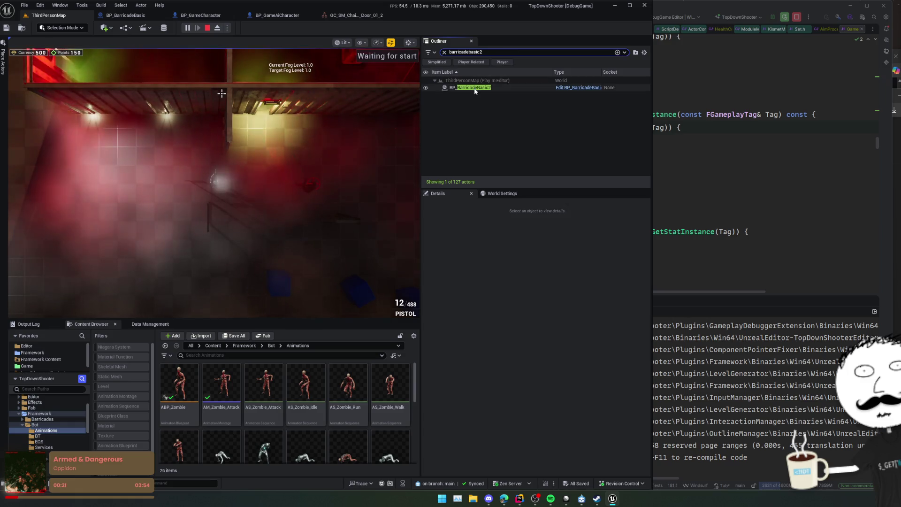
click(474, 88)
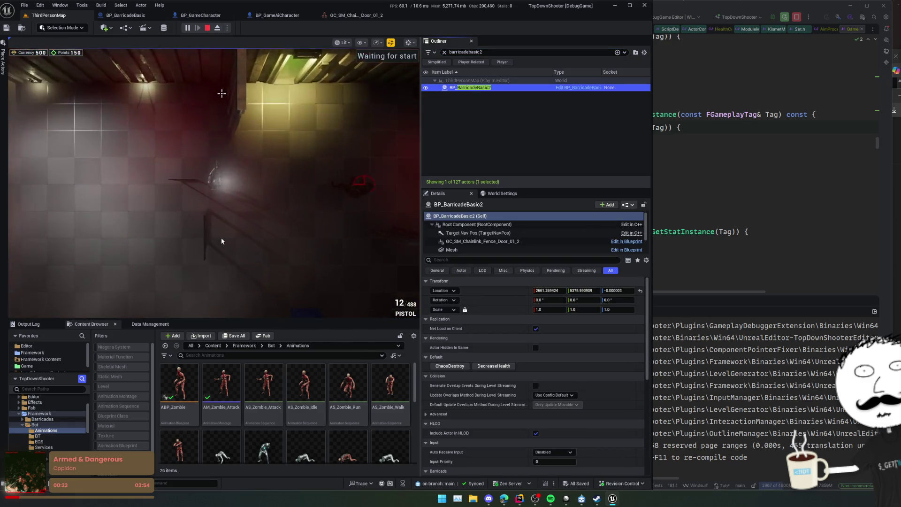
click(449, 366)
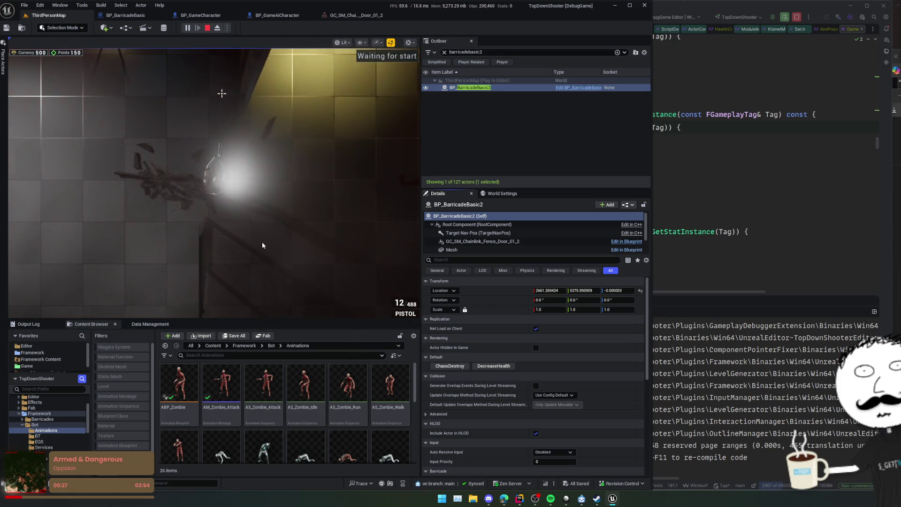
Step: Eject with F8, focus and reselect BP_BarricadeBasic2, and shatter it again with ChaosDestroy
click(233, 201)
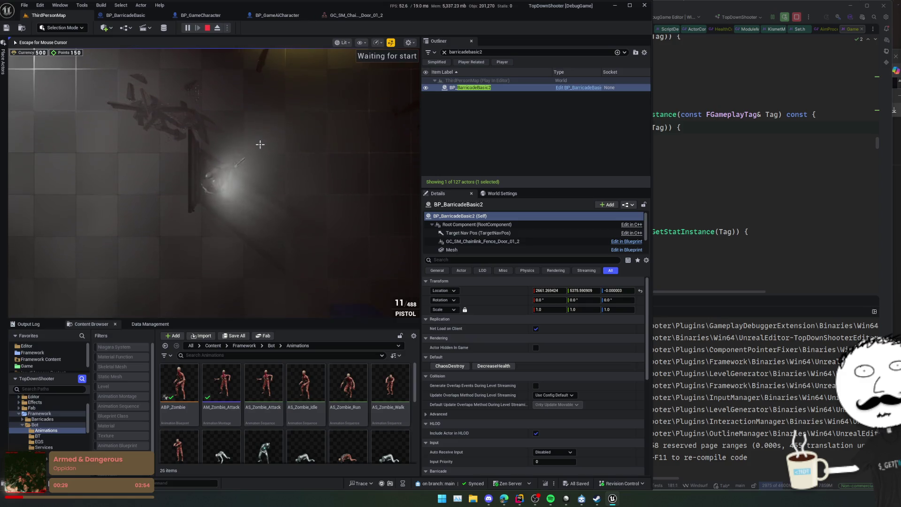
key(F8)
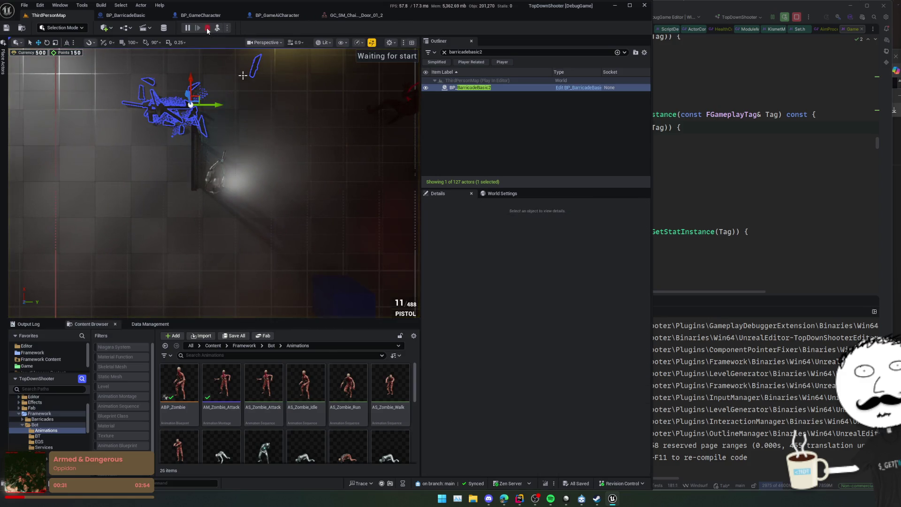
click(206, 28)
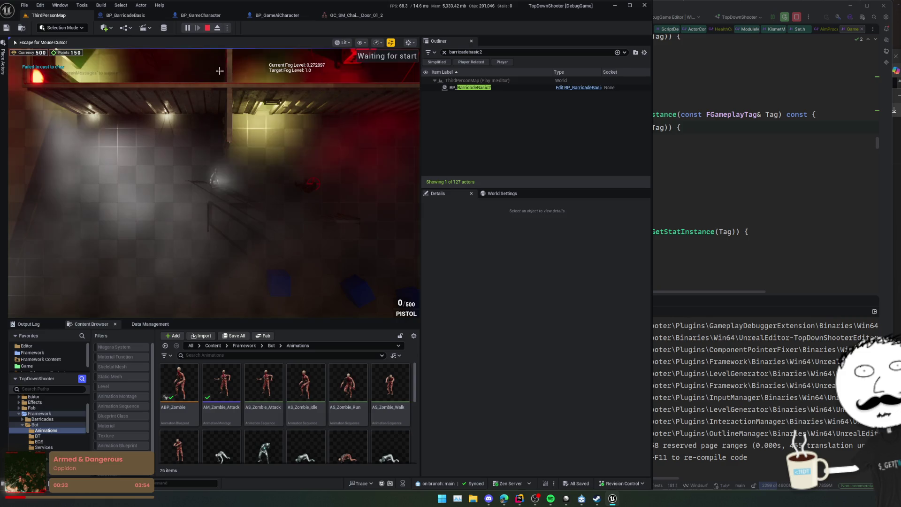
key(F8)
key(f)
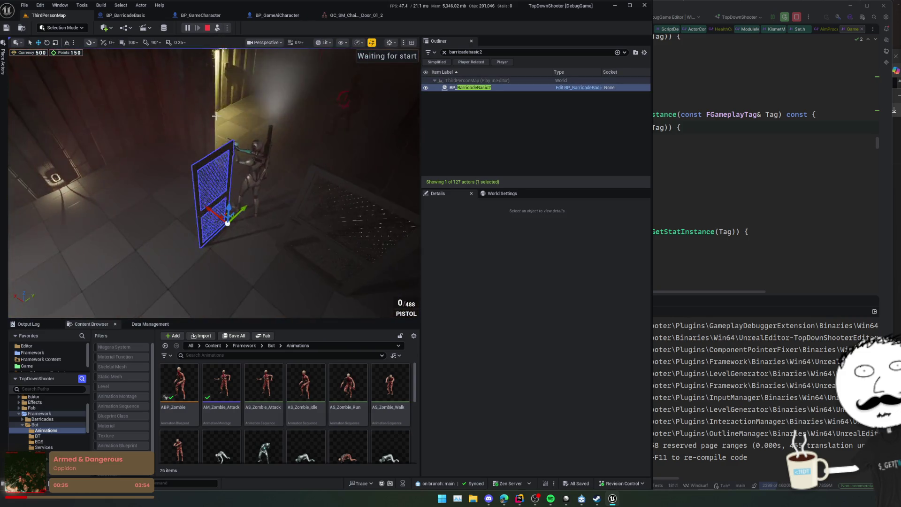
click(464, 89)
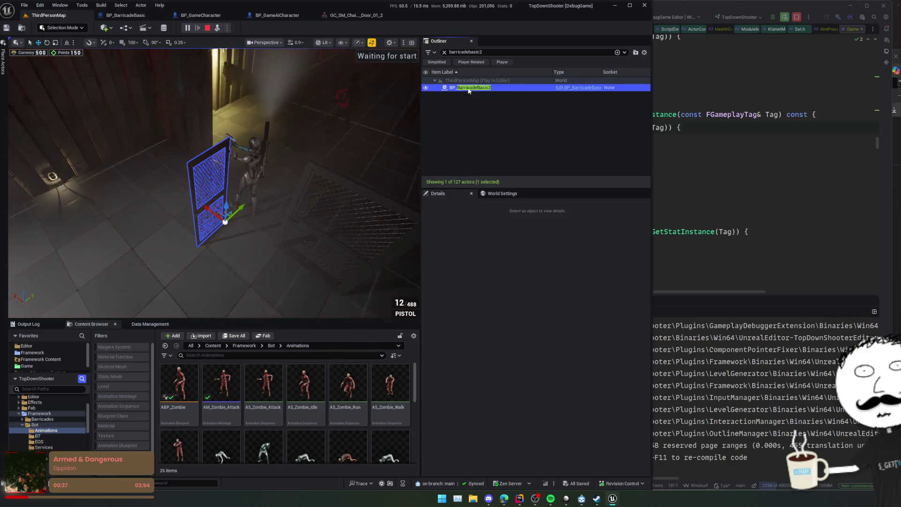
click(485, 89)
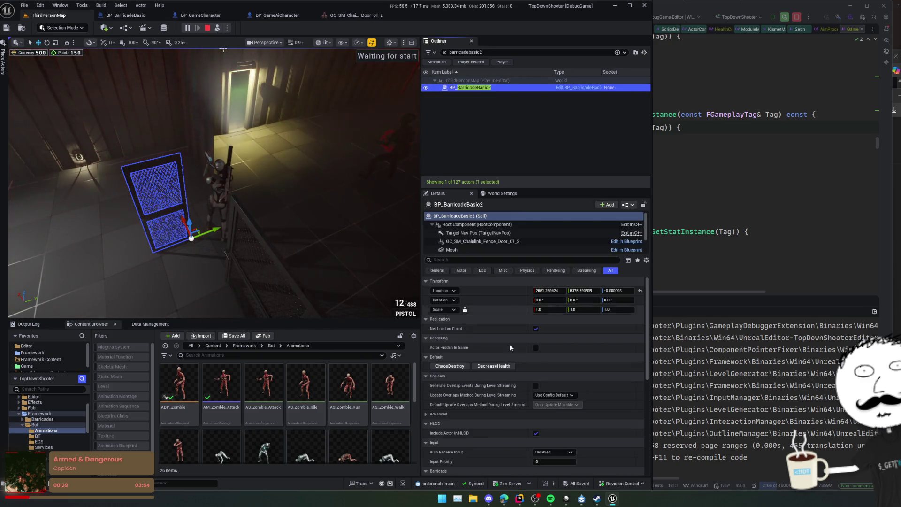
click(450, 367)
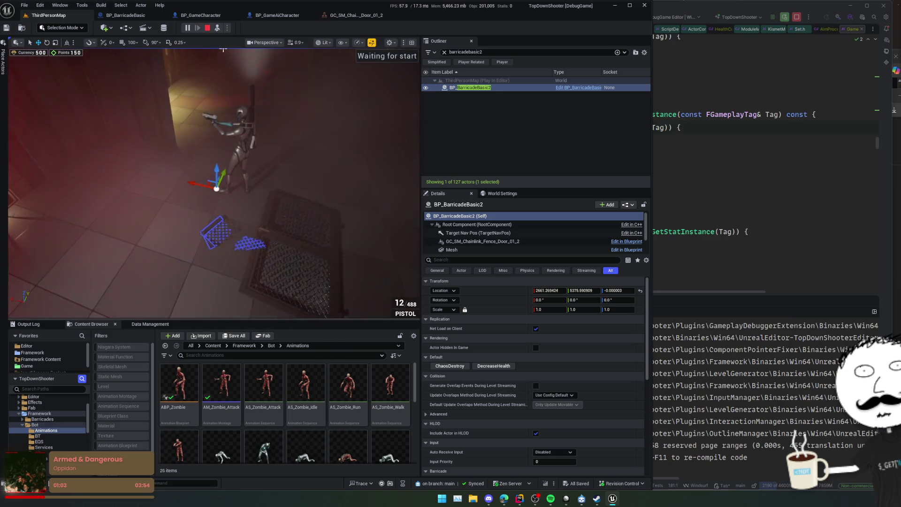
click(40, 5)
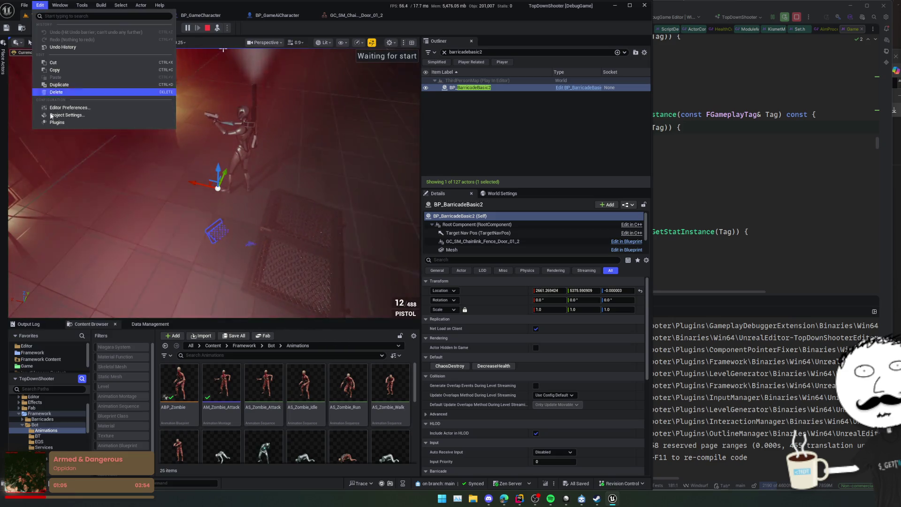
Step: In Project Settings, go to Engine - Collision and accept changes to the Destructible preset
click(72, 121)
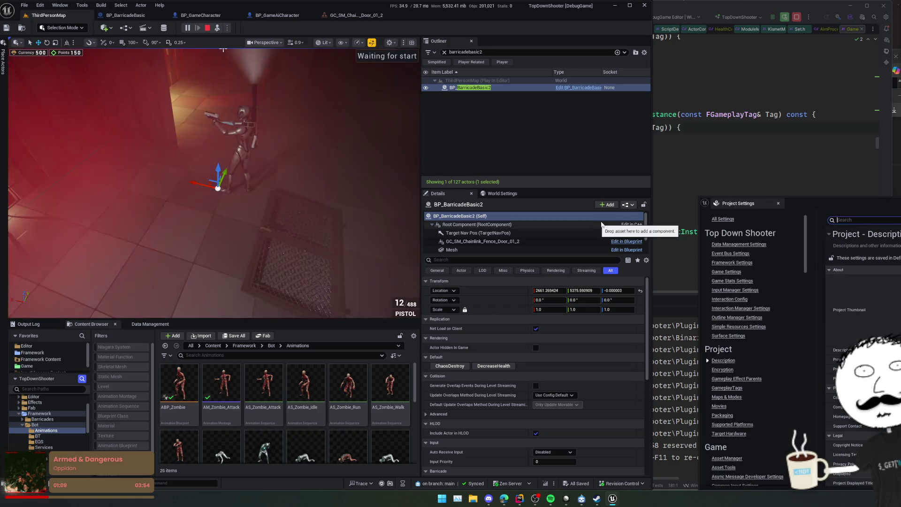
drag(844, 207, 658, 168)
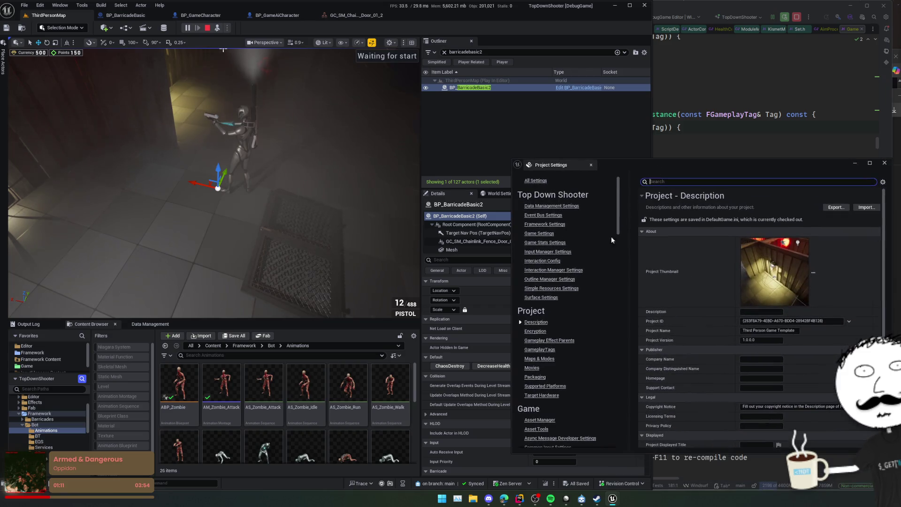
scroll(558, 289, down, 5)
scroll(584, 310, down, 5)
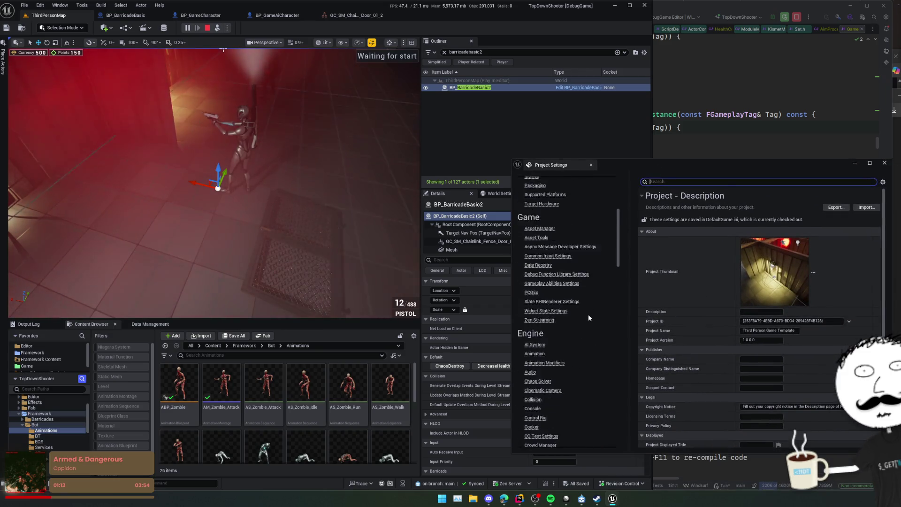
click(532, 333)
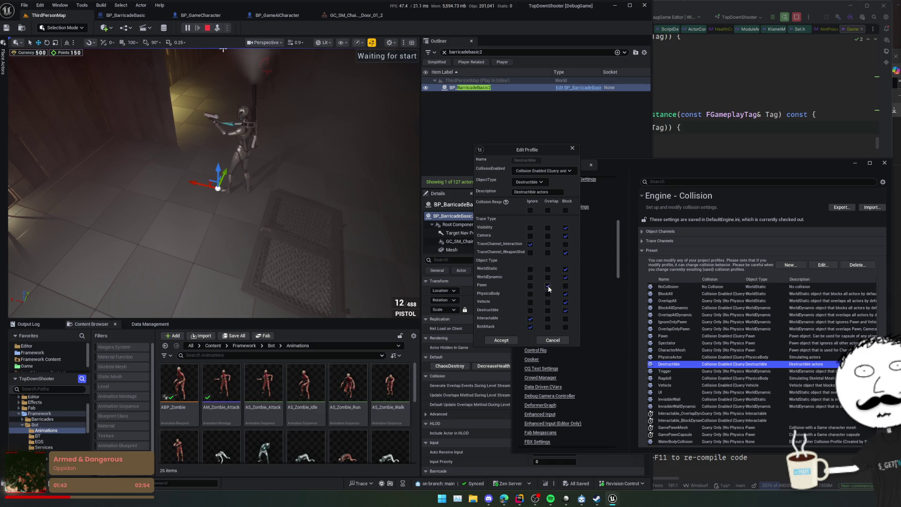
click(508, 341)
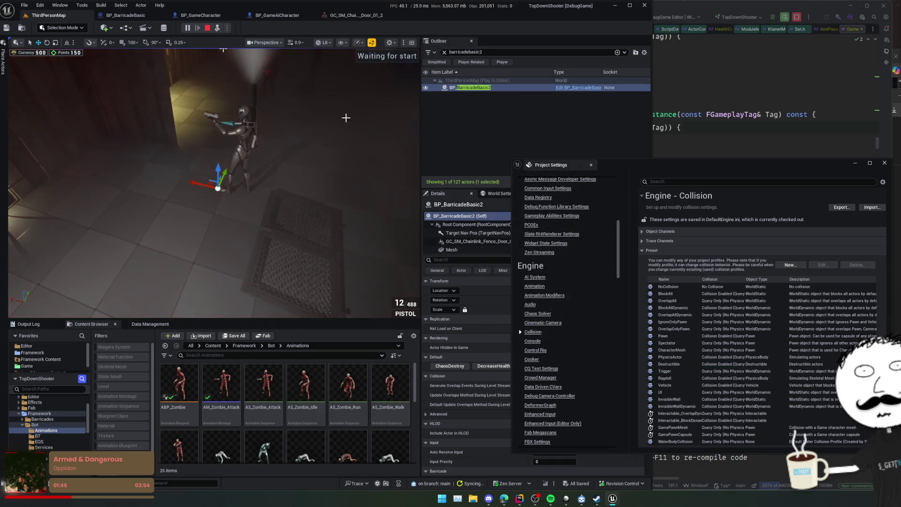
Step: Restart play, select the barricade, and press DecreaseHealth until it breaks apart
click(207, 28)
click(188, 29)
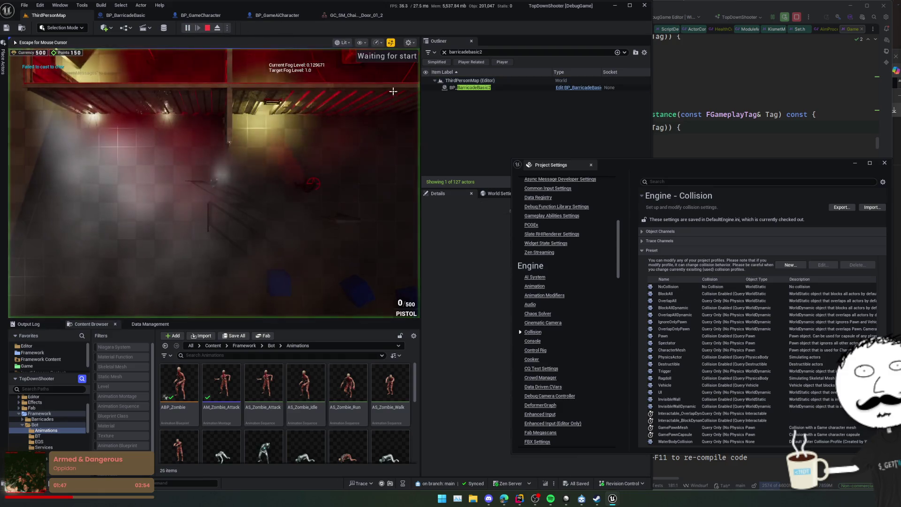
key(Escape)
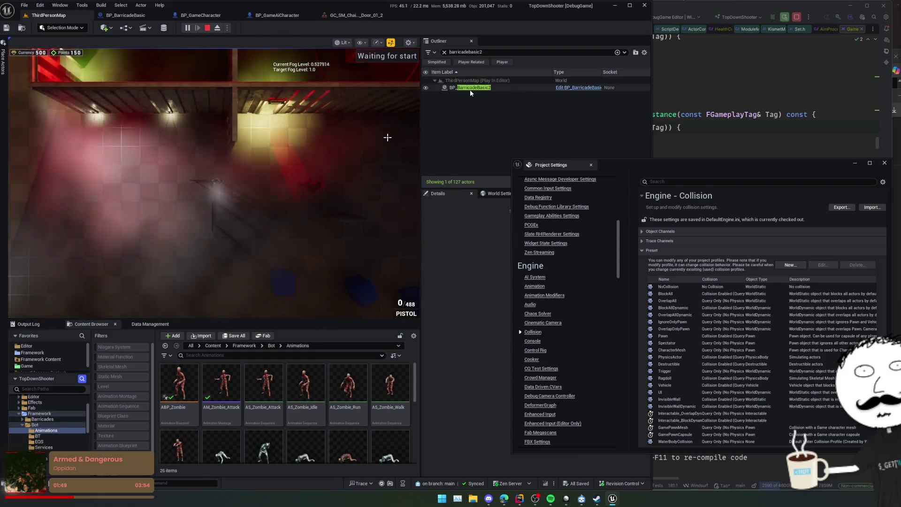
click(470, 87)
click(490, 368)
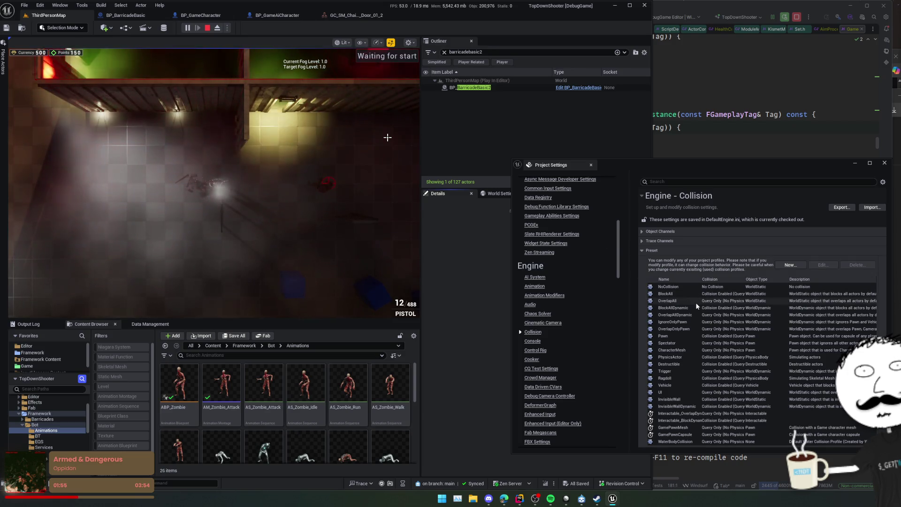
scroll(668, 319, down, 1)
scroll(669, 347, up, 1)
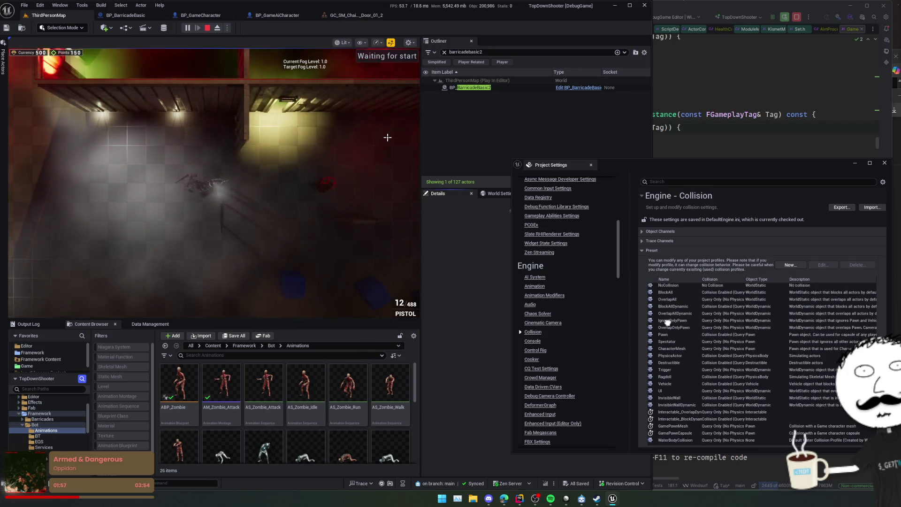
Step: Edit and accept the Destructible, GamePawnCapsule and GamePawnMesh collision presets, then stop play
double_click(675, 364)
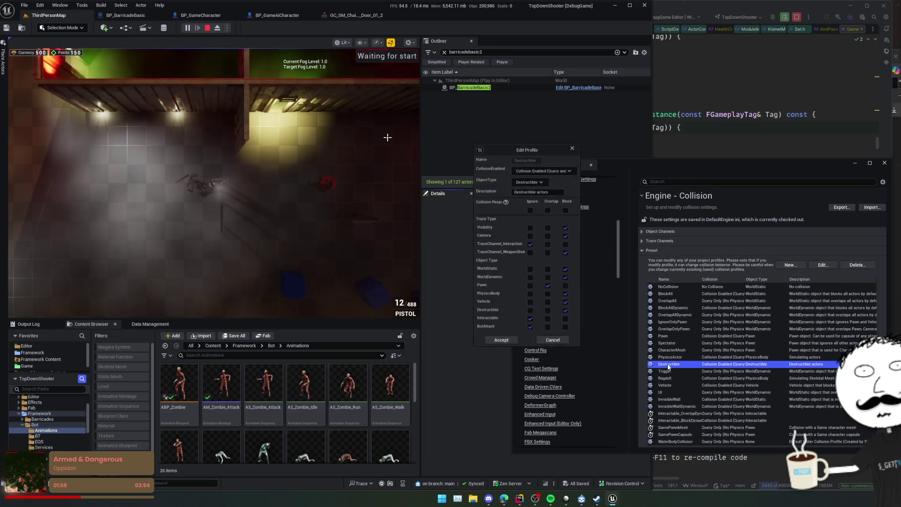
click(506, 343)
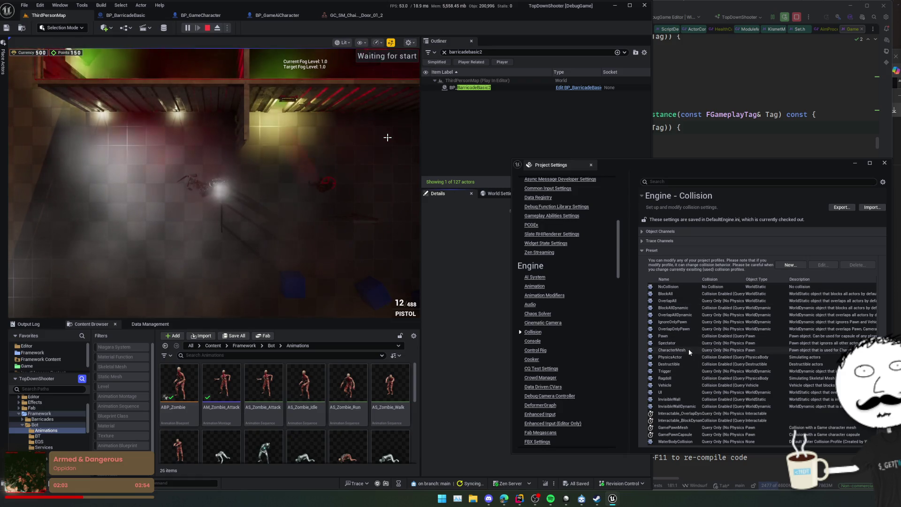
double_click(688, 436)
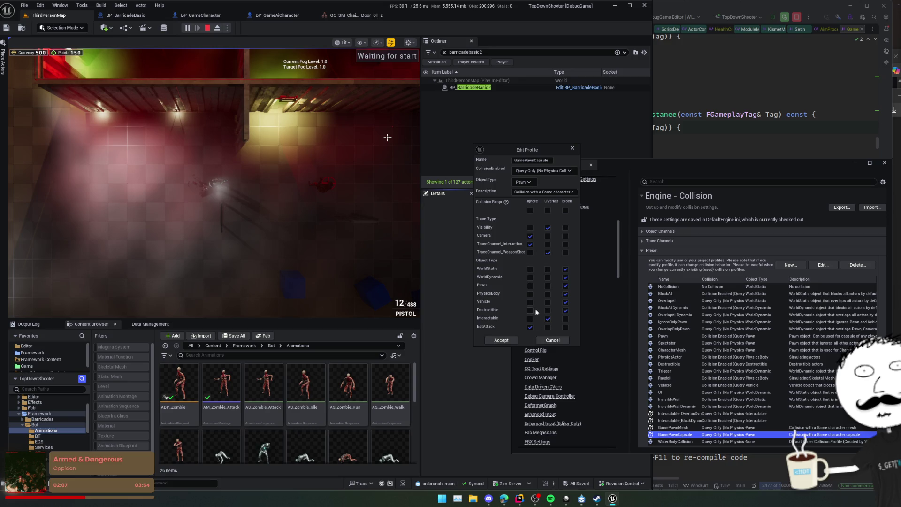
click(501, 340)
double_click(672, 427)
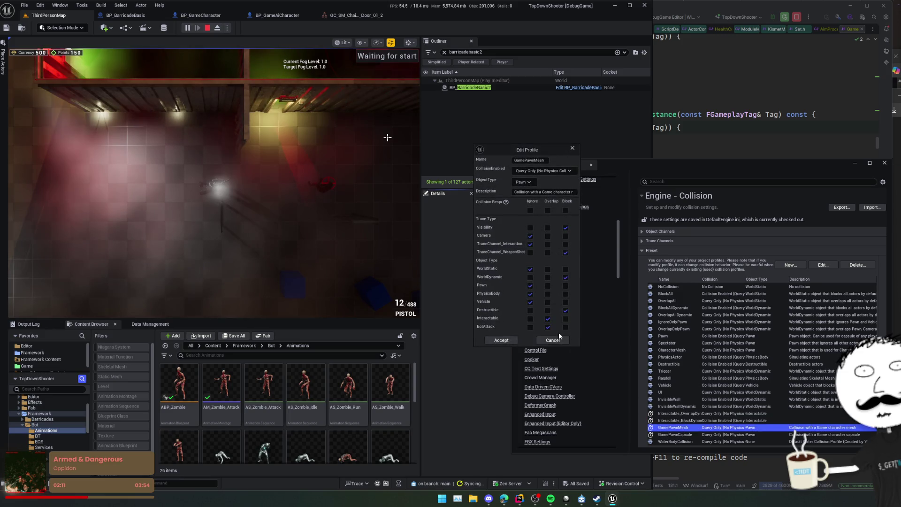
click(510, 339)
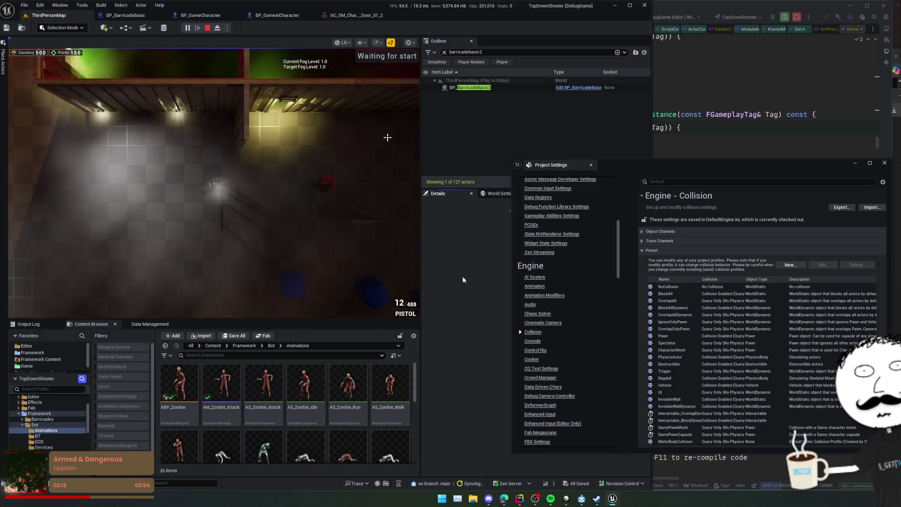
click(207, 27)
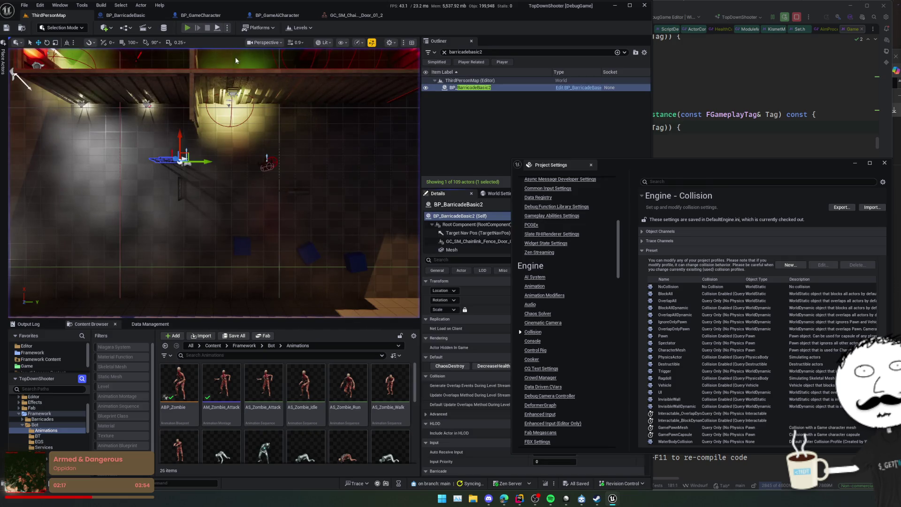
Step: Start a play session, free the mouse, and edit and accept the GamePawnCapsule collision profile
key(alt+p)
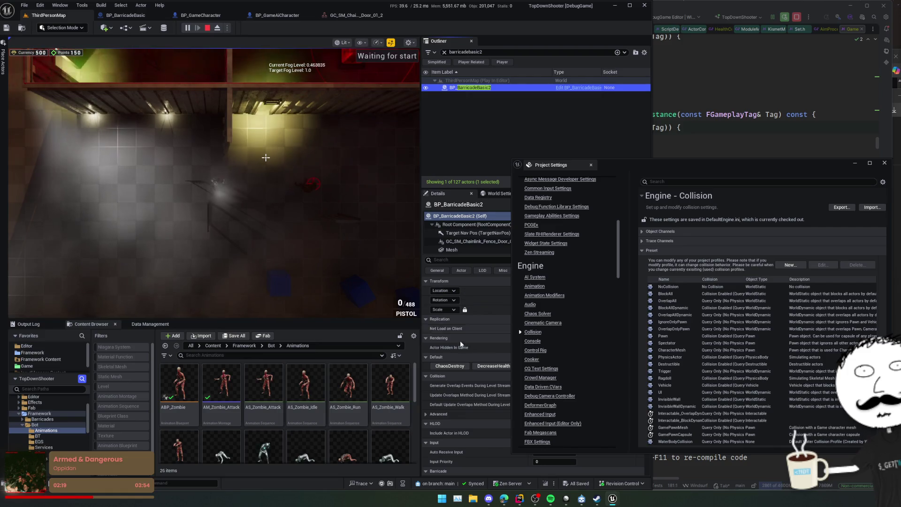
click(266, 157)
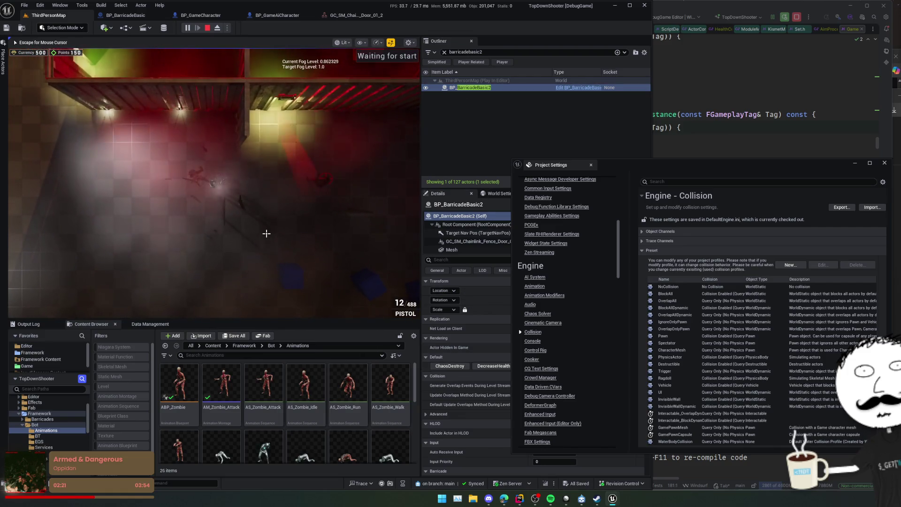
key(Escape)
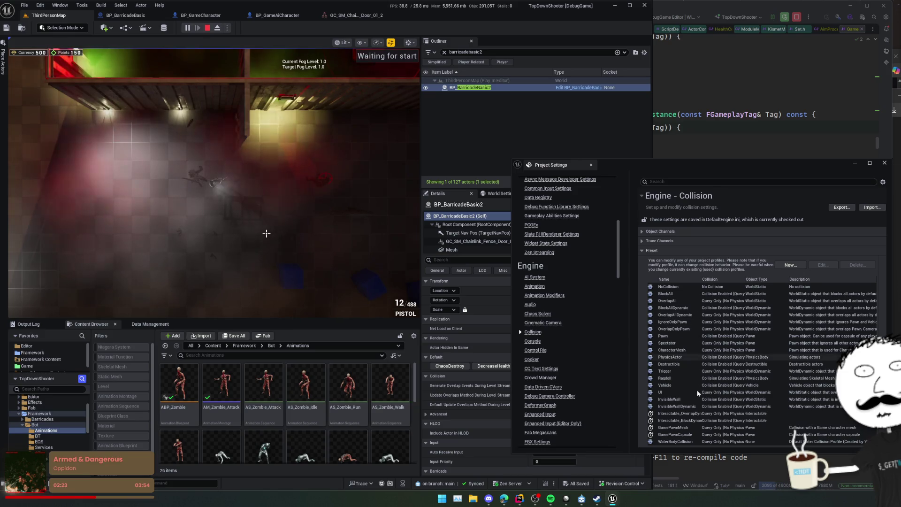
double_click(684, 435)
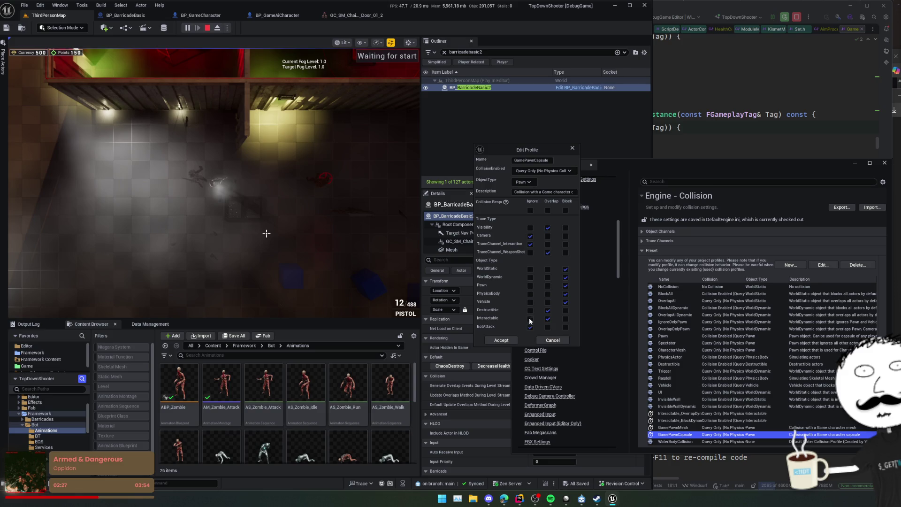
click(501, 340)
Step: Edit and accept the GamePawnMesh collision profile, then pick the OverlapAllDynamic preset
click(673, 427)
click(822, 265)
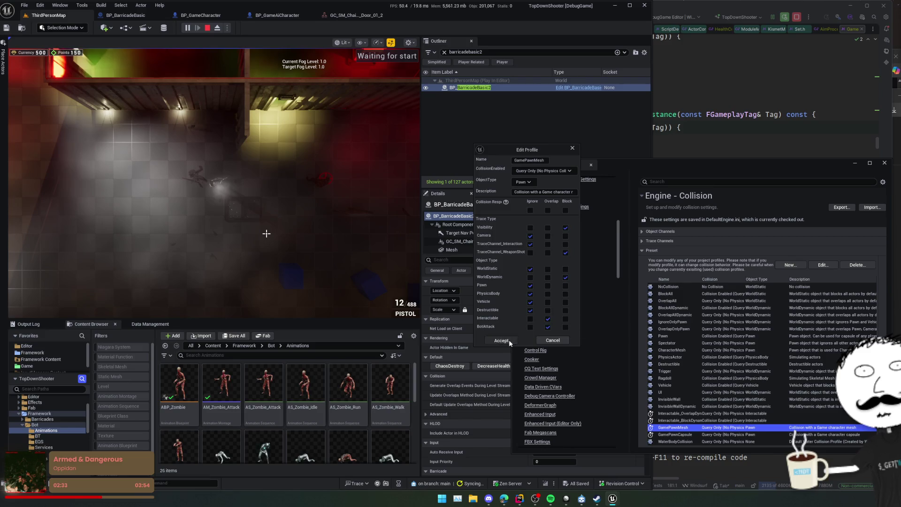
click(501, 340)
click(689, 315)
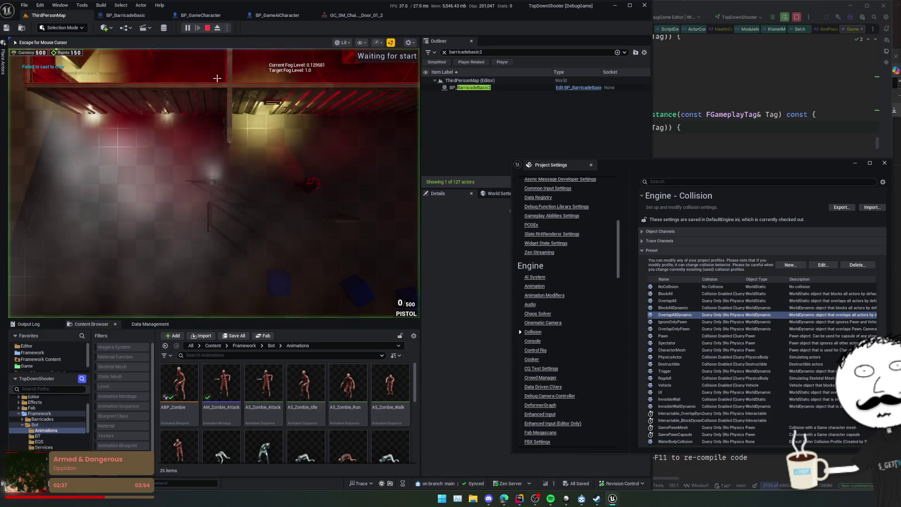
Step: Return briefly to the running game, then reopen the GamePawnMesh profile and close it unchanged
click(502, 88)
click(281, 211)
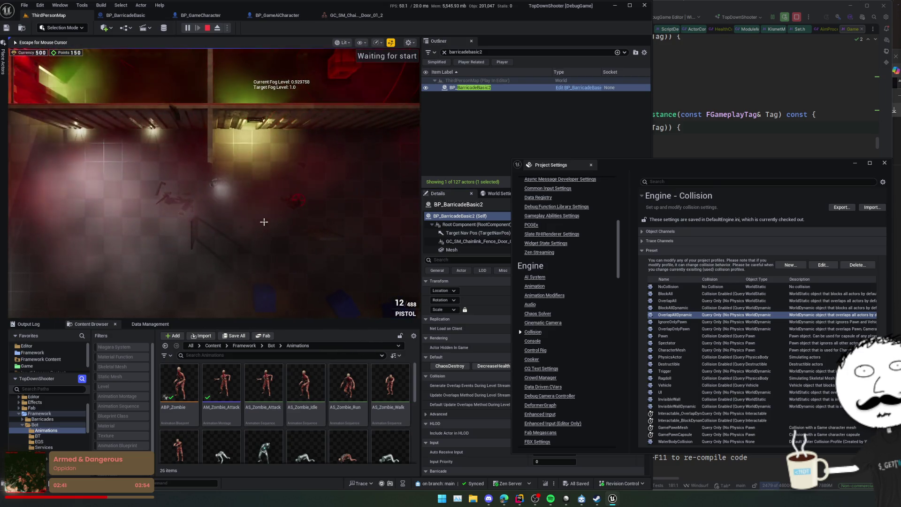
key(Escape)
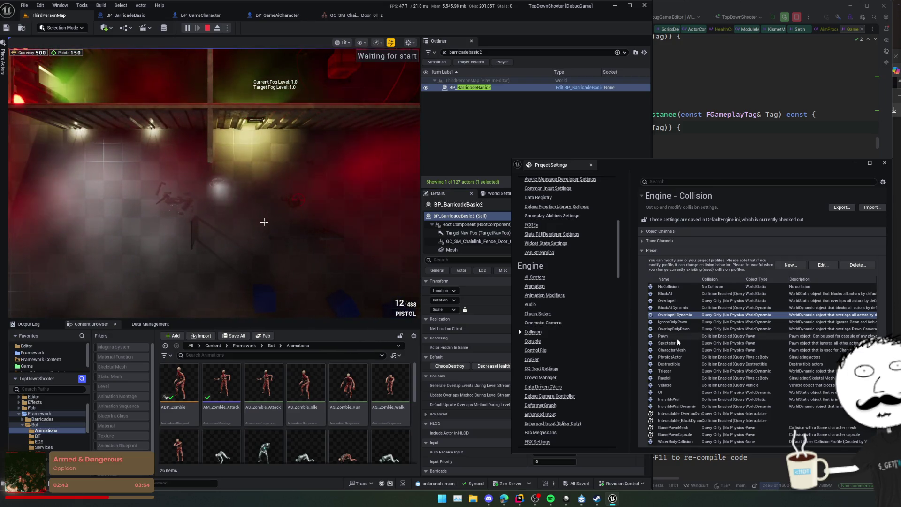
scroll(662, 403, down, 1)
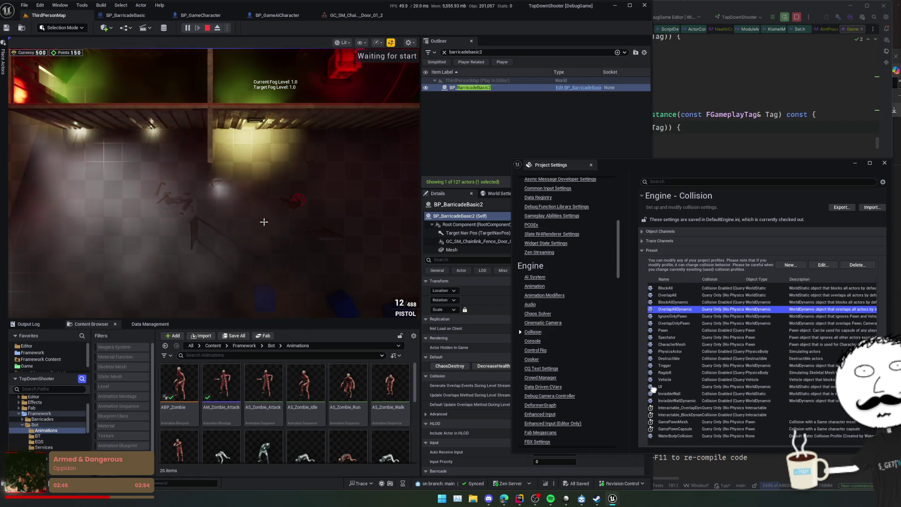
scroll(654, 389, up, 1)
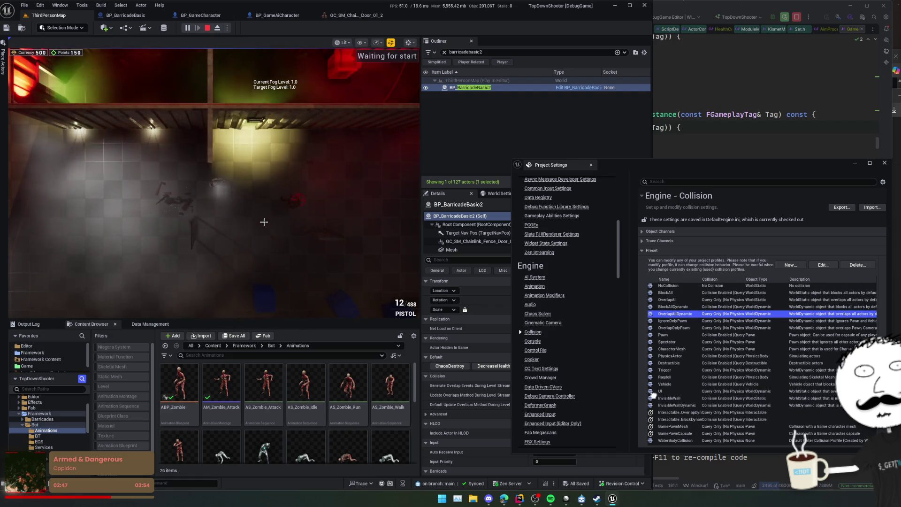
scroll(666, 410, up, 1)
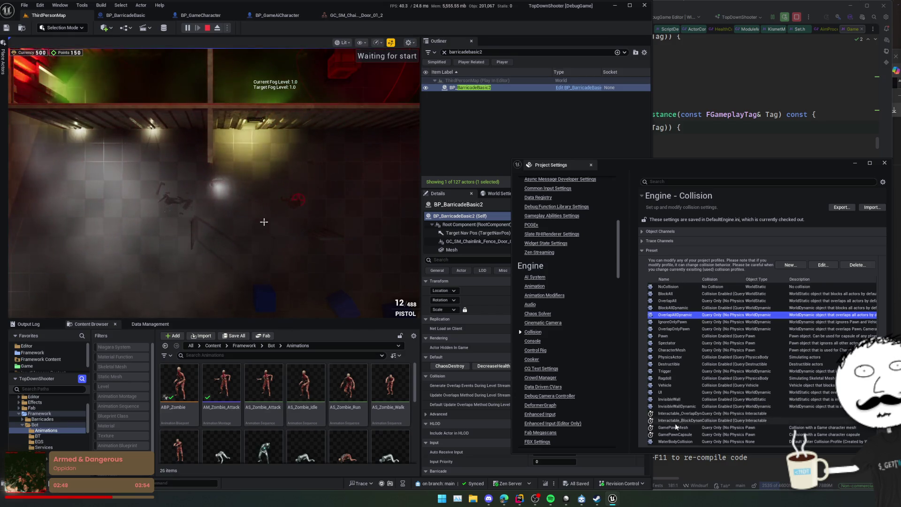
double_click(676, 427)
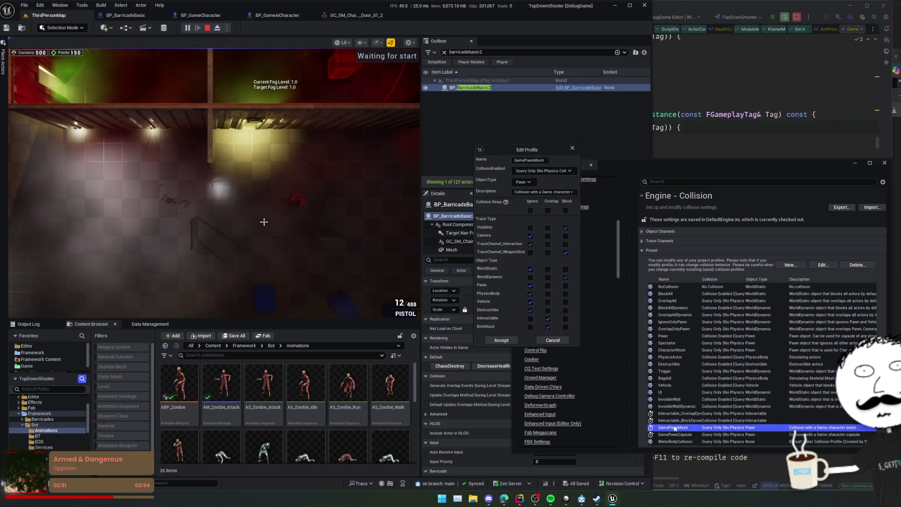
click(572, 149)
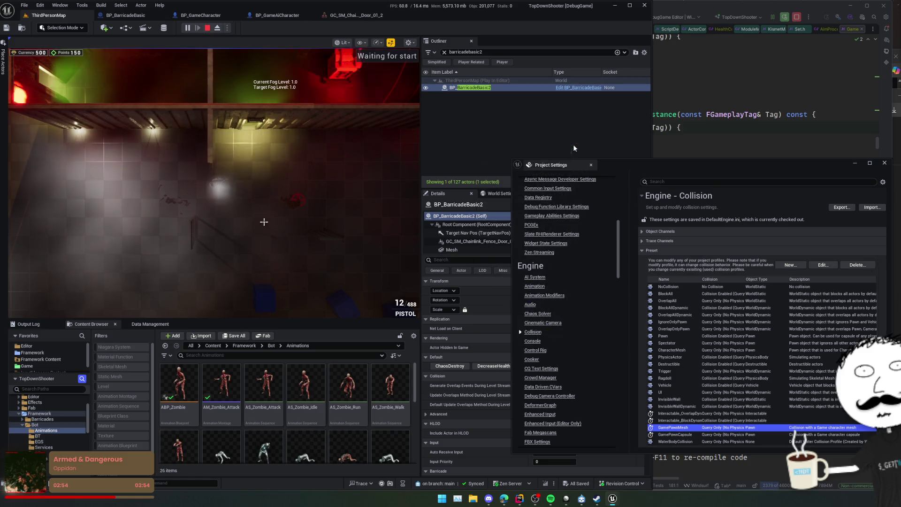
Step: Pick the Trigger preset, review the Destructible profile, end the play session, and select BP_BarricadeBasic2
click(675, 371)
double_click(667, 363)
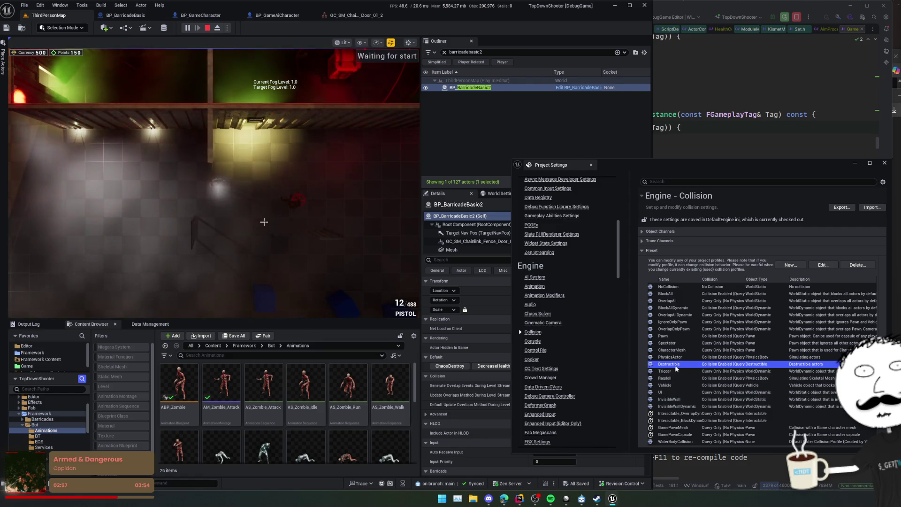
click(572, 148)
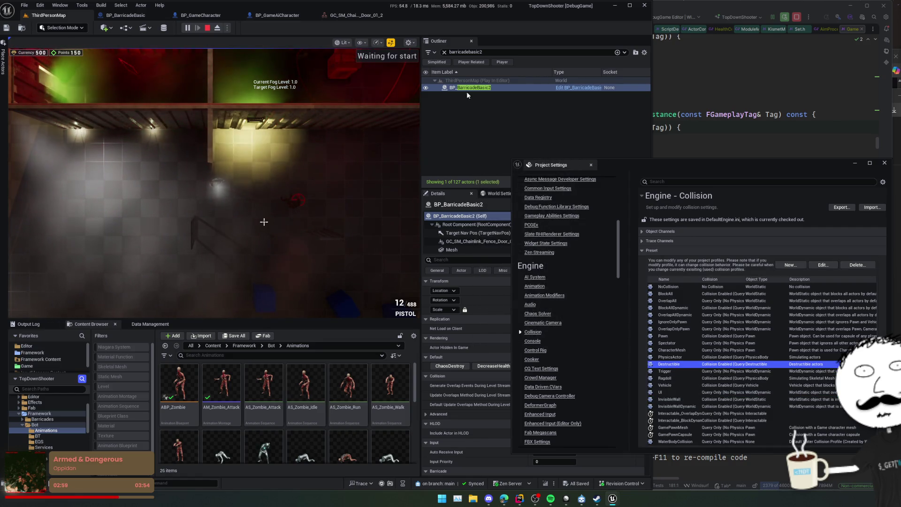
key(Escape)
click(452, 89)
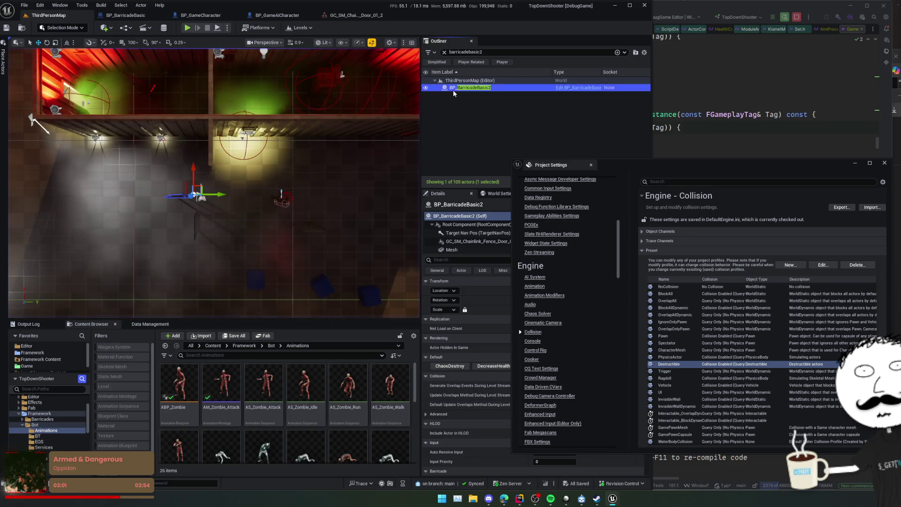
Step: Set the chain-link fence-door component's Pawn collision response to Ignore, then start a play test
click(493, 240)
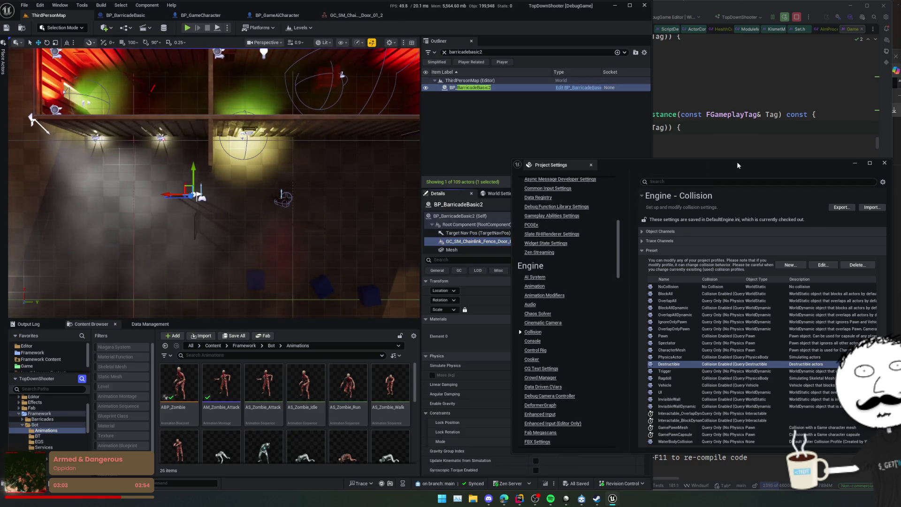
drag(643, 166, 755, 145)
scroll(498, 314, down, 10)
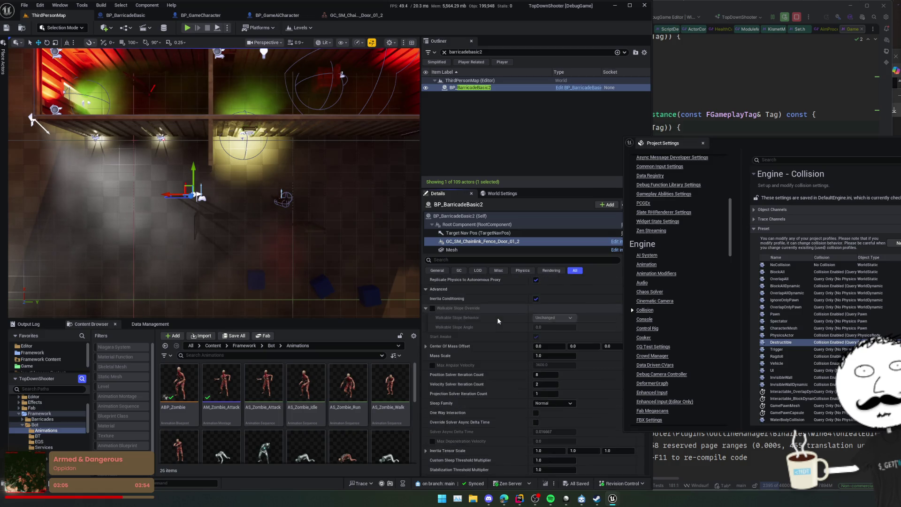
scroll(498, 313, down, 8)
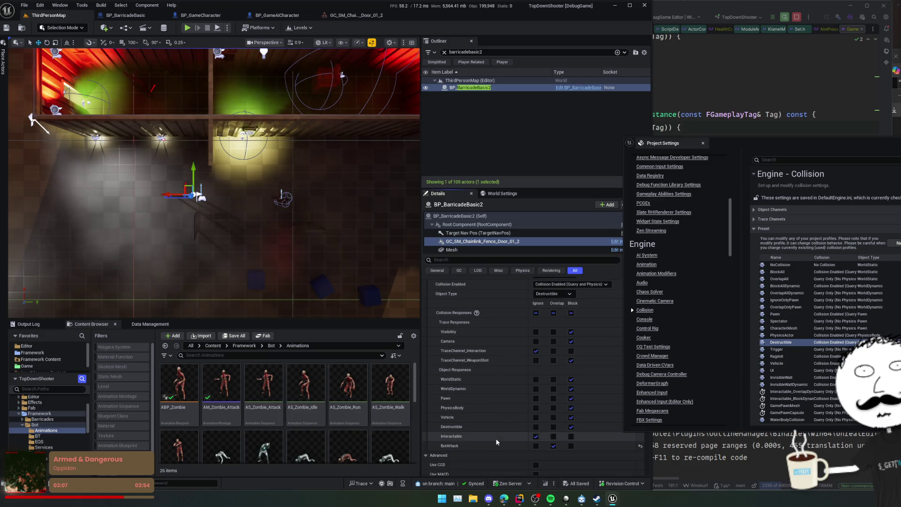
scroll(495, 427, up, 1)
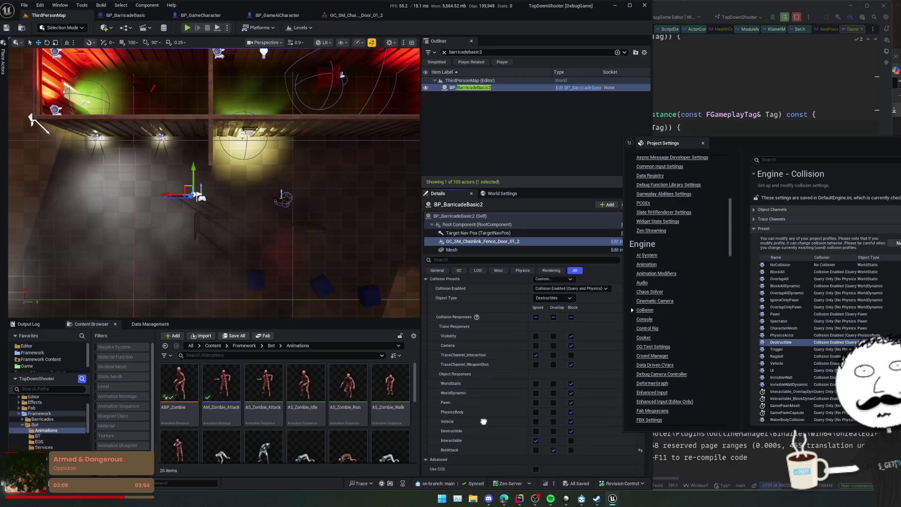
scroll(483, 422, up, 1)
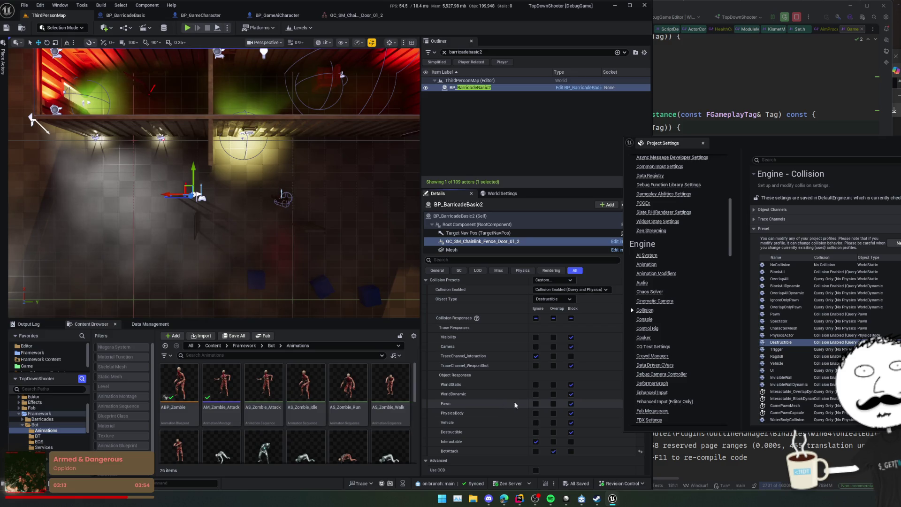
click(535, 403)
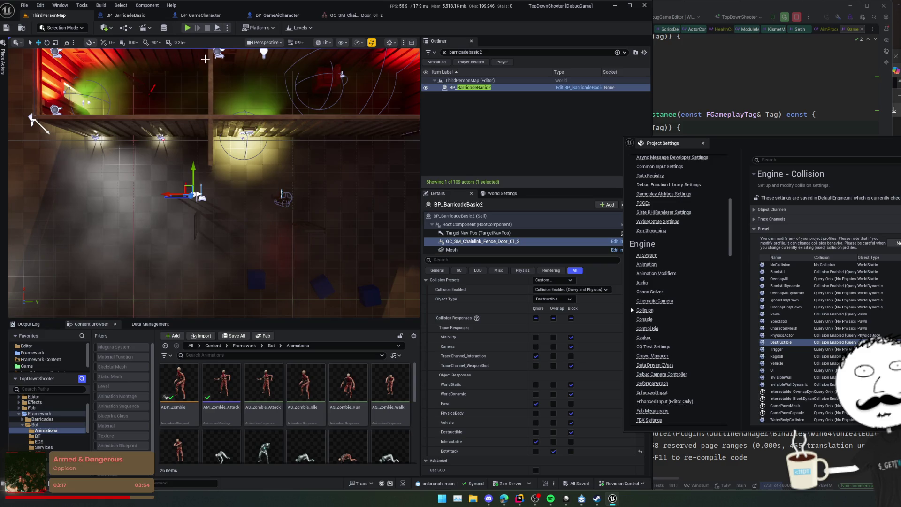
click(188, 29)
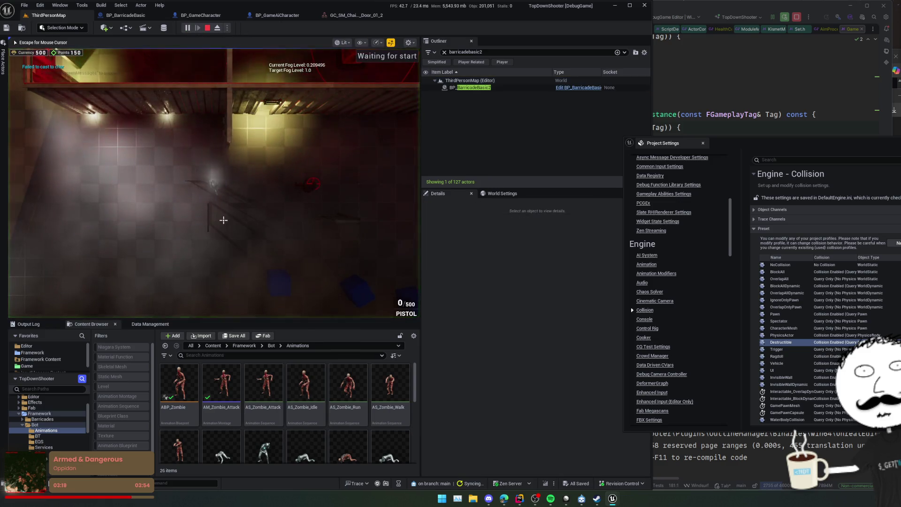
Step: Select BP_BarricadeBasic2 during play, eject to a free camera, then possess the character and shoot
click(473, 88)
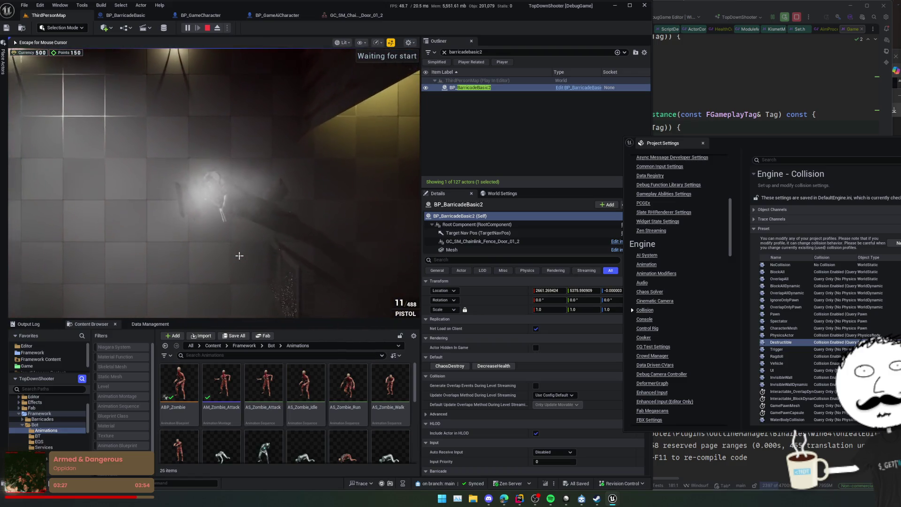
key(Escape)
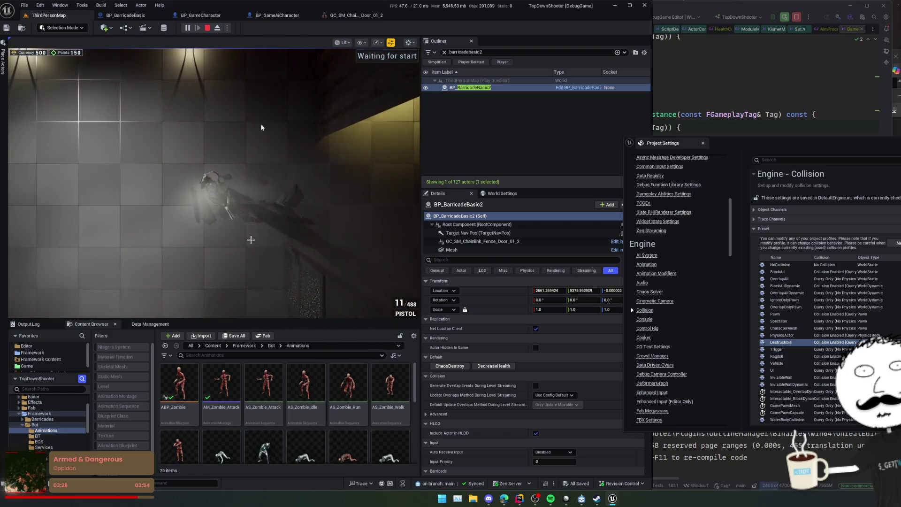
click(220, 28)
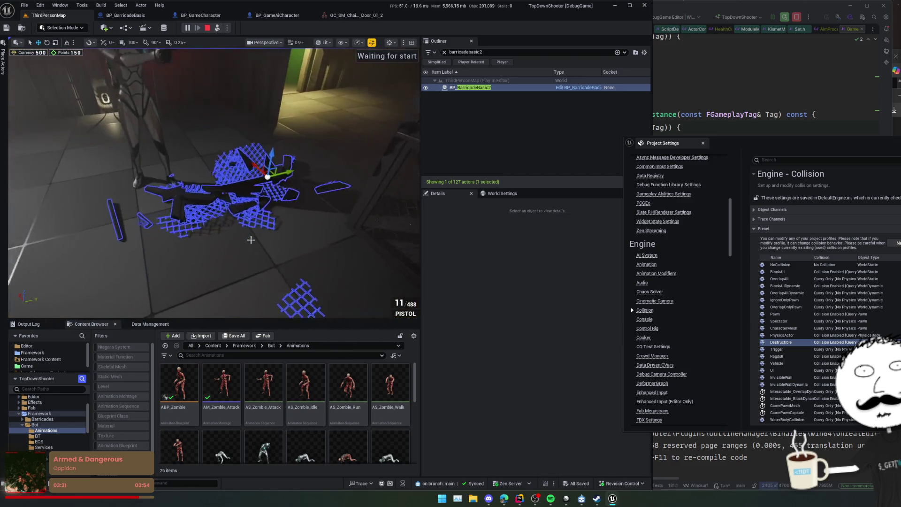
scroll(251, 240, down, 2)
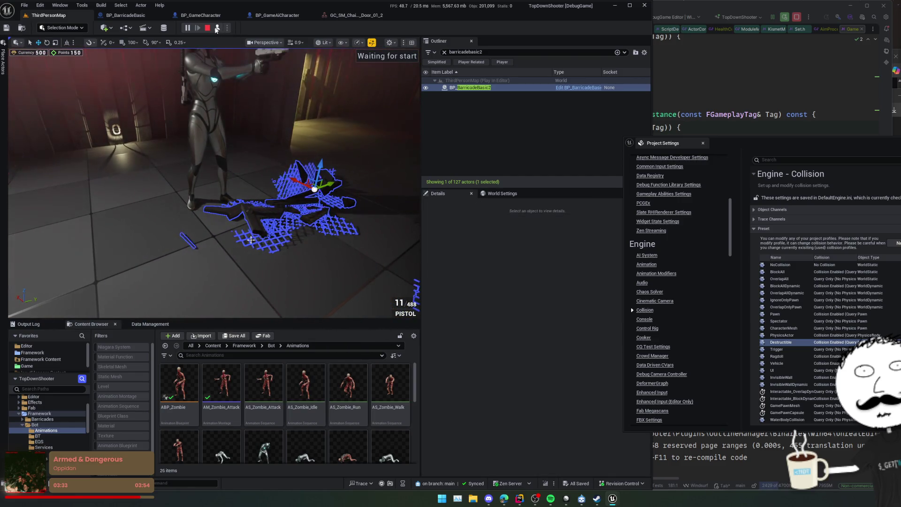
click(216, 28)
click(266, 208)
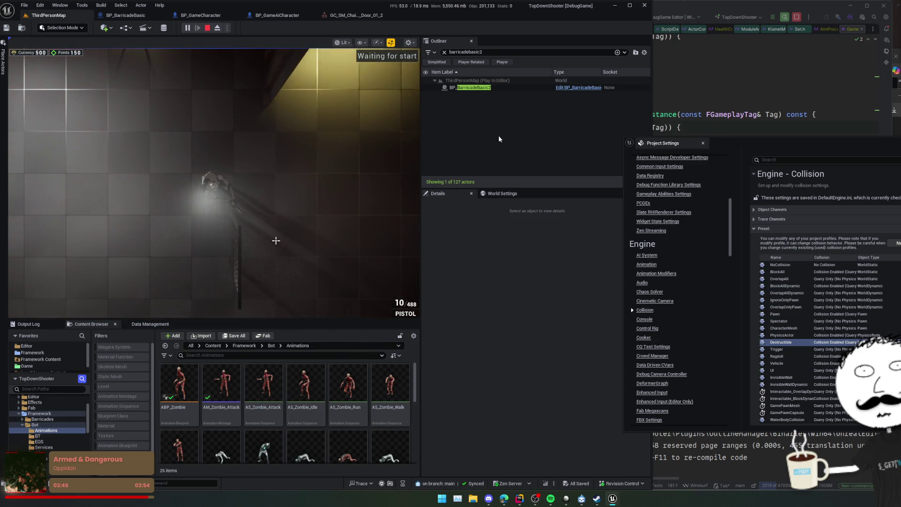
click(507, 87)
Step: Set the barricade Mesh component's Collision Presets to NoCollision while the game runs
click(485, 249)
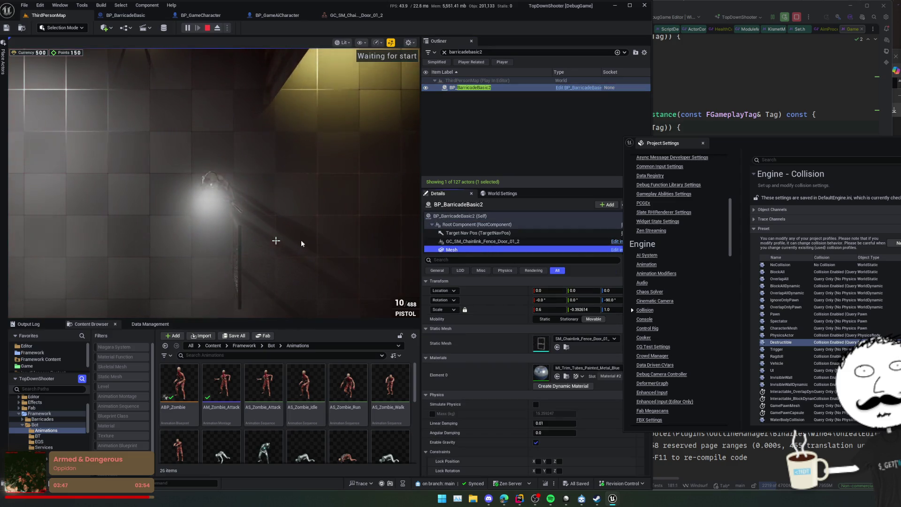
click(348, 195)
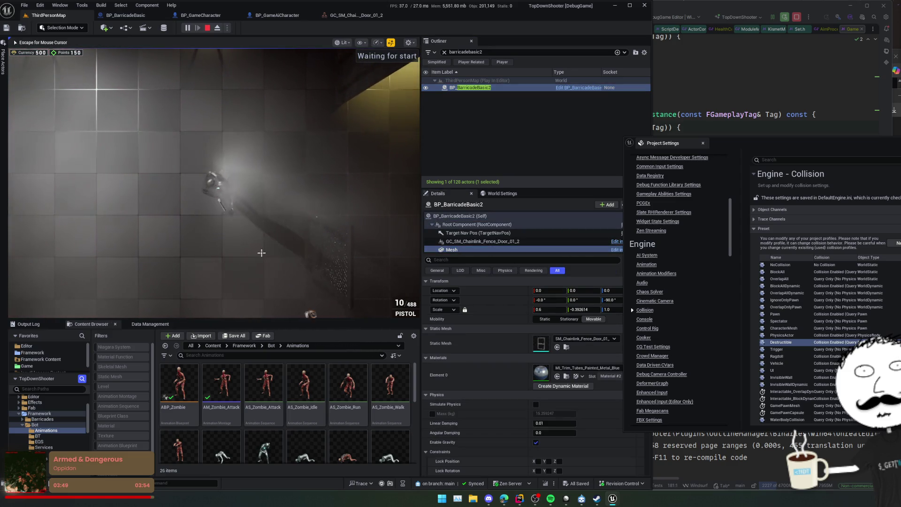
key(Escape)
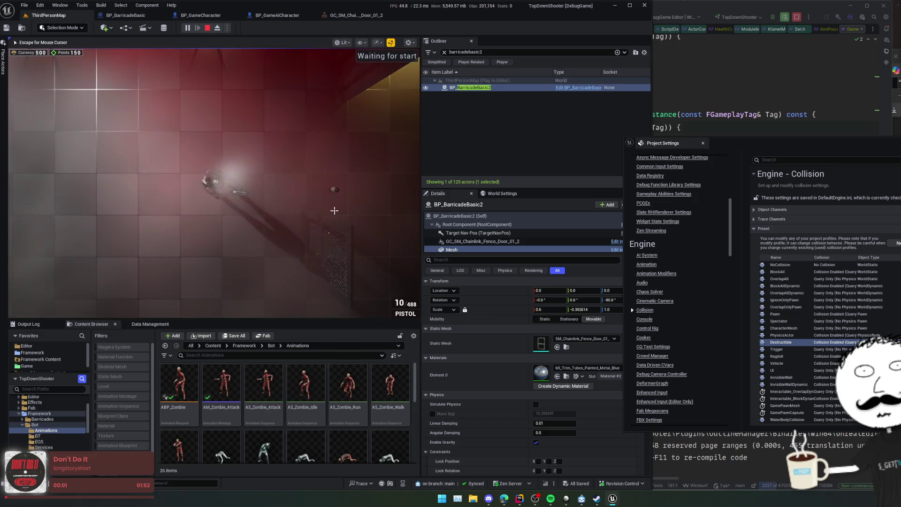
scroll(479, 358, down, 2)
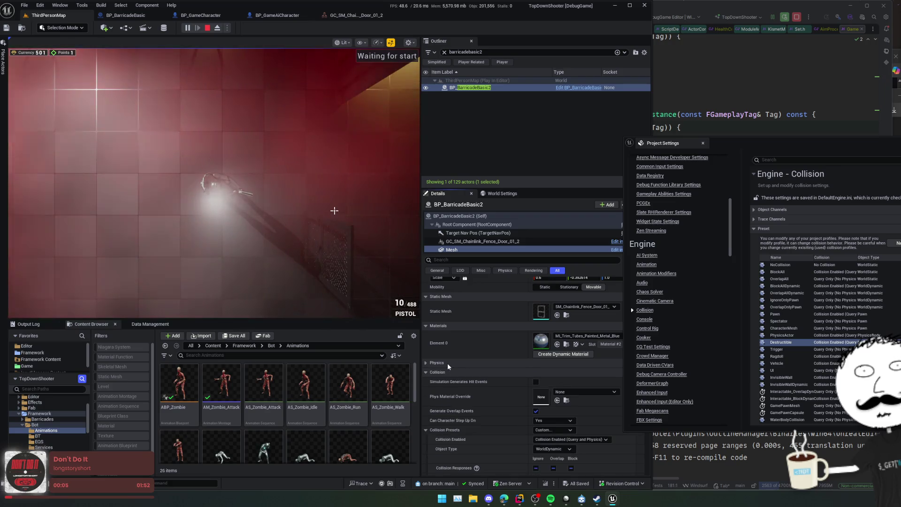
click(446, 362)
scroll(462, 389, down, 1)
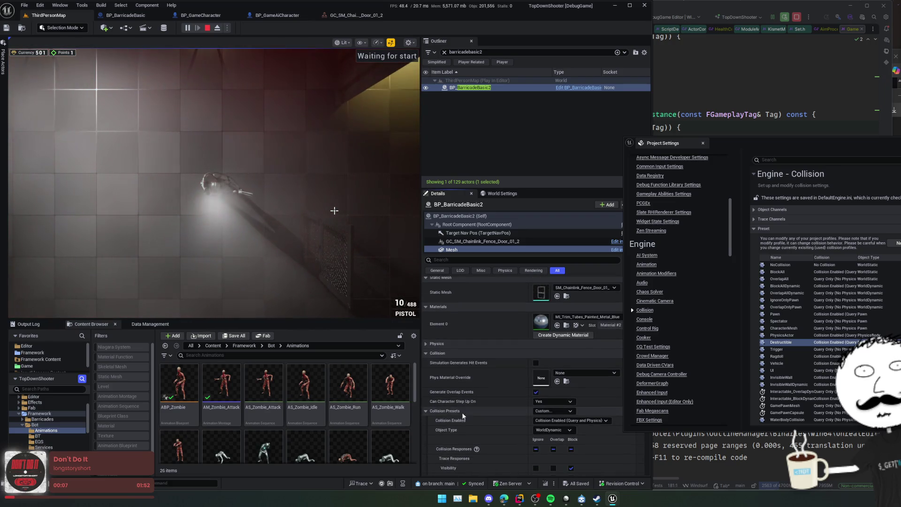
click(555, 411)
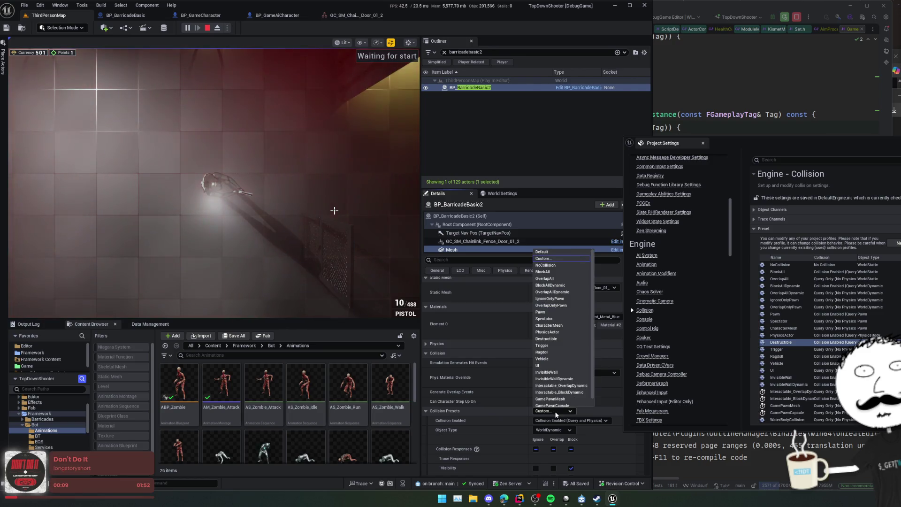
click(545, 265)
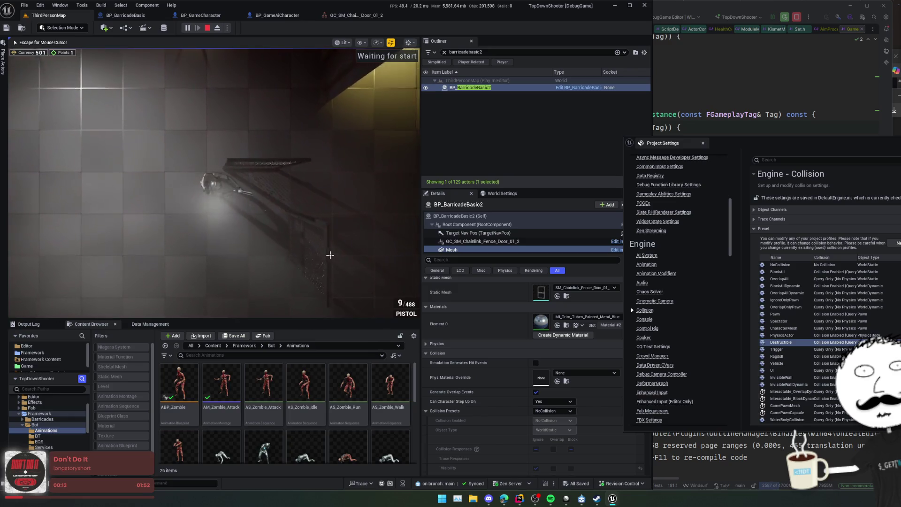
Step: Shoot the barricade until it shatters, then stop the play session
click(209, 235)
click(284, 228)
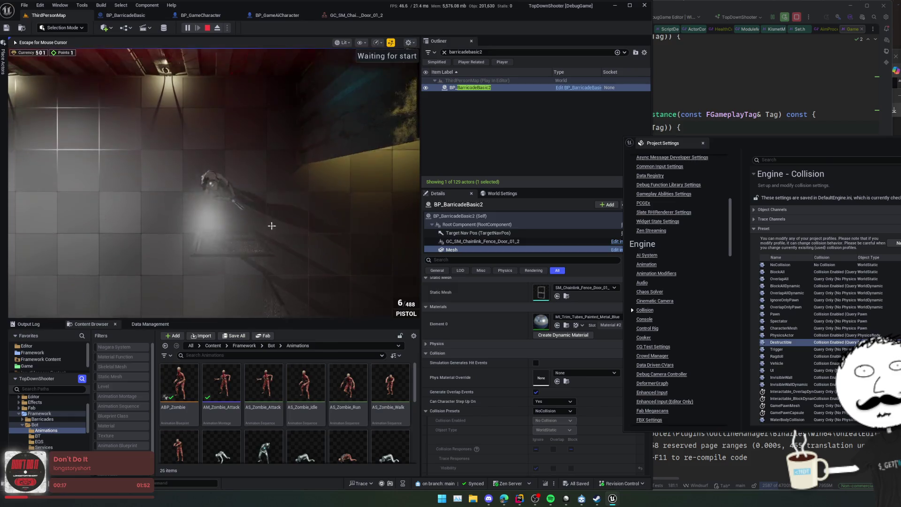
key(Escape)
click(458, 215)
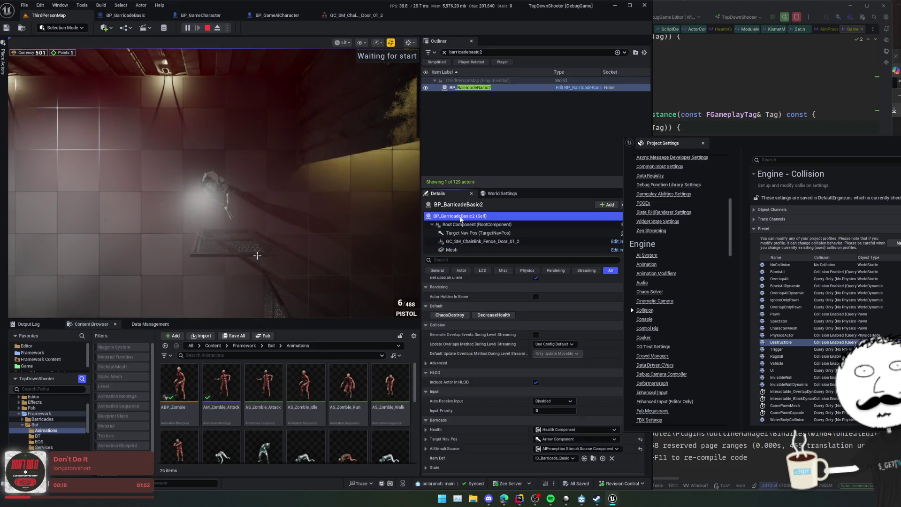
click(276, 254)
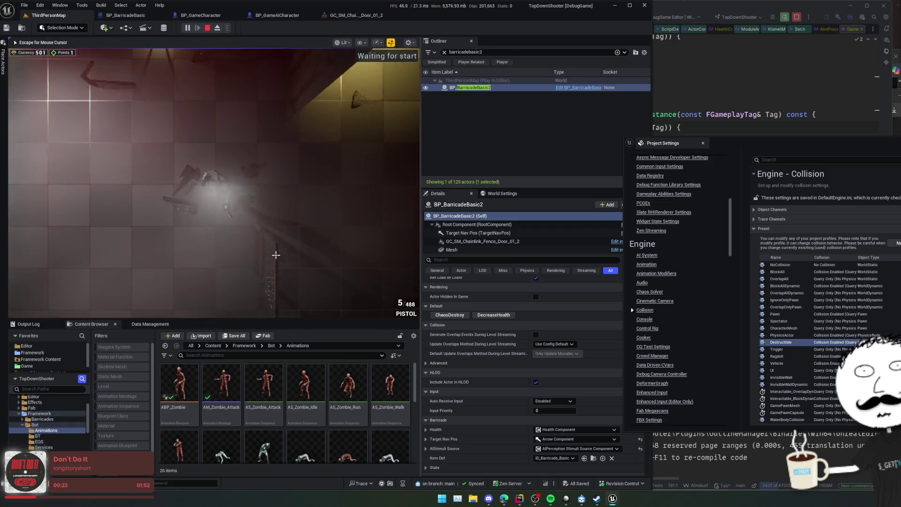
key(Escape)
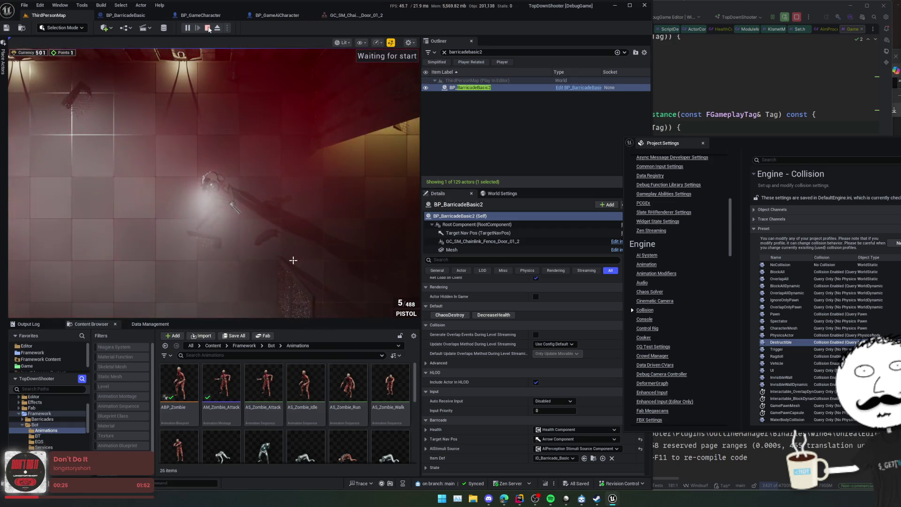
key(Escape)
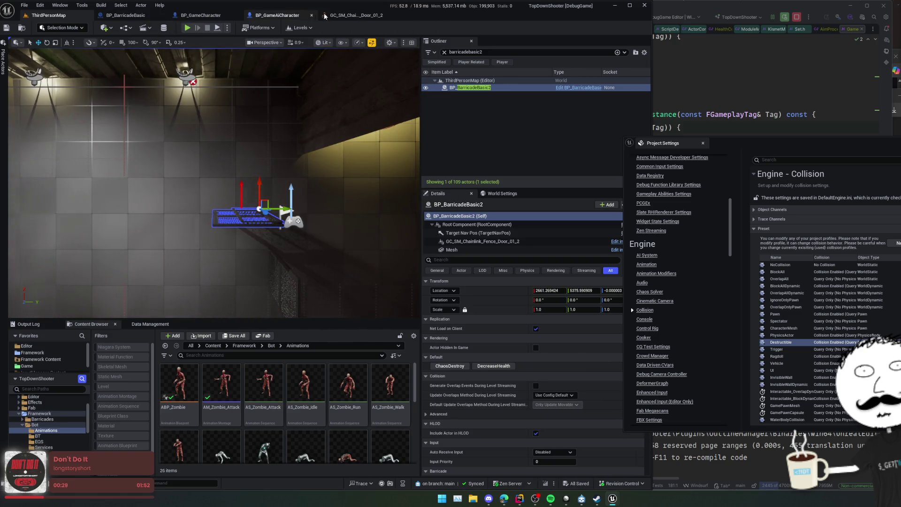
Step: In BP_BarricadeBasic, set the GC_SM_Chainlink_Fence_Door component's Pawn collision response to Ignore
click(316, 17)
click(141, 15)
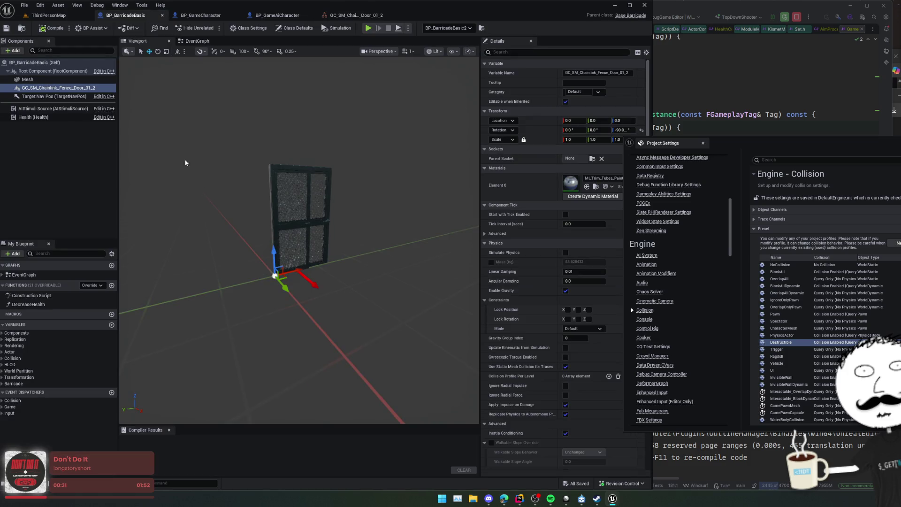
drag(757, 137, 837, 152)
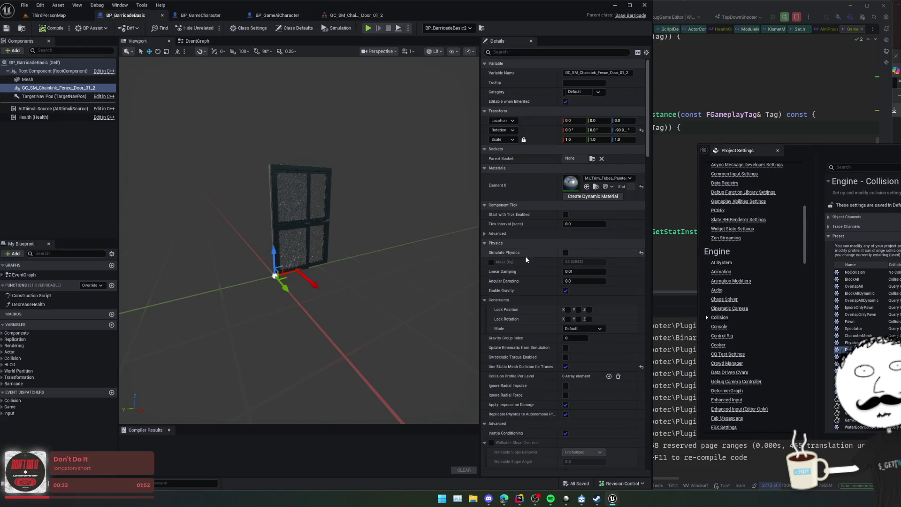
click(75, 88)
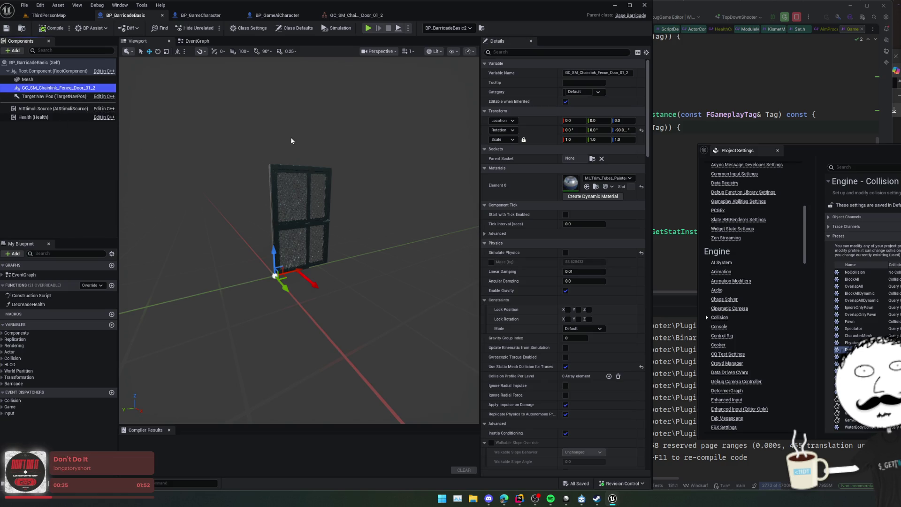
scroll(516, 263, down, 1)
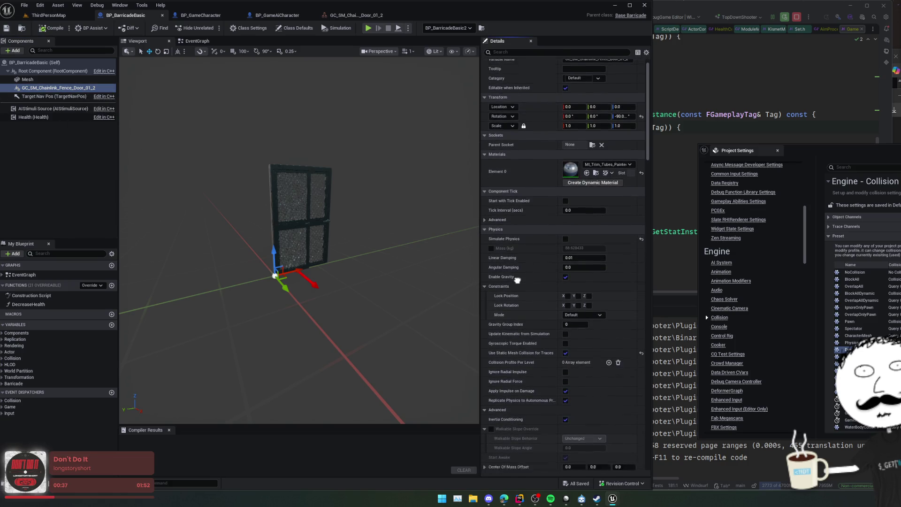
scroll(517, 283, down, 1)
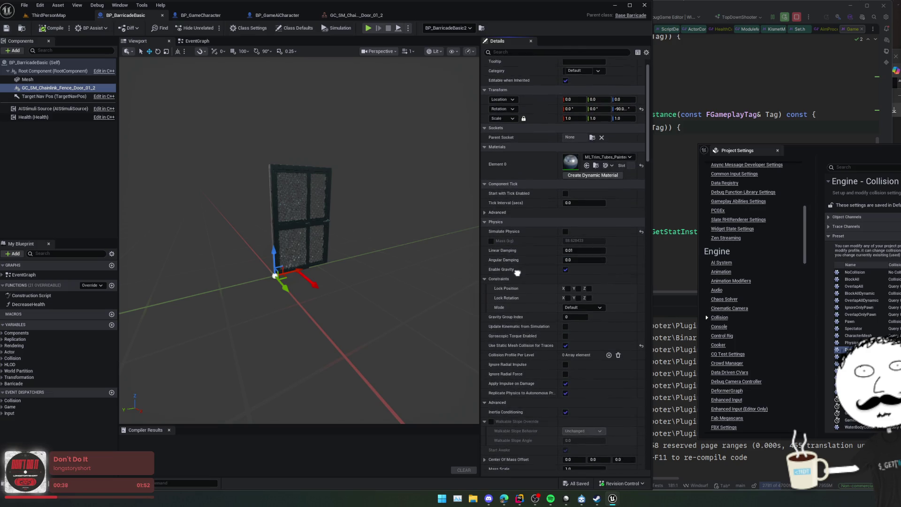
click(515, 219)
scroll(516, 262, down, 3)
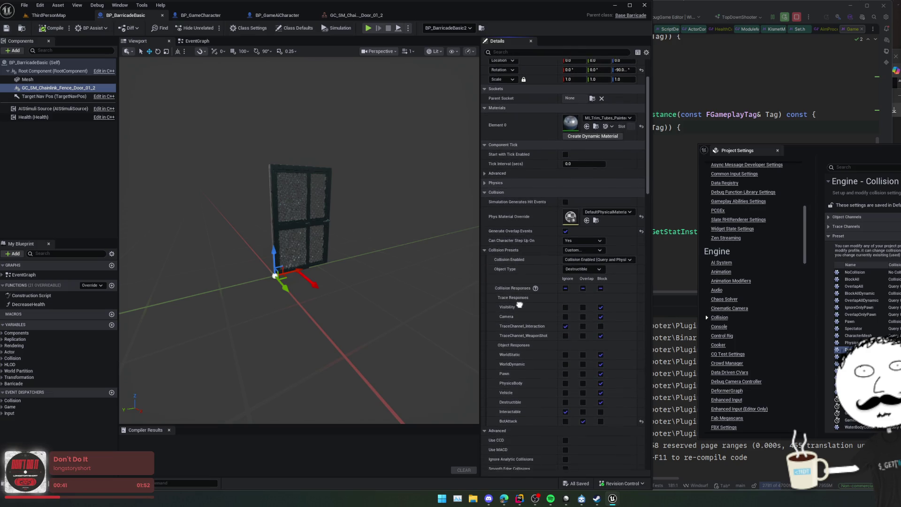
click(566, 370)
Step: Save the BP_BarricadeBasic Blueprint, orbit around the door, and select the Mesh component
scroll(532, 352, down, 1)
key(ctrl+s)
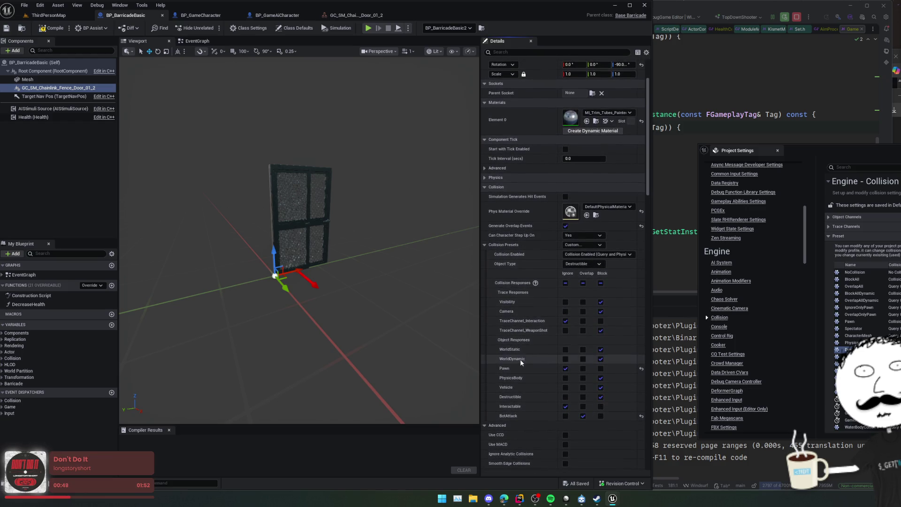
drag(301, 174, 163, 117)
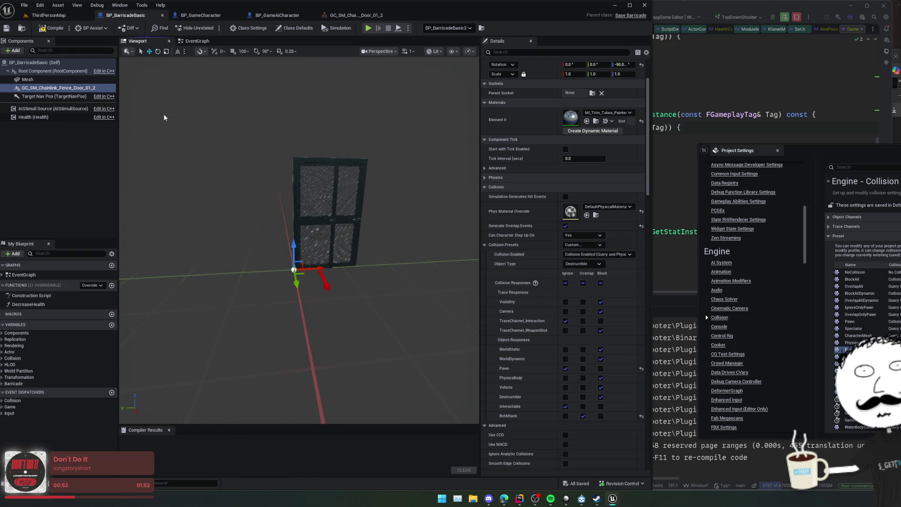
click(46, 80)
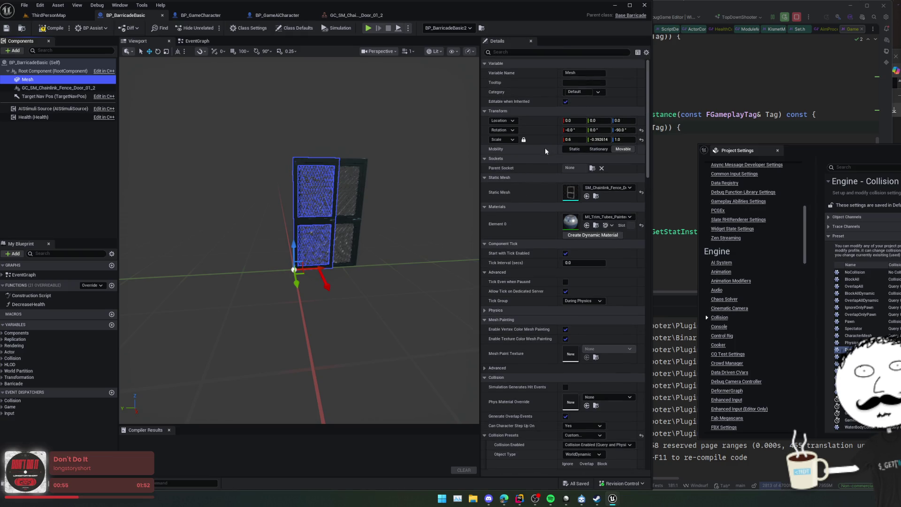
Step: Scale the chain-link door geometry collection to 0.6 / -0.392614 / 1.0 and save the Blueprint
click(367, 192)
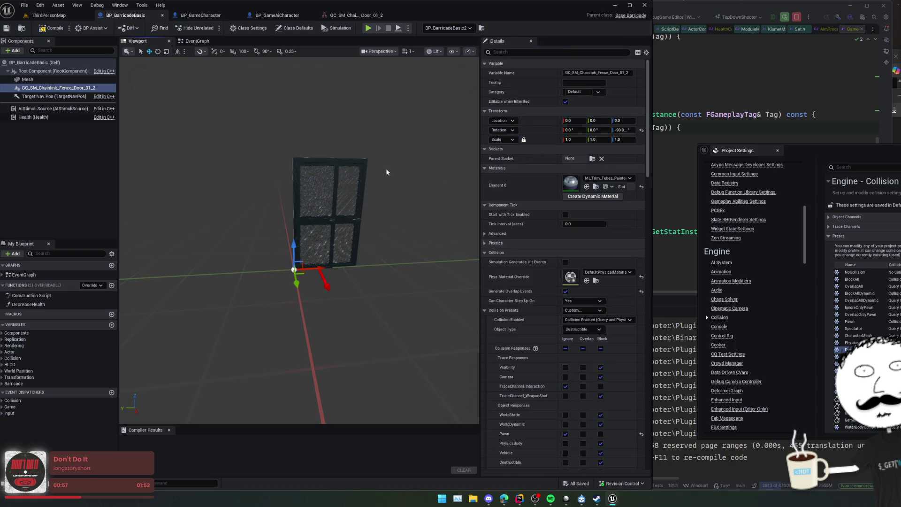
mouse_move(575, 139)
mouse_down()
mouse_move(563, 139)
mouse_move(584, 139)
mouse_up()
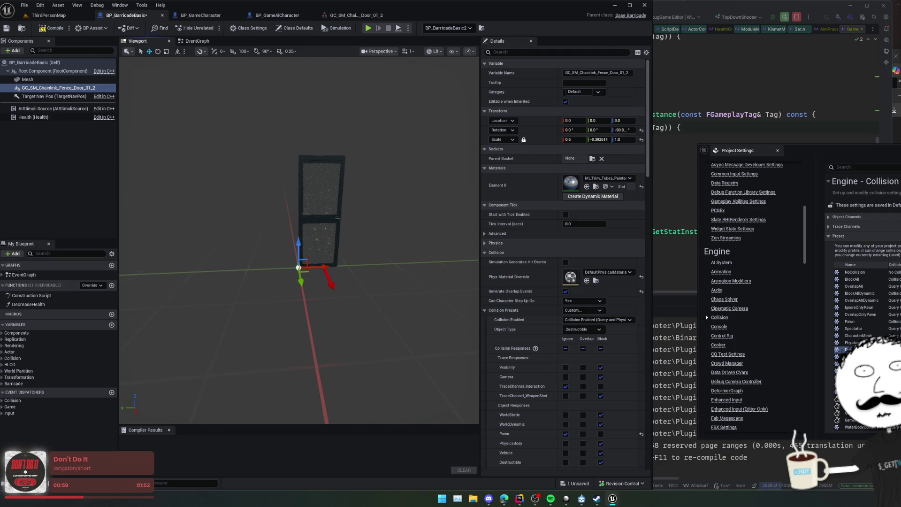
key(ctrl+s)
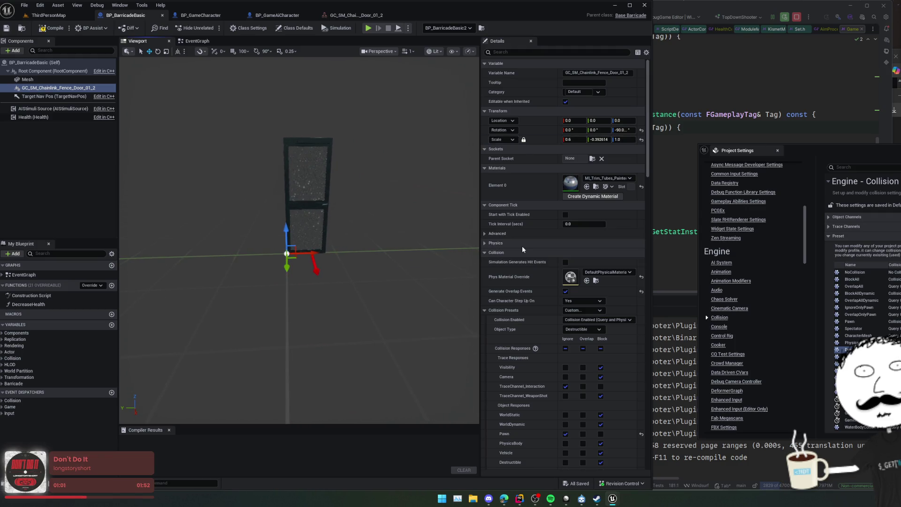
Step: Review the barricade Mesh component's settings and bring up the BP_GameAiCharacter Blueprint
scroll(527, 311, down, 2)
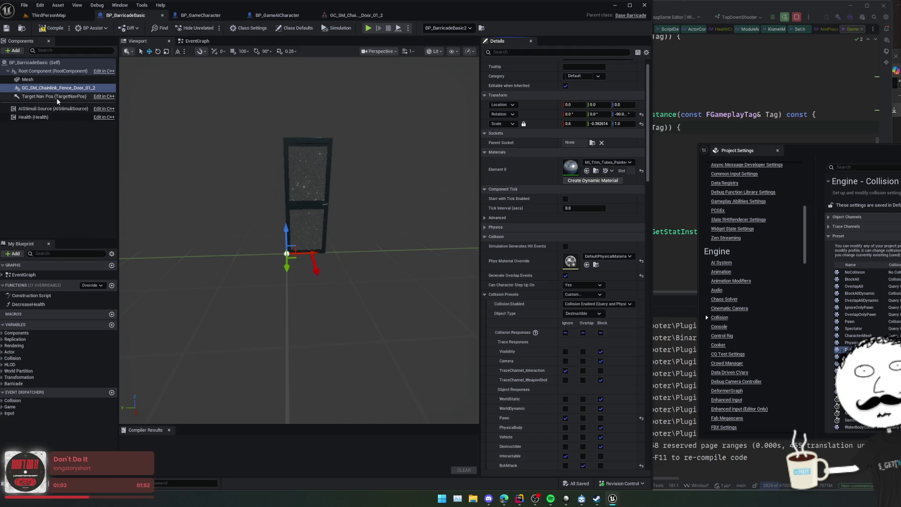
scroll(568, 382, down, 1)
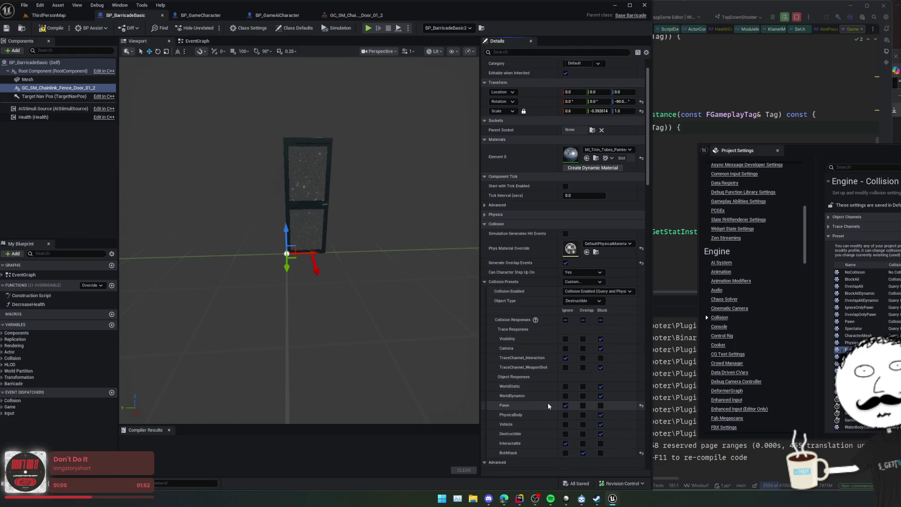
click(43, 83)
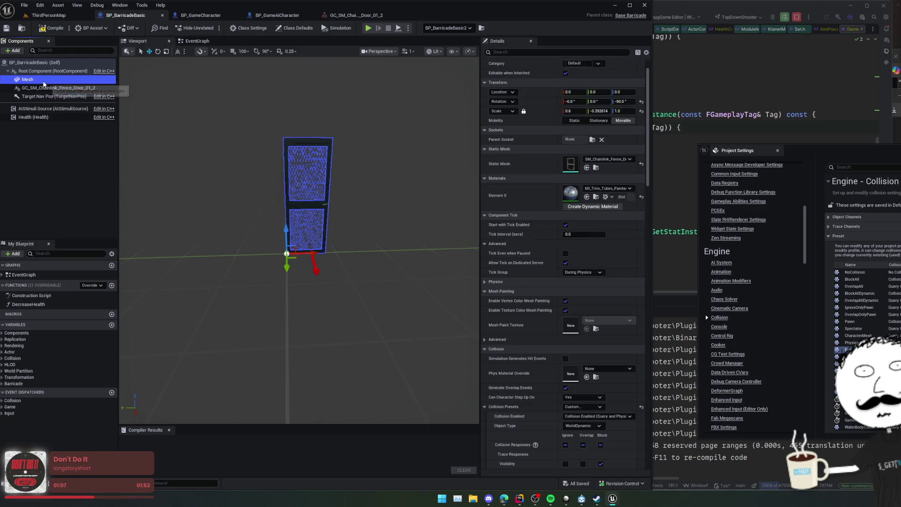
scroll(506, 305, down, 10)
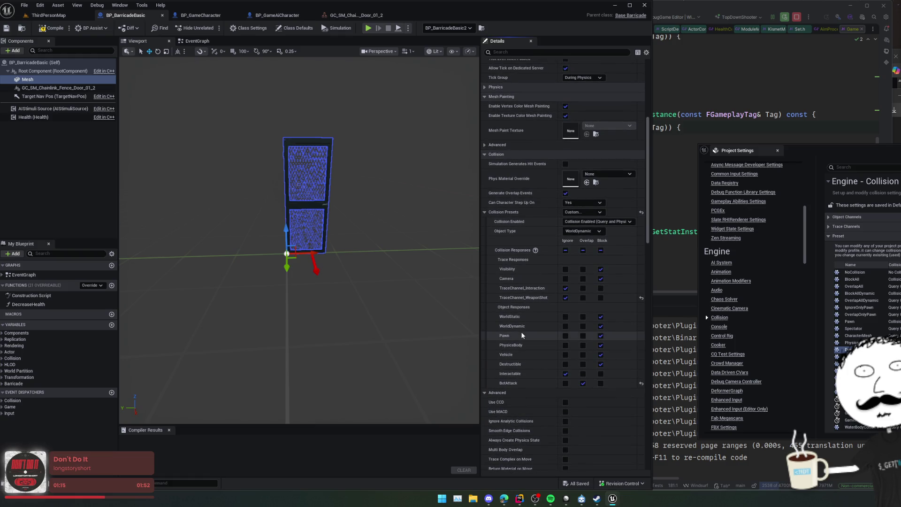
scroll(520, 314, up, 1)
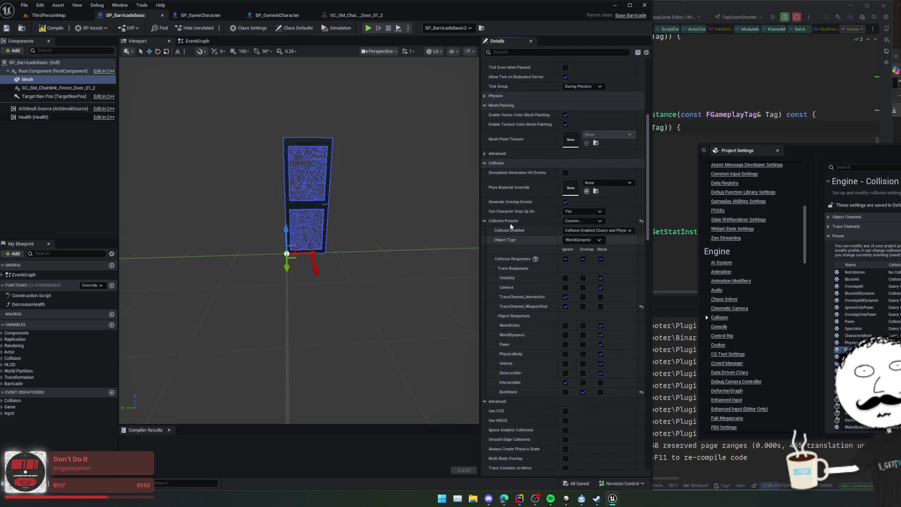
scroll(505, 234, up, 2)
click(294, 15)
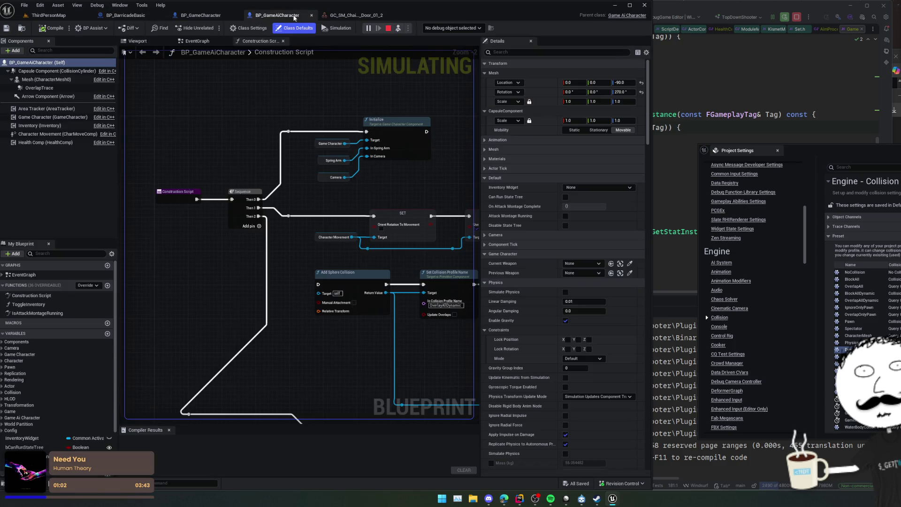
Step: Reset BP_BarricadeBasic's fence door and Mesh to 1.0 scale, then possess the player in ThirdPersonMap
click(123, 16)
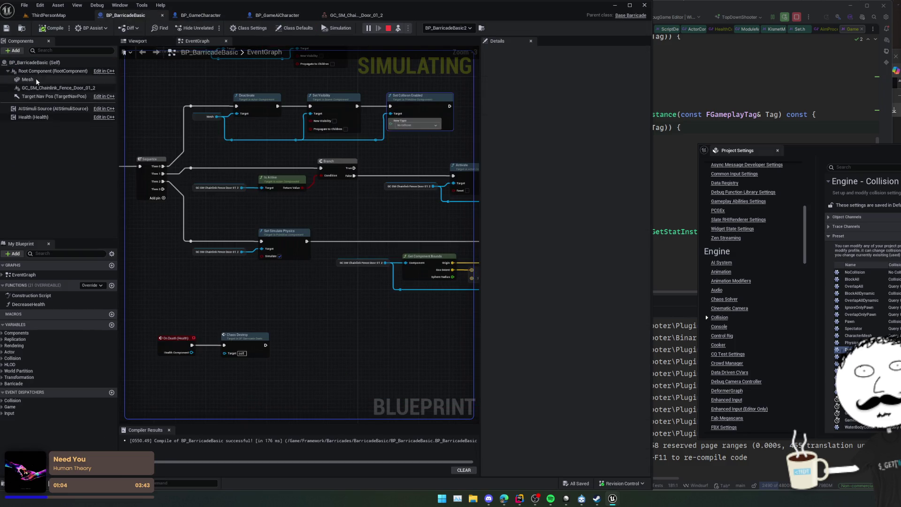
click(138, 41)
click(45, 86)
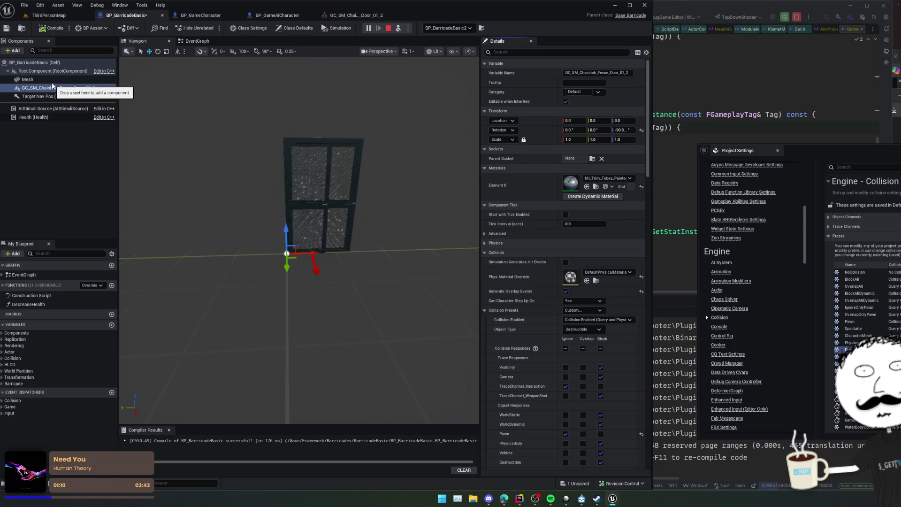
drag(52, 85, 100, 94)
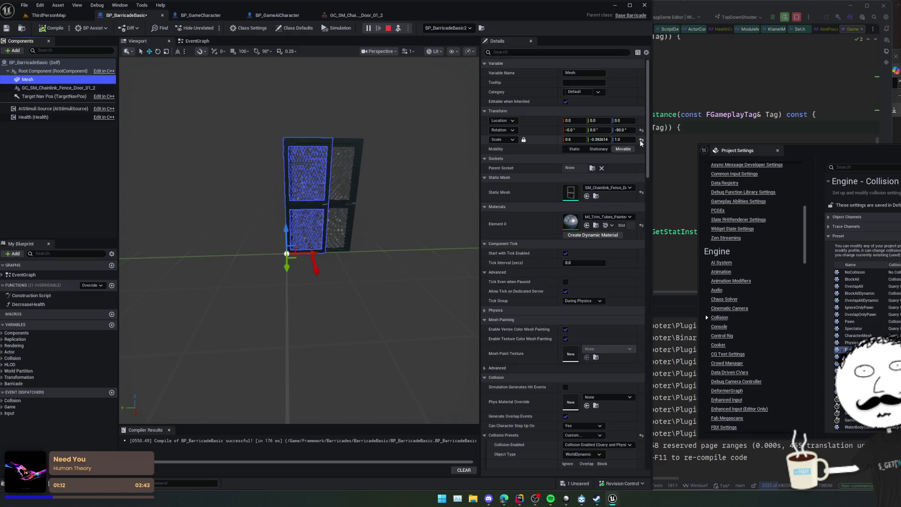
click(51, 15)
click(218, 28)
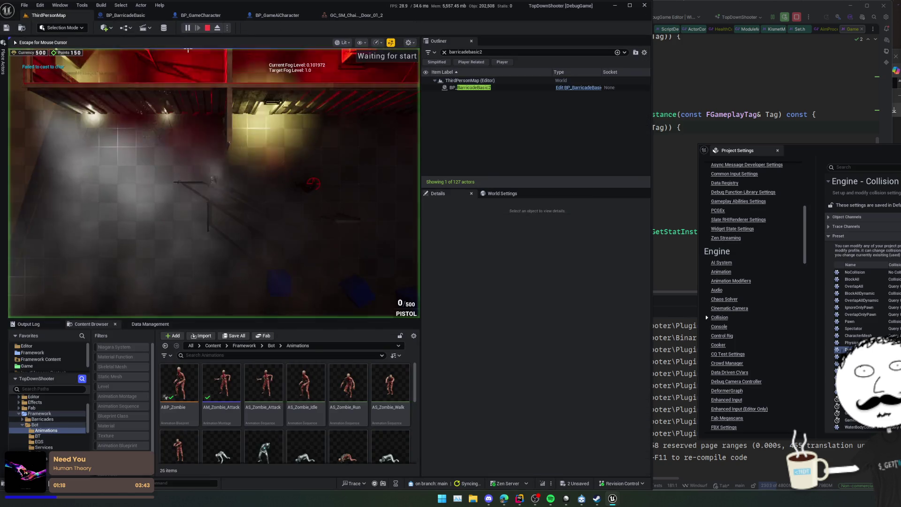
Step: Walk up to the barricade, shoot the zombies, and move toward the fence cages and red-lit room
key(w)
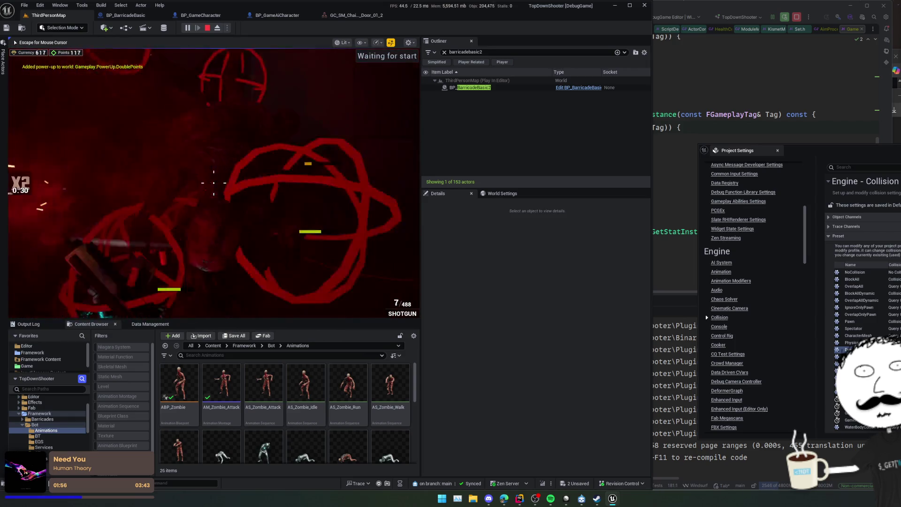
click(213, 183)
click(213, 183)
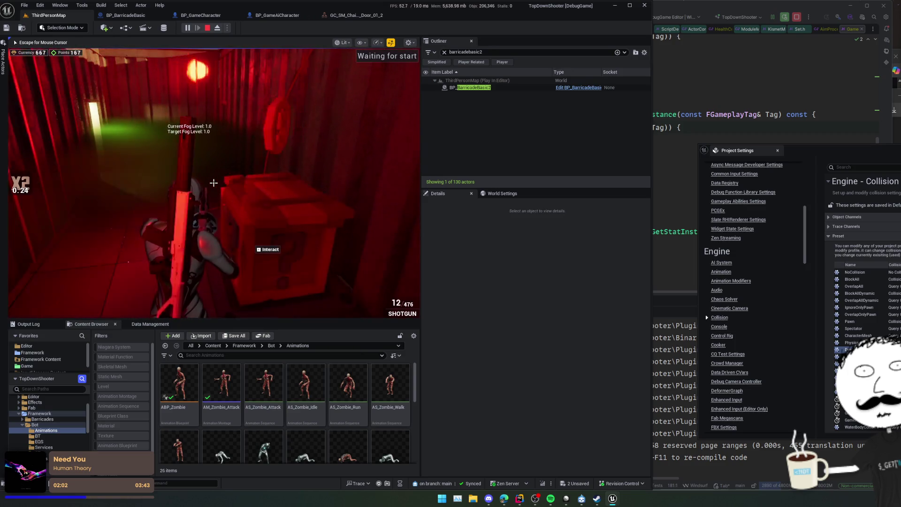
key(w)
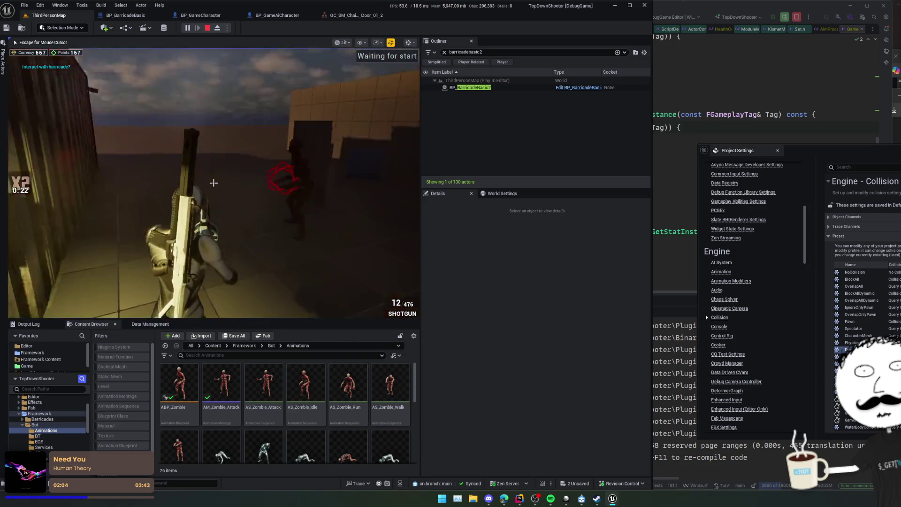
key(w)
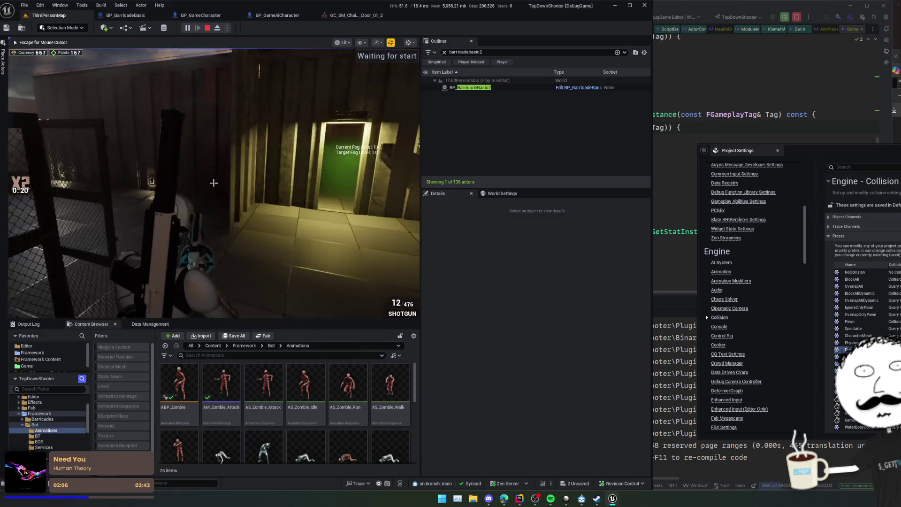
key(w)
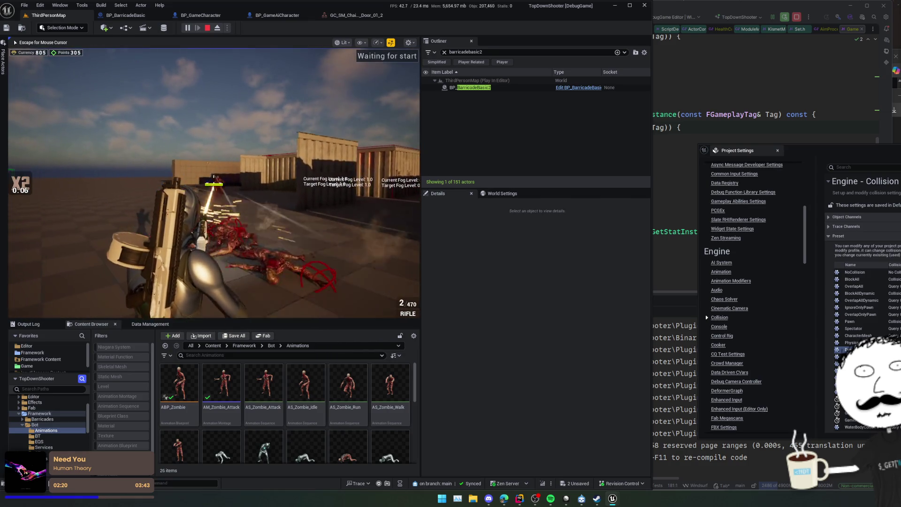
Step: Reload the rifle, shoot the approaching zombies, and stop the play session
key(r)
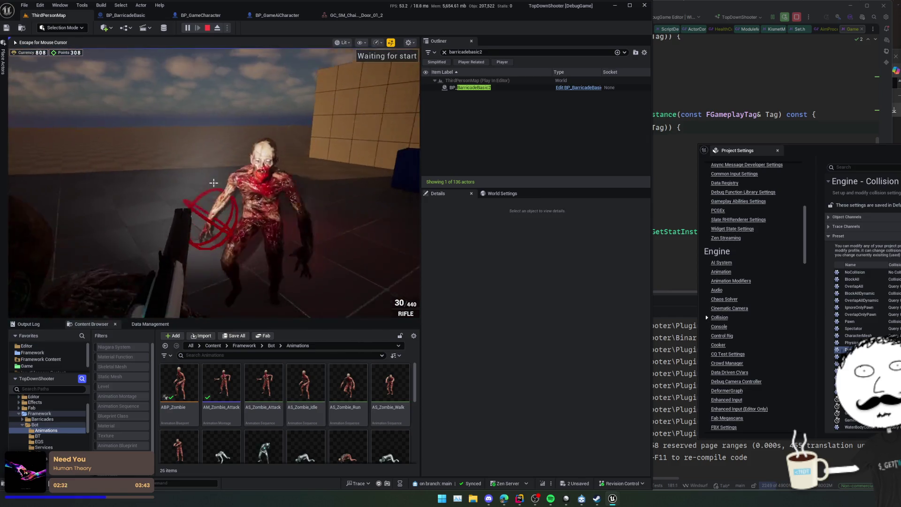
click(213, 182)
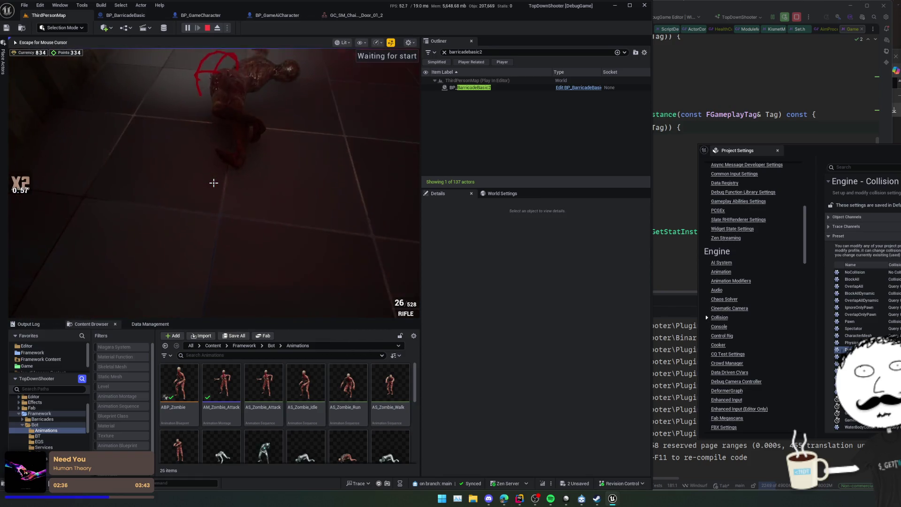
key(Escape)
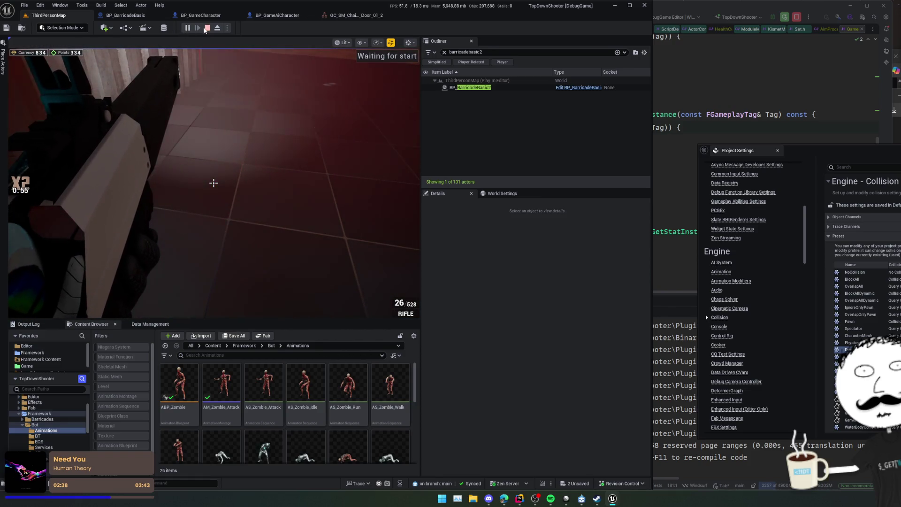
click(207, 28)
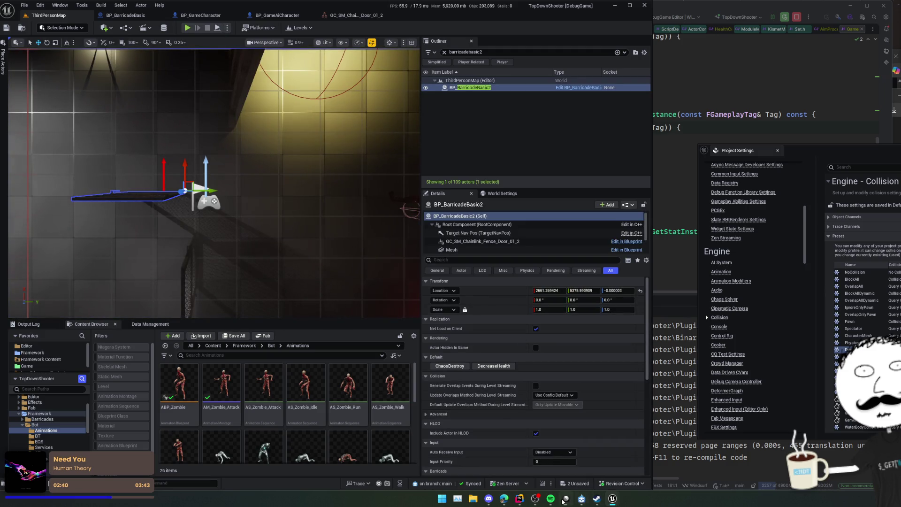
Step: Browse Linear's issues and open ZOM-37, starting and then cancelling a new sub-issue
click(565, 498)
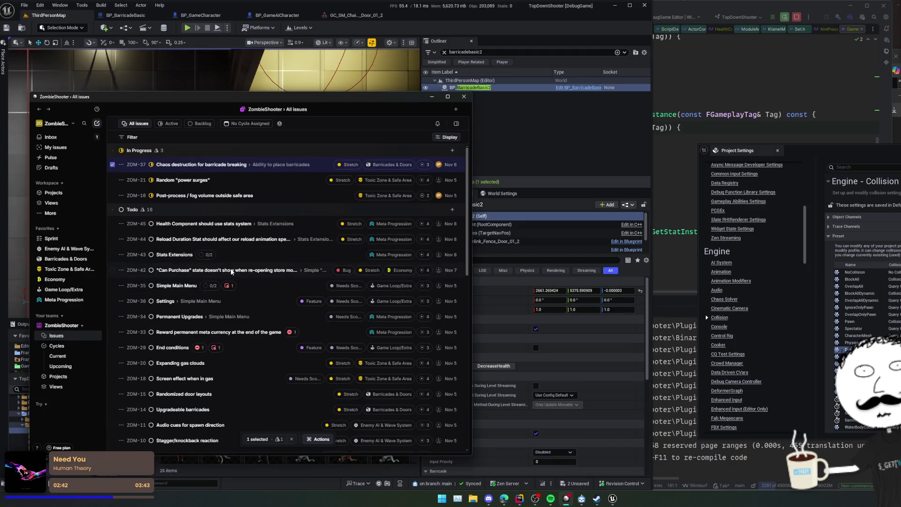
click(230, 271)
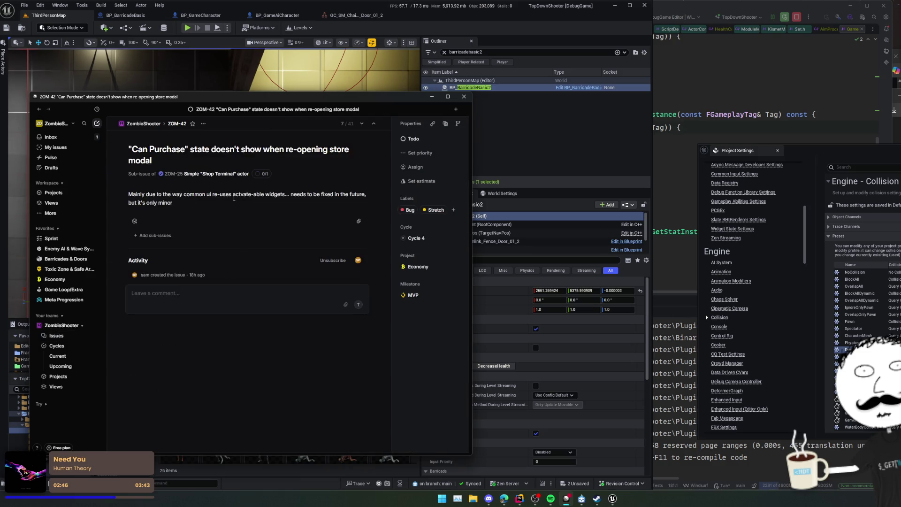
key(Escape)
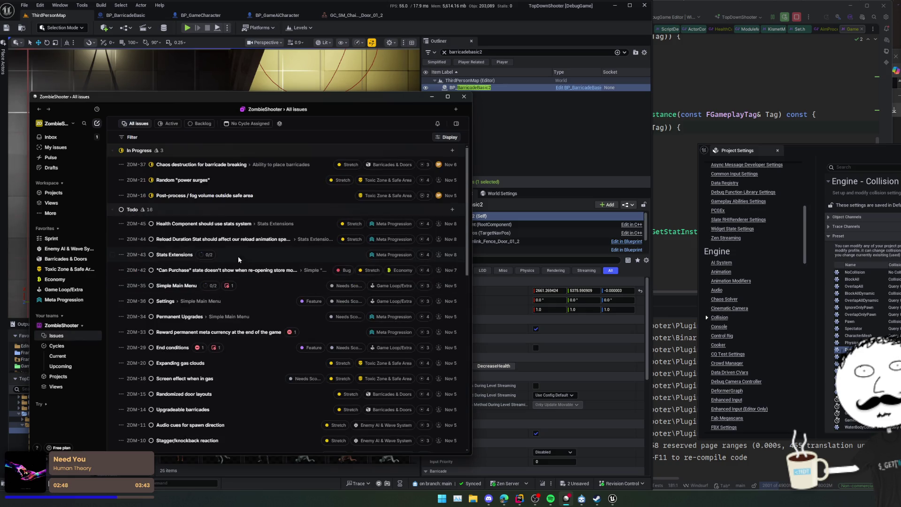
scroll(286, 284, down, 2)
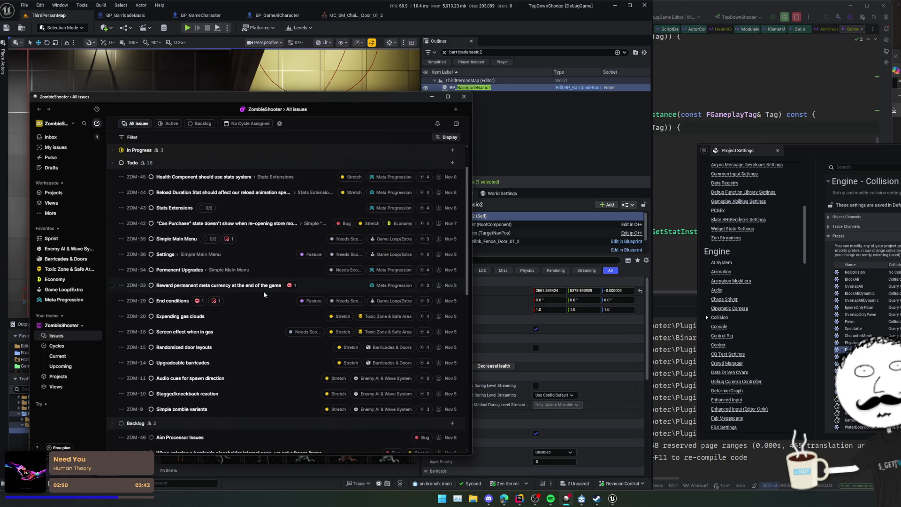
scroll(263, 293, up, 2)
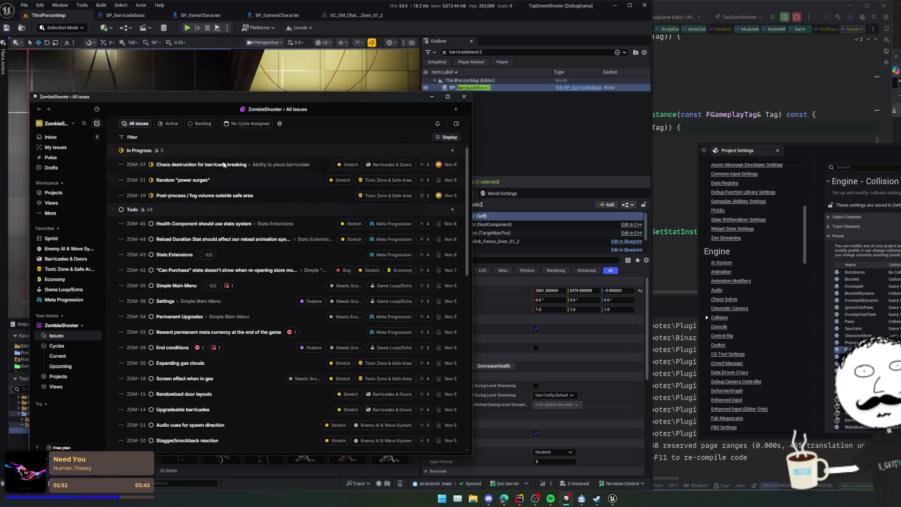
click(223, 165)
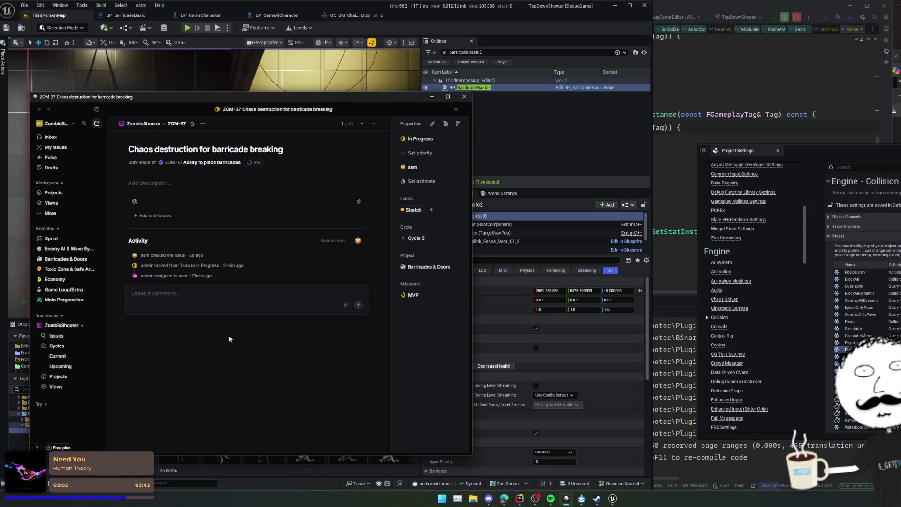
click(157, 216)
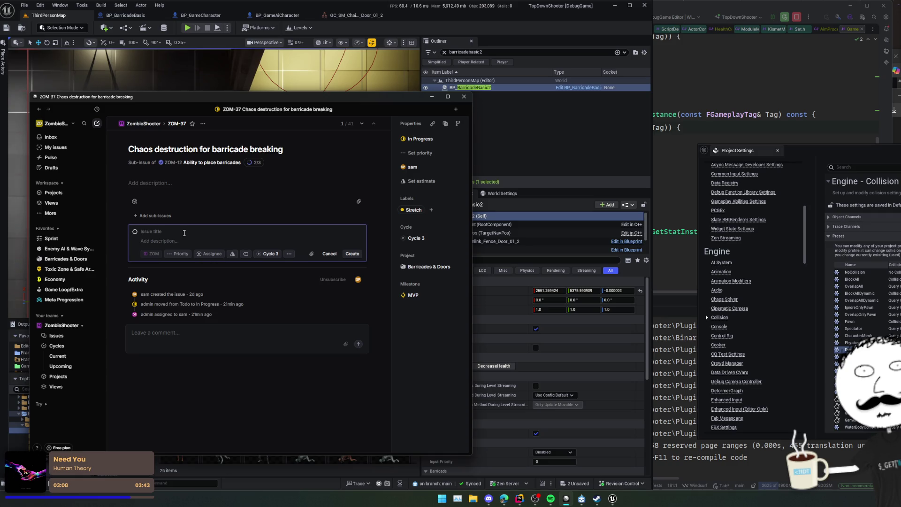
click(330, 253)
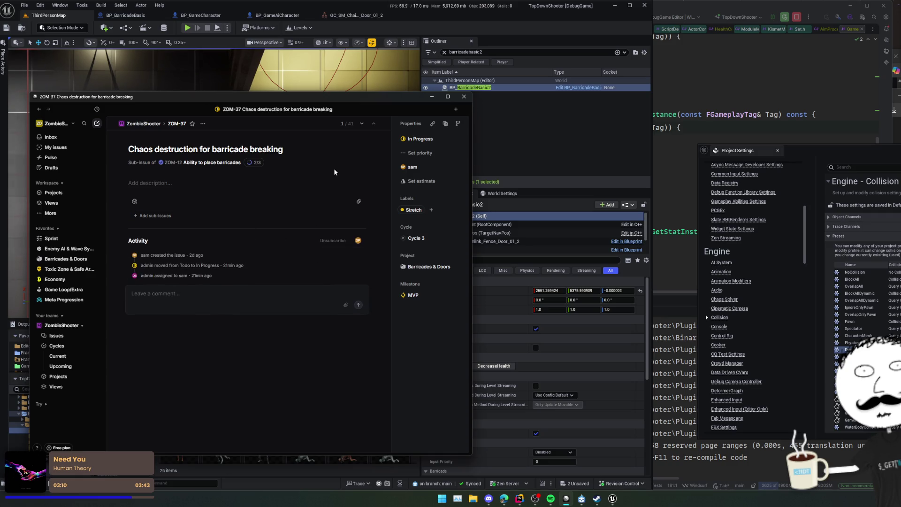
Step: Set the ZOM-37 issue status to Done and return to the Unreal level editor
click(415, 139)
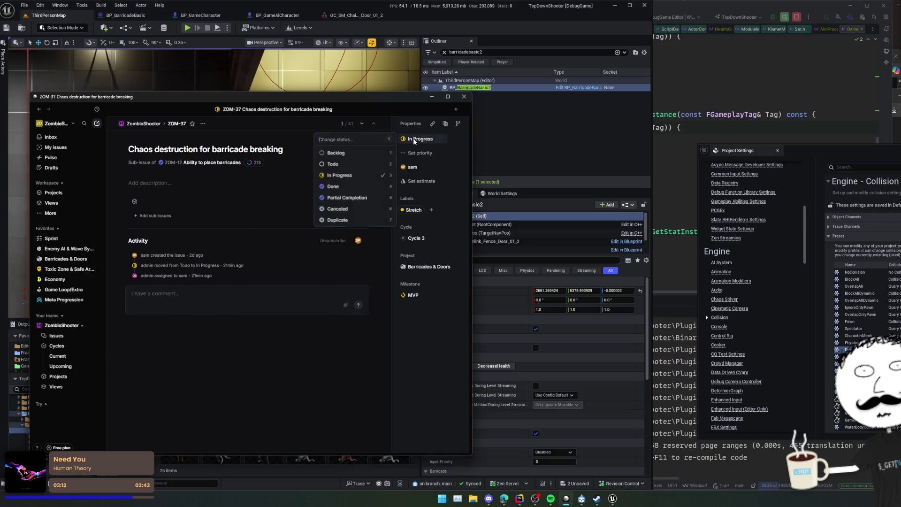
click(359, 187)
click(494, 121)
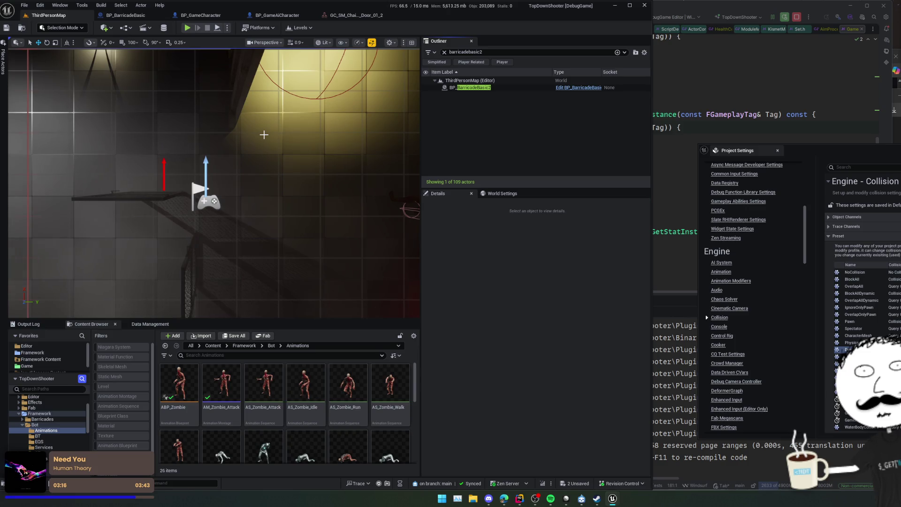
Step: Delete both GC_SM_Chainlink_Fence_Door actors from the level
mouse_move(263, 134)
mouse_down()
mouse_move(215, 284)
mouse_move(155, 223)
mouse_up()
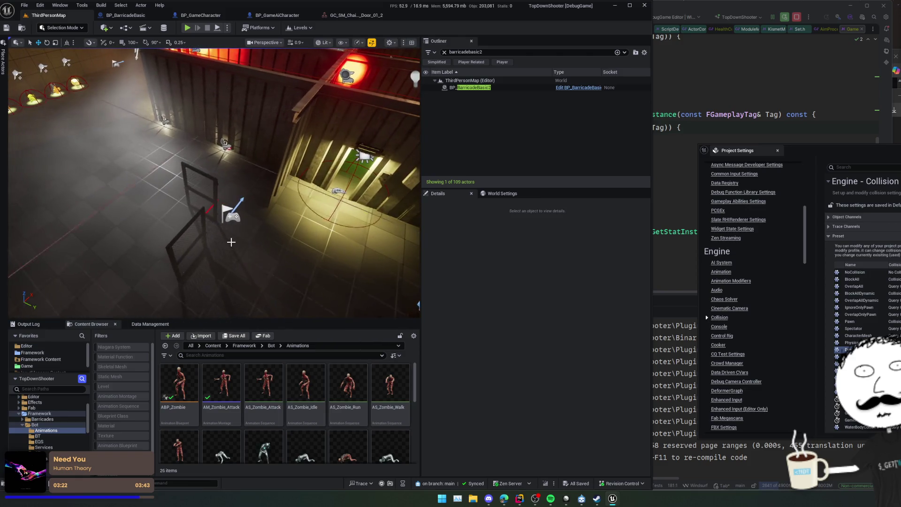
click(156, 223)
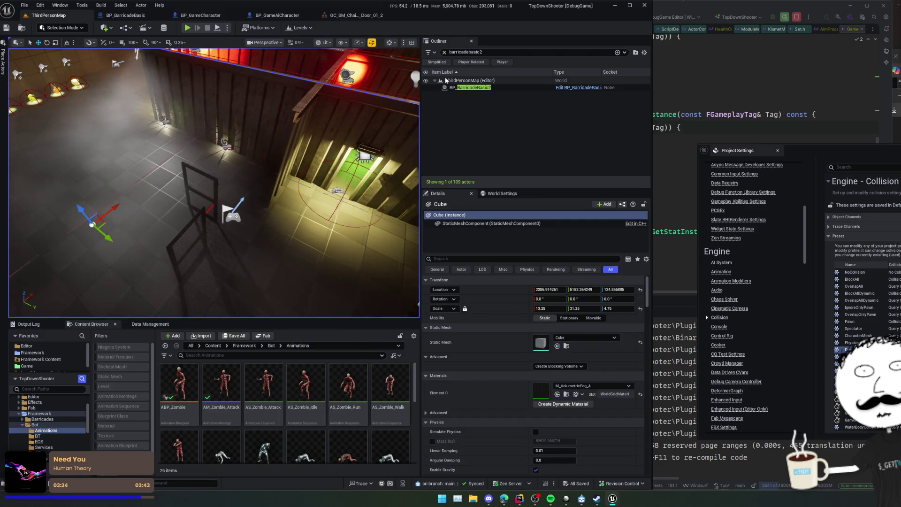
click(444, 52)
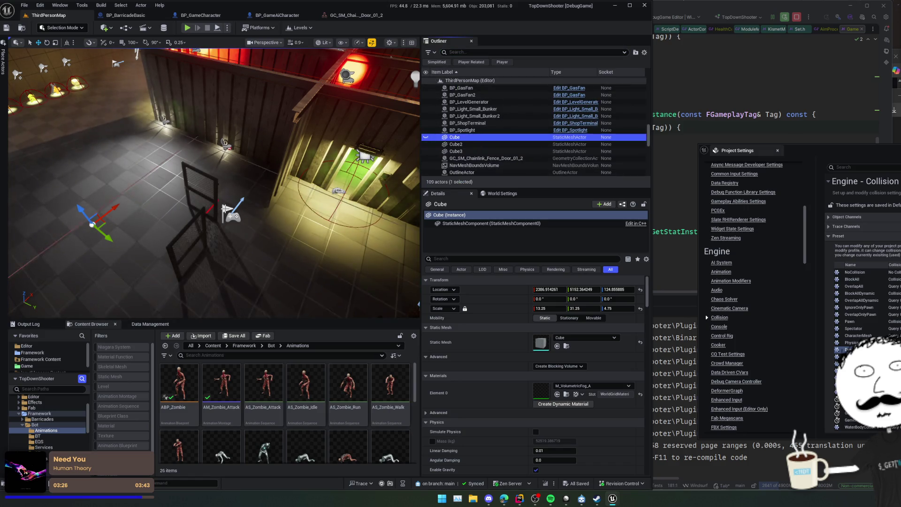
click(183, 237)
click(190, 244)
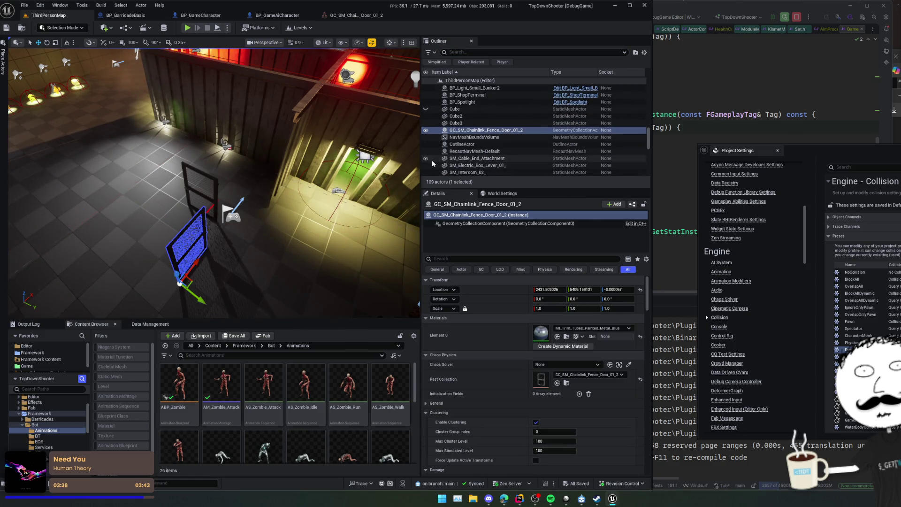
key(Delete)
click(195, 159)
key(Delete)
Step: Save all project changes, then save in Rider and bring up pending changes with Ctrl+K
key(ctrl+s)
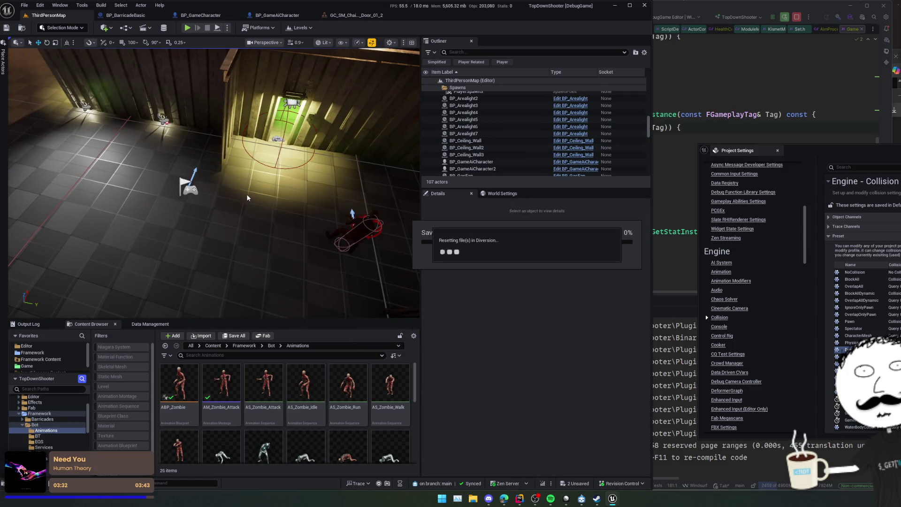
drag(284, 238, 276, 235)
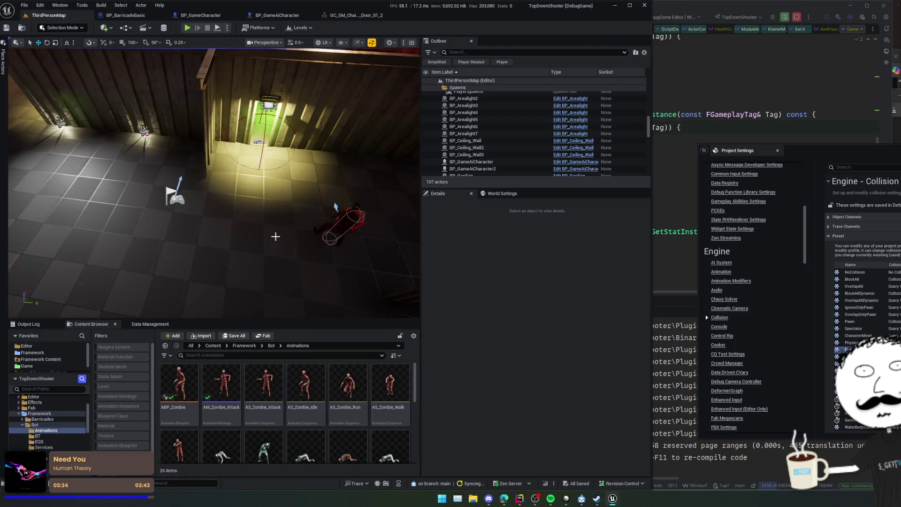
click(652, 181)
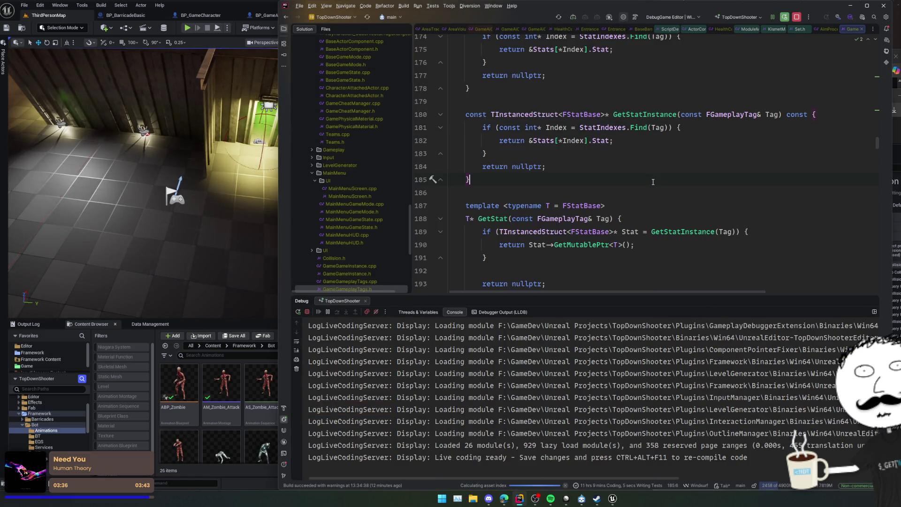
key(ctrl+s)
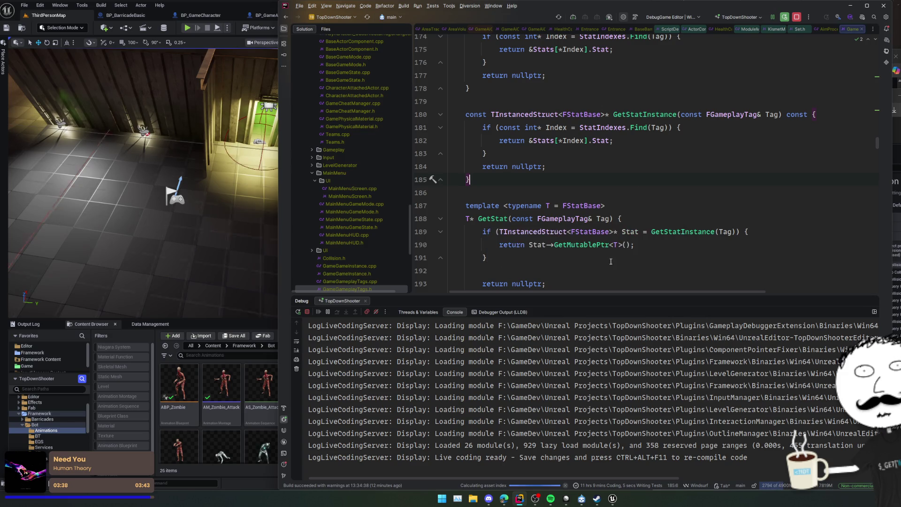
key(ctrl+k)
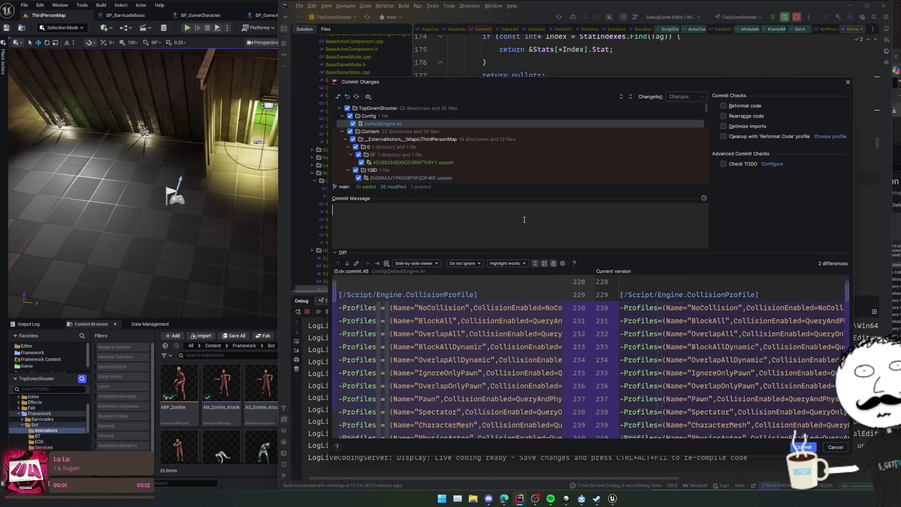
Step: Collapse the Content folder and review the GameAiCharacter.cpp diff, including the ABaseBarricade switch
scroll(348, 145, down, 5)
scroll(348, 144, up, 5)
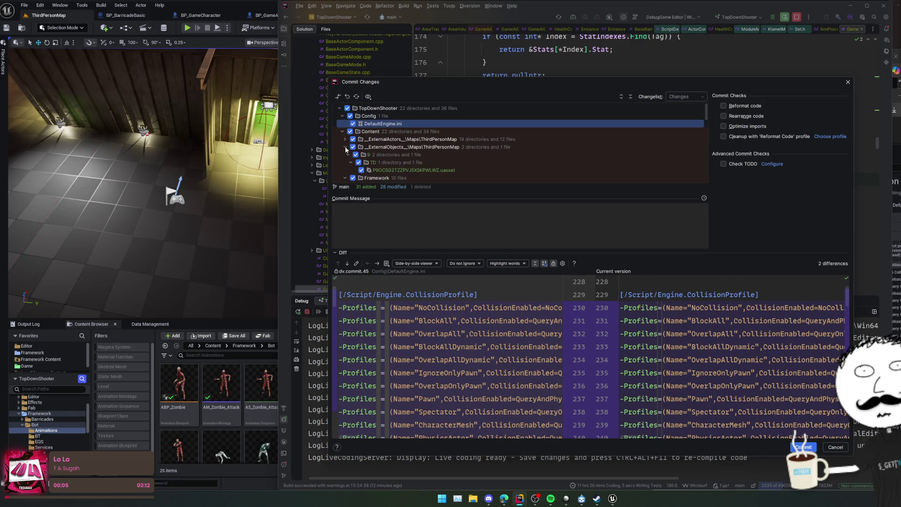
click(342, 131)
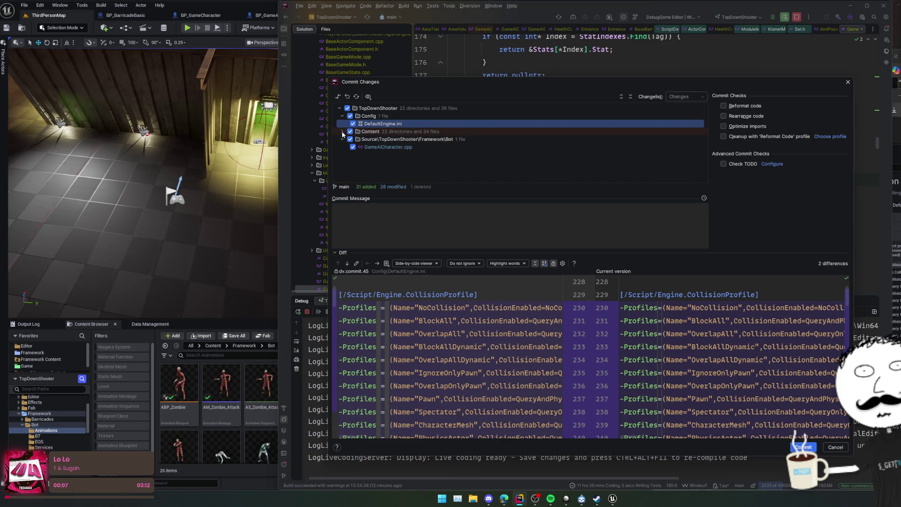
click(368, 148)
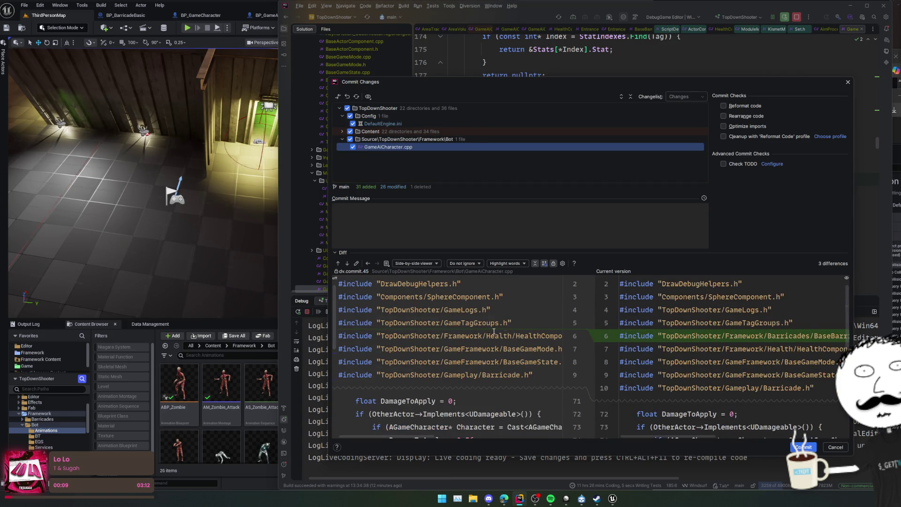
scroll(492, 331, down, 3)
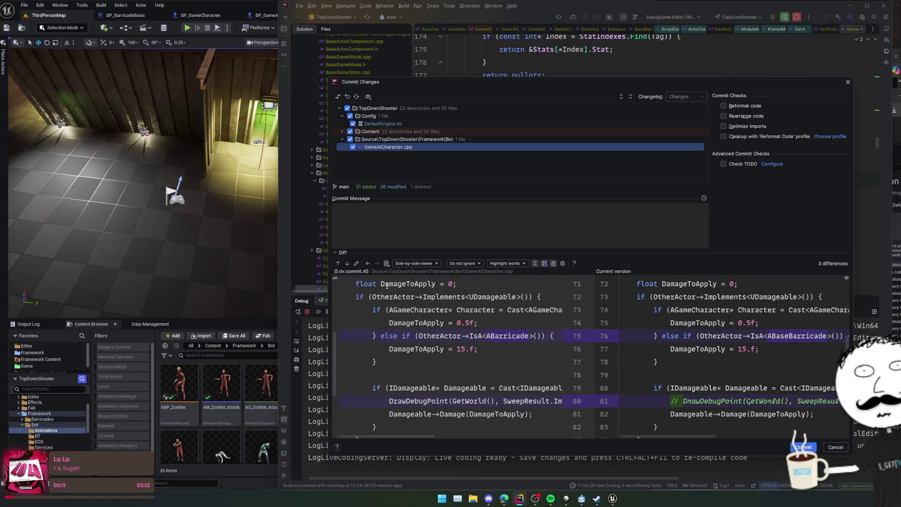
click(451, 235)
Step: Commit with message 'Fix some AI issues / Implement chaos on the barricades / Barricades damage and die again'
text(Fix AI)
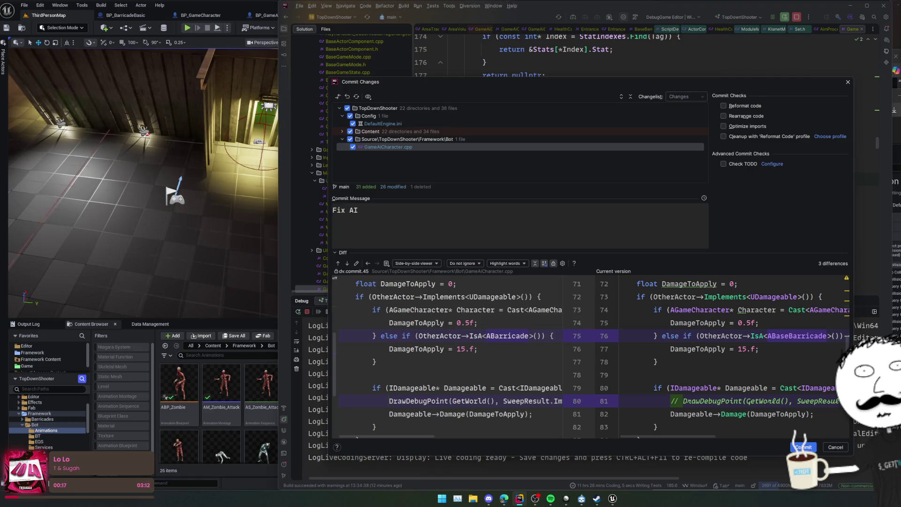
key(BackSpace)
text(some )
text(AI Issu7)
key(BackSpace)
key(BackSpace)
key(BackSpace)
text(issues)
key(Return)
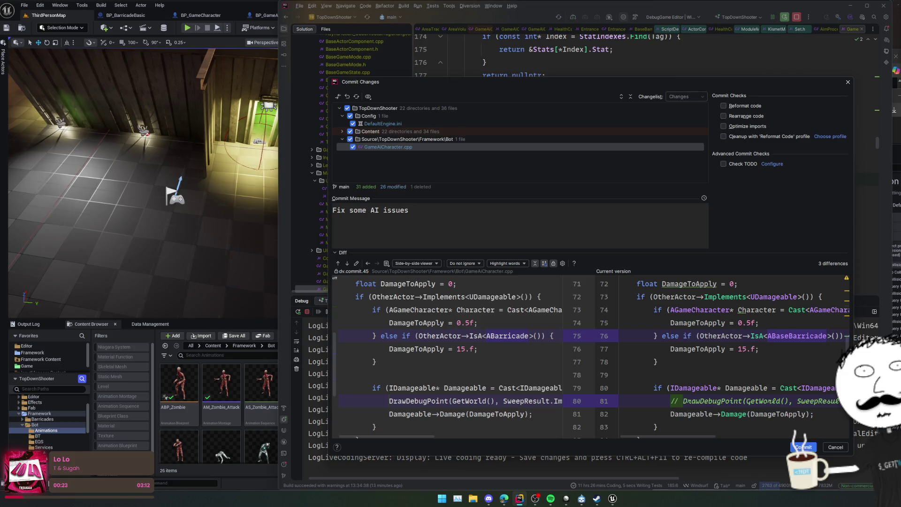
text(Implement cha)
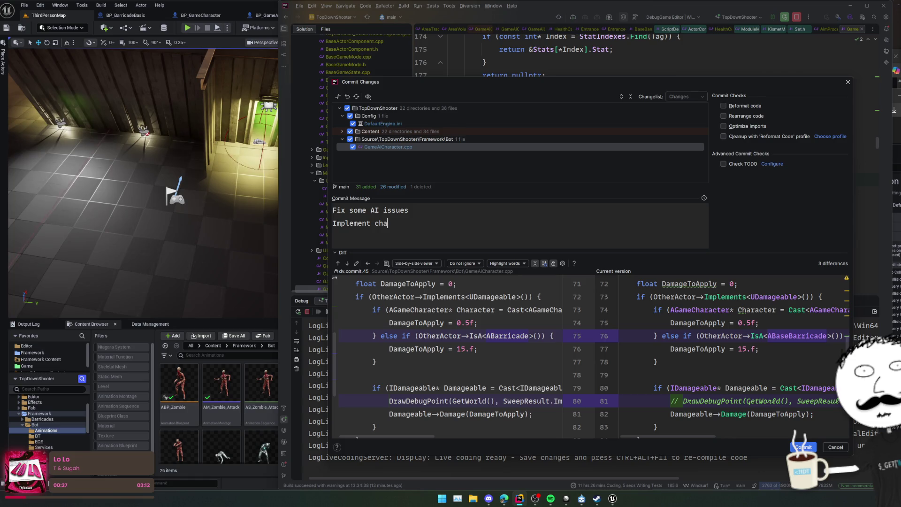
text(os)
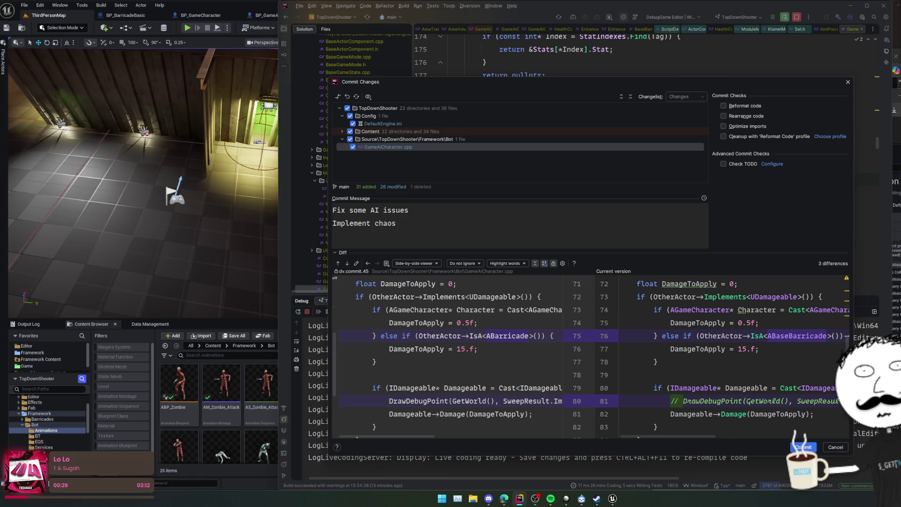
text( on the barricades)
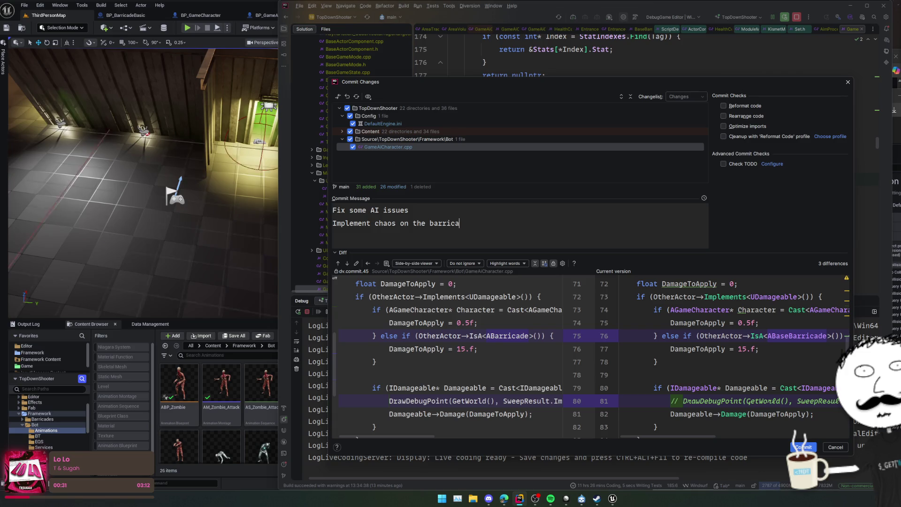
key(Return)
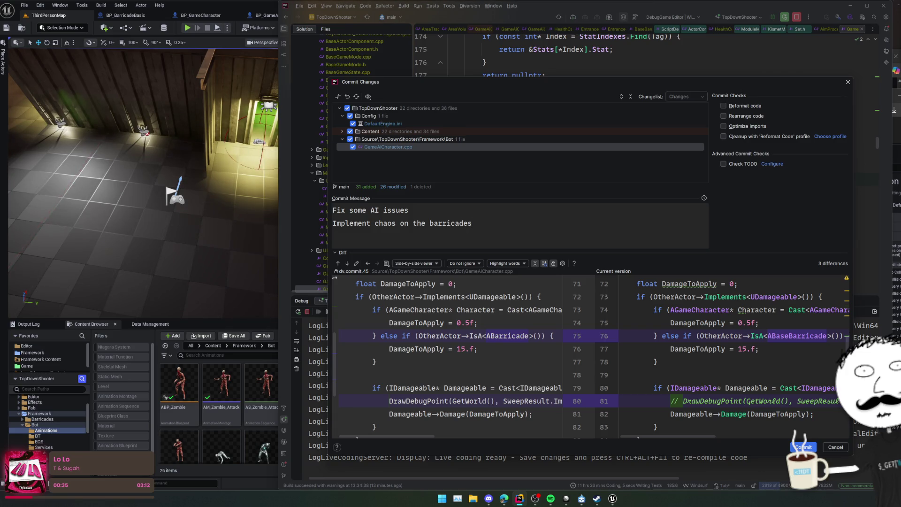
text(Barricades )
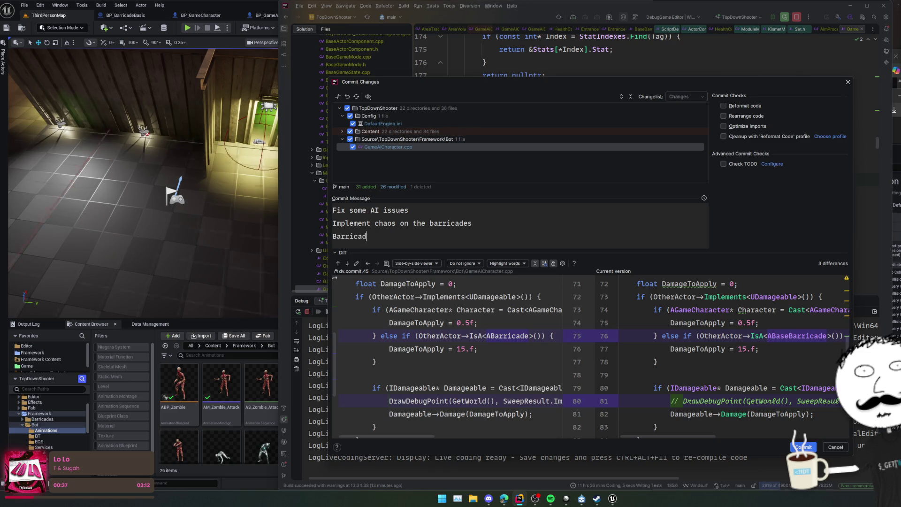
text(damage and d)
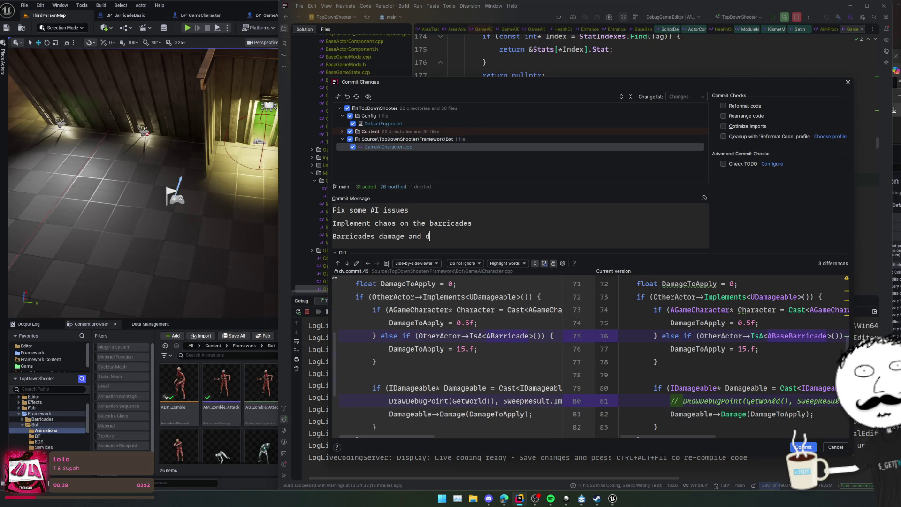
text(ie again)
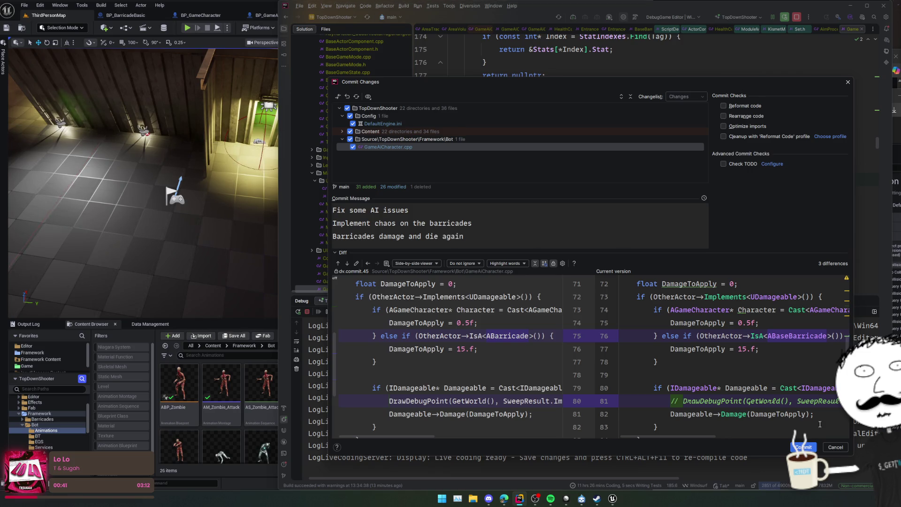
click(804, 447)
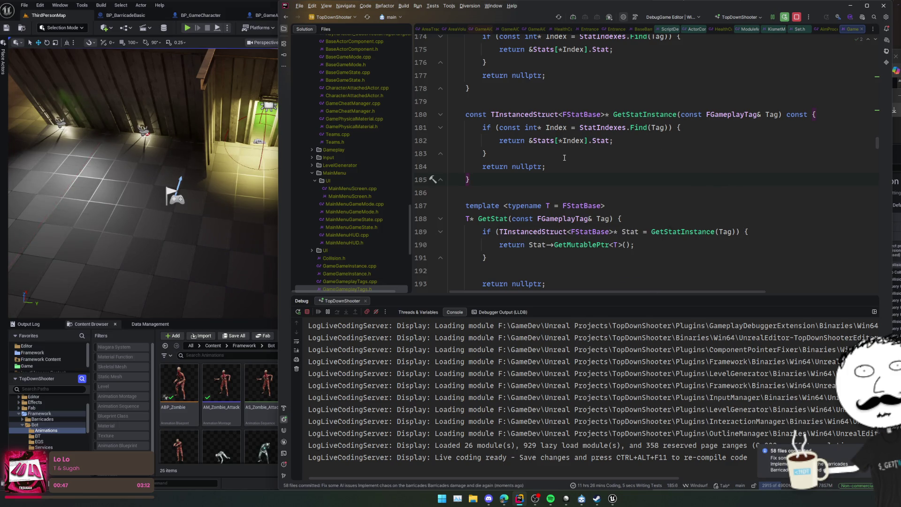
click(218, 8)
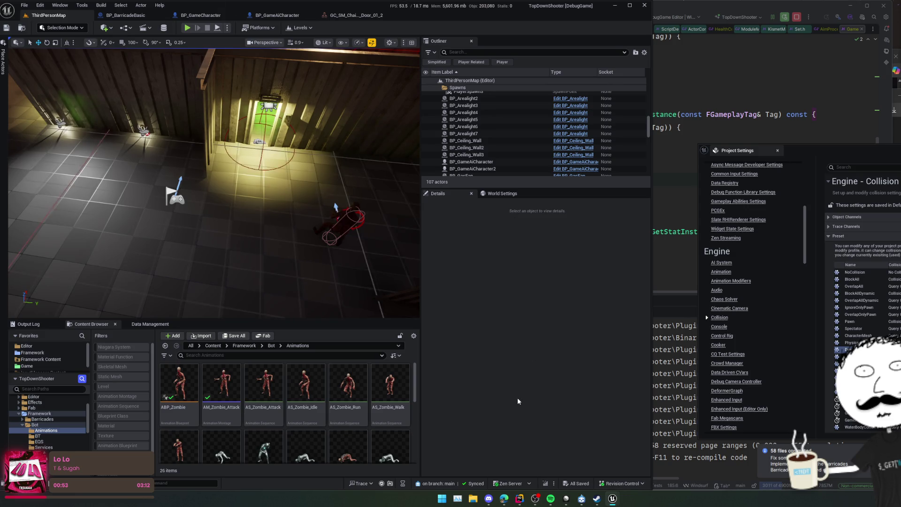
Step: Back in Linear, glance at the Done issue ZOM-37 and settle on ZombieShooter's All issues list
click(566, 499)
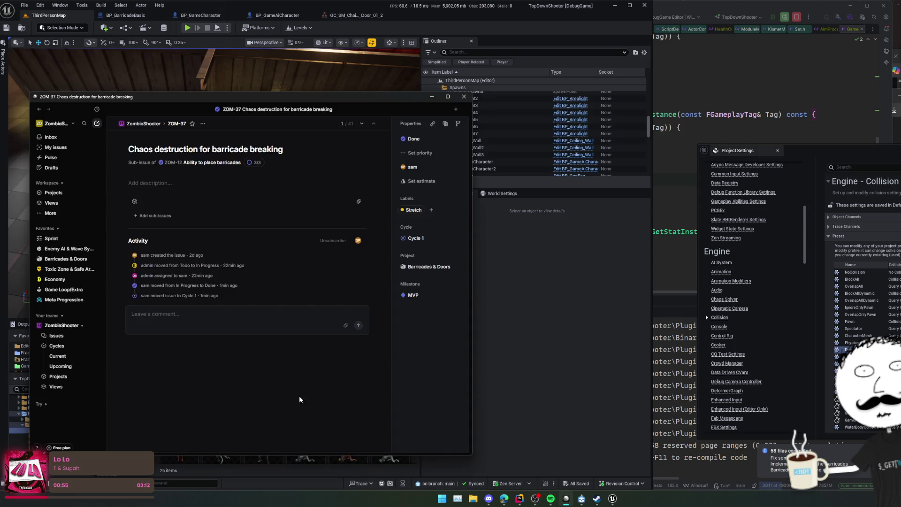
key(Escape)
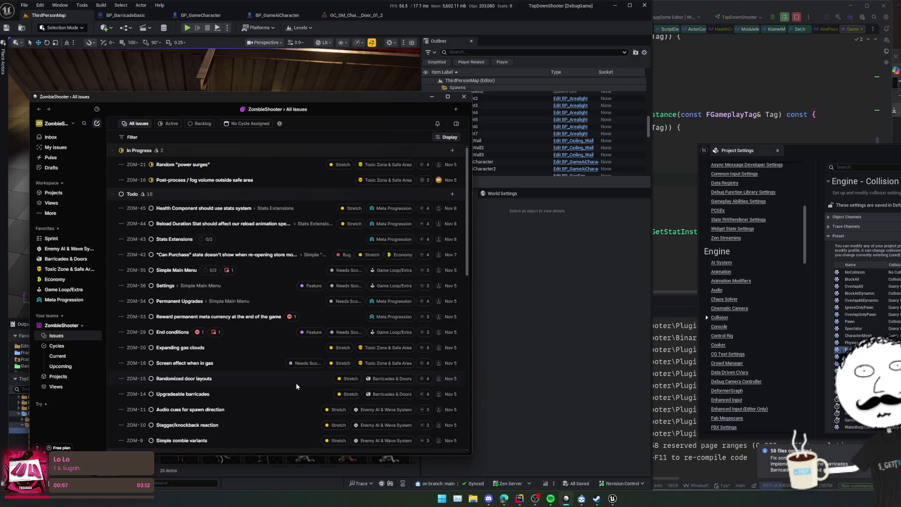
key(Return)
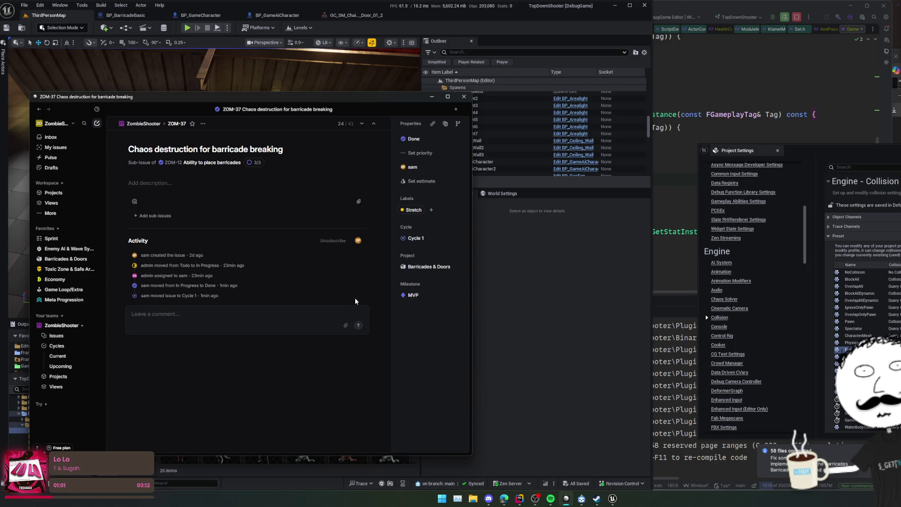
key(Escape)
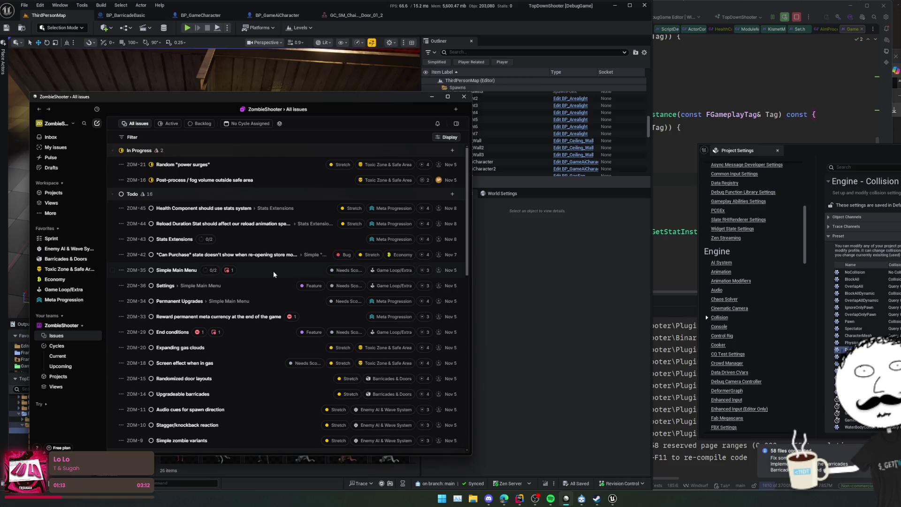
Step: Try ZOM-36 Settings as In Progress, then return it to Todo
click(209, 287)
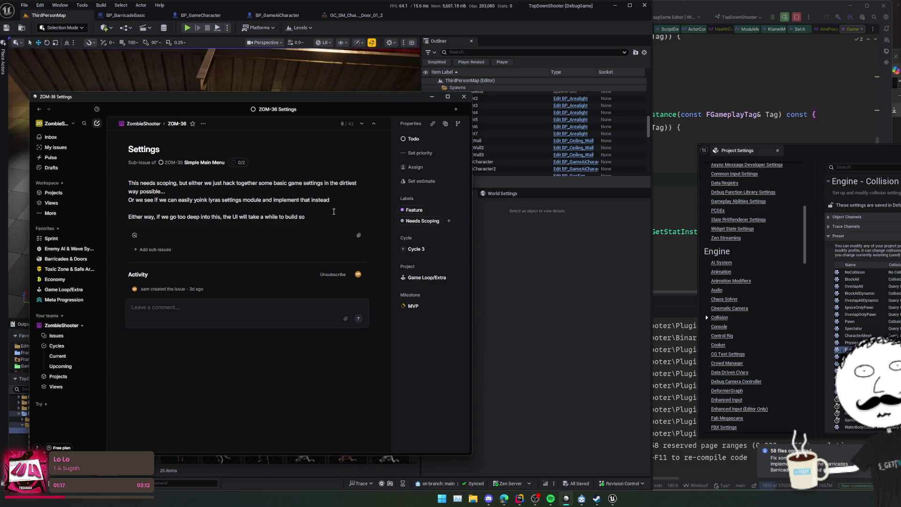
key(s)
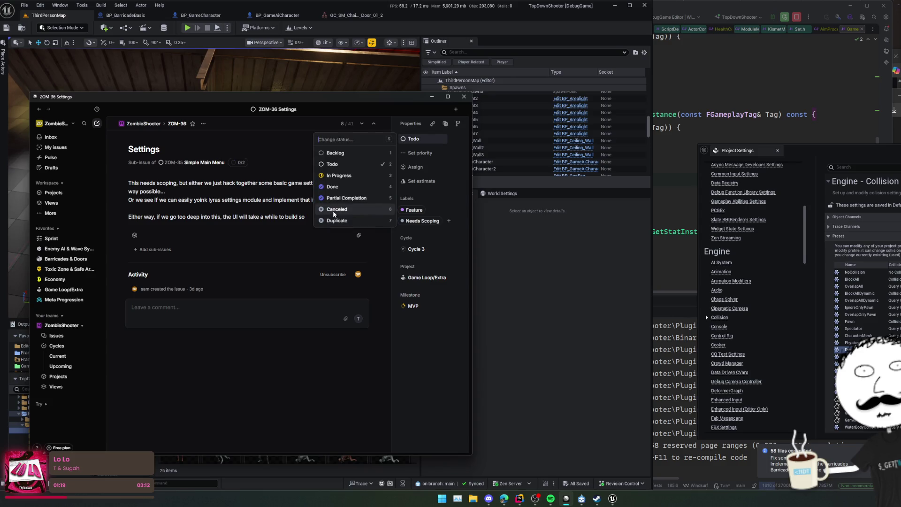
click(338, 183)
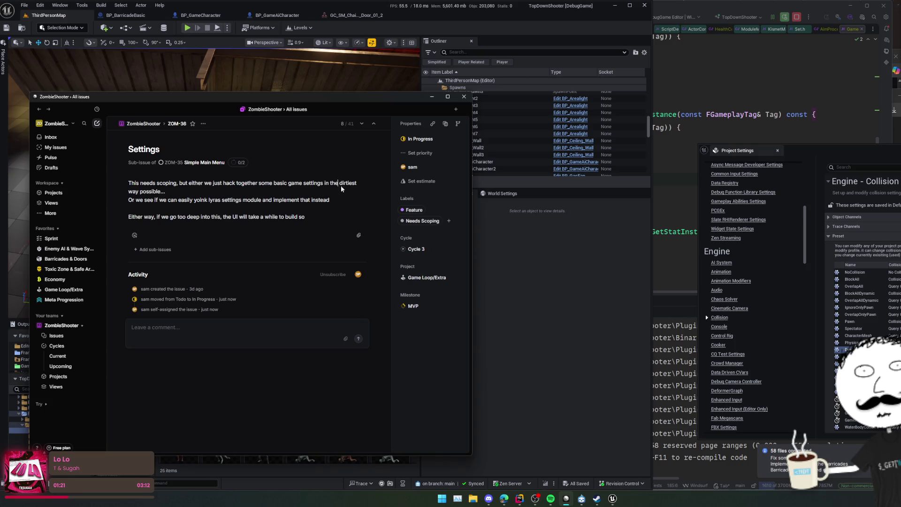
key(Escape)
key(Return)
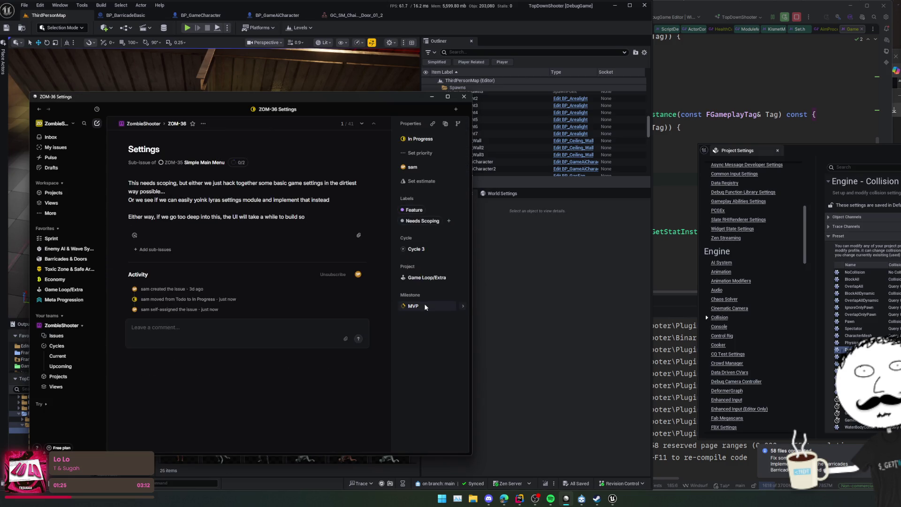
key(Escape)
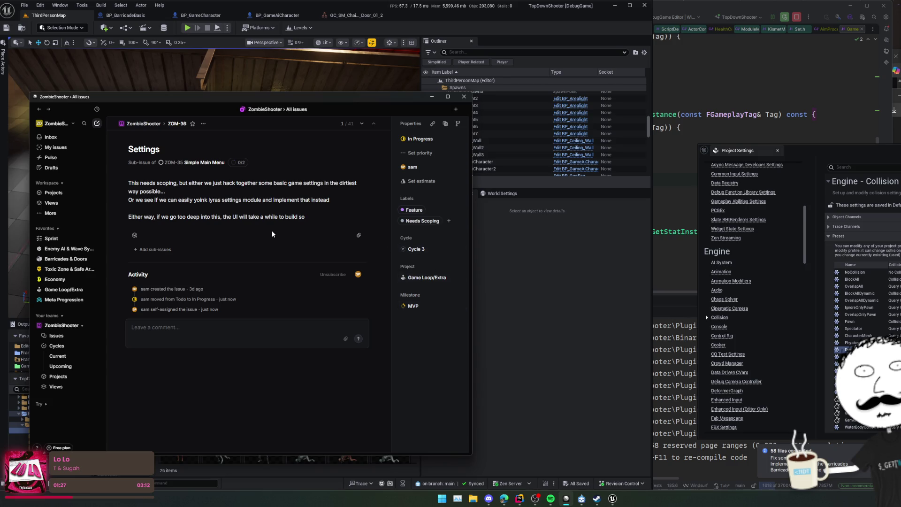
key(Return)
click(437, 142)
click(348, 160)
key(Escape)
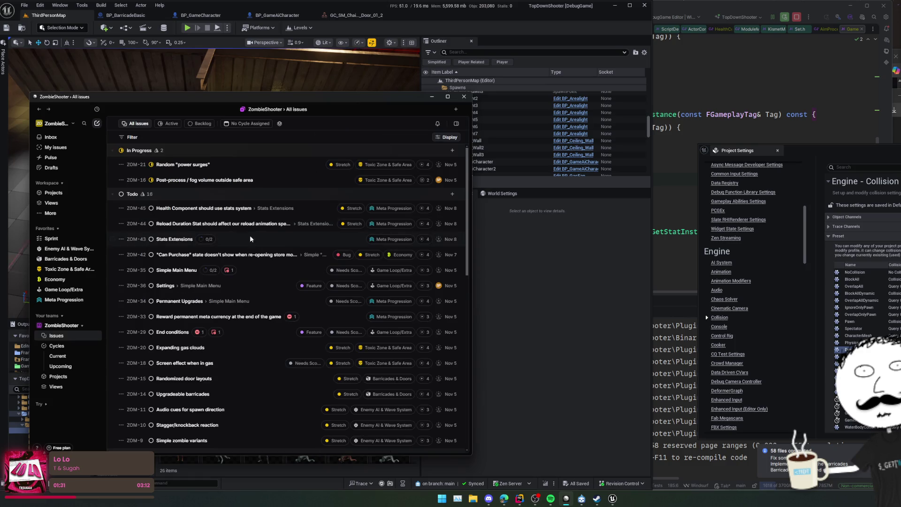
Step: Via ZOM-34 Permanent Upgrades, open parent ZOM-35 Simple Main Menu and mark it In Progress
scroll(262, 250, down, 2)
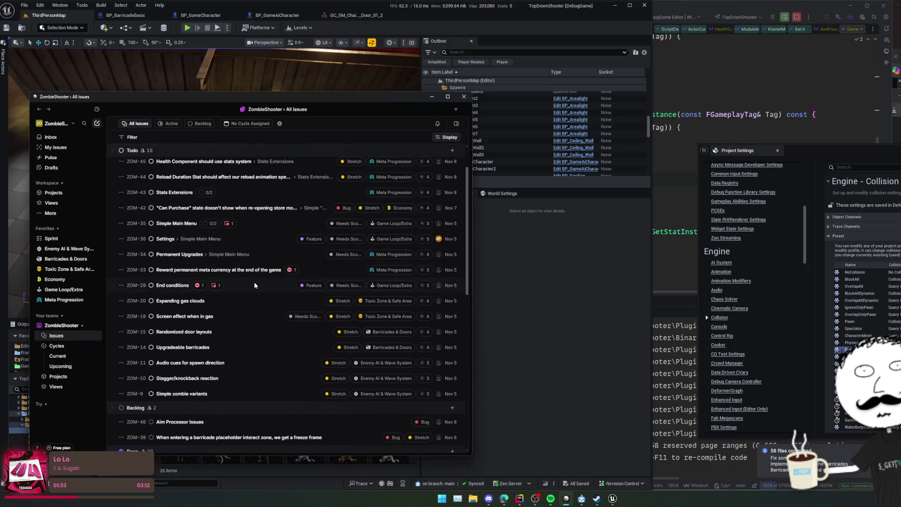
click(252, 253)
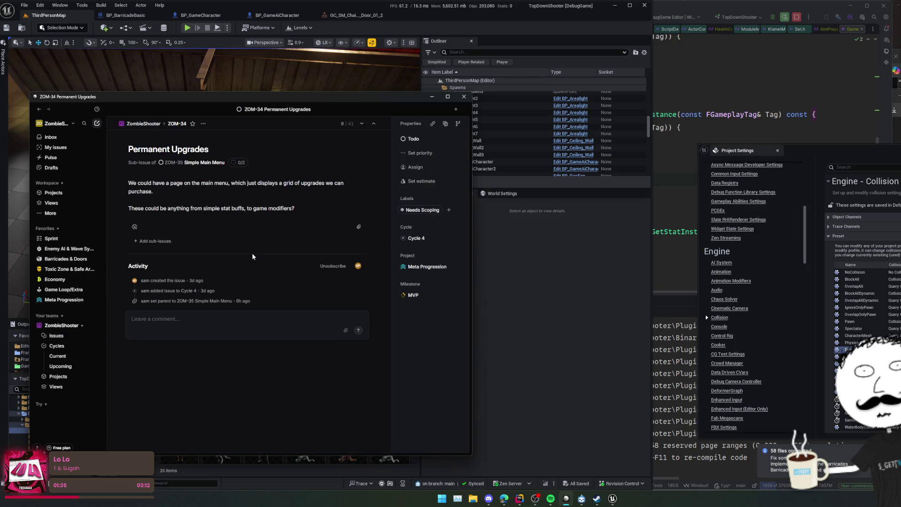
key(Escape)
key(Return)
click(221, 163)
click(413, 139)
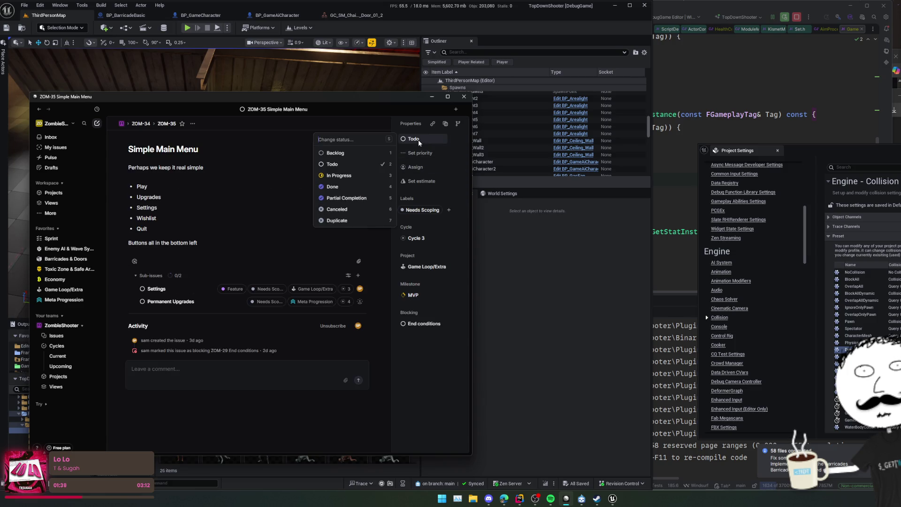
click(359, 174)
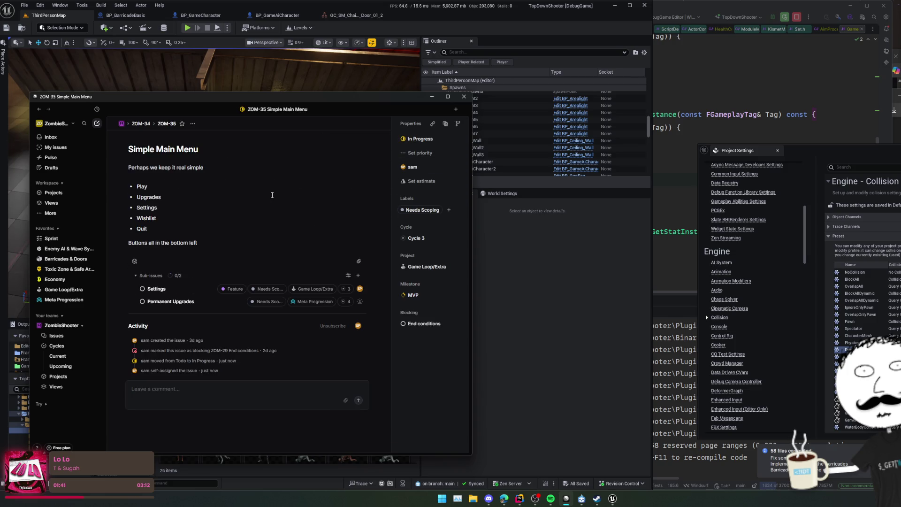
click(339, 300)
key(Escape)
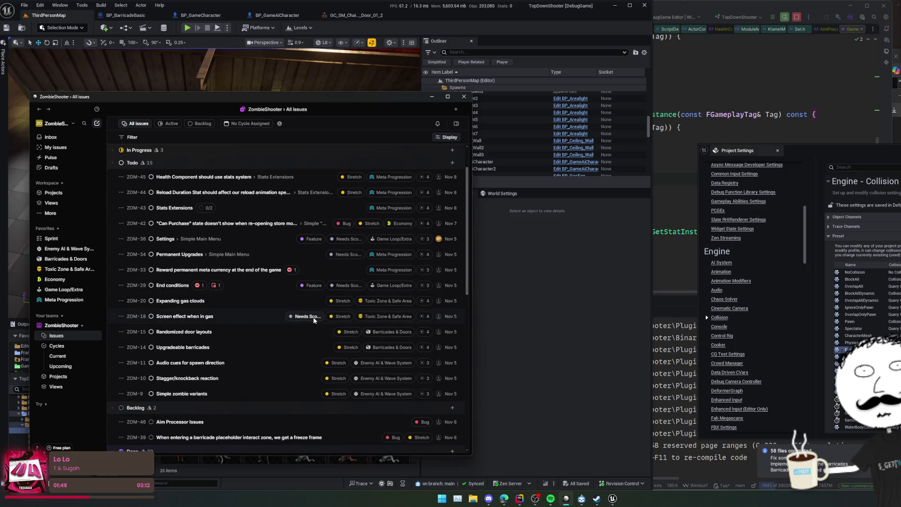
Step: Check ZOM-14's project, then open Barricades & Doors and start a new issue titled 'Abi…'
scroll(242, 350, down, 2)
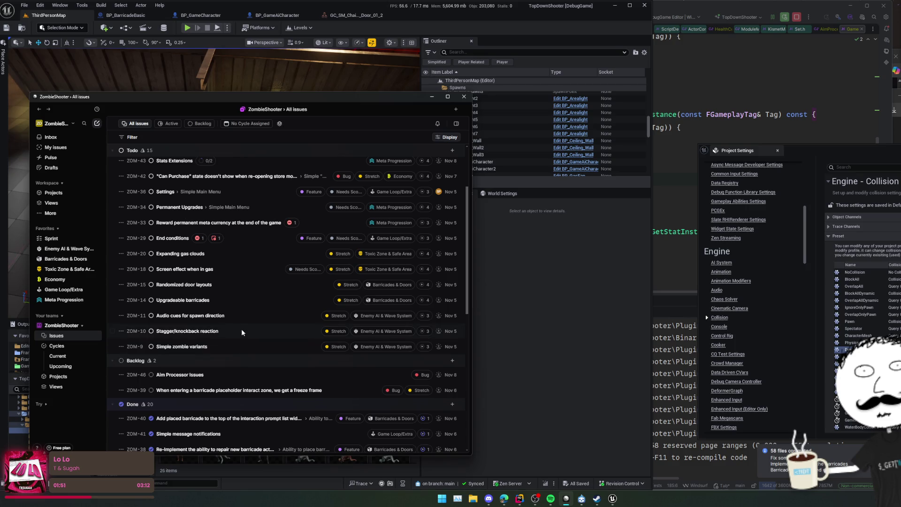
scroll(243, 328, up, 2)
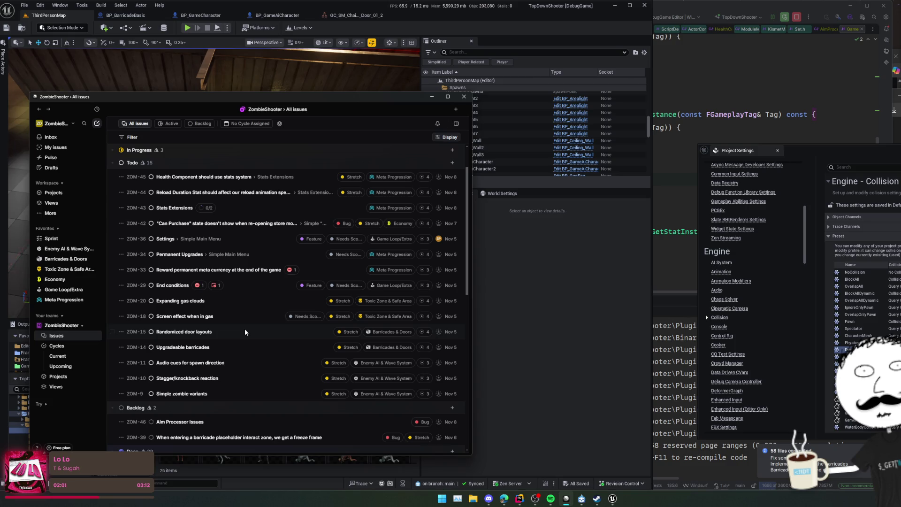
click(224, 346)
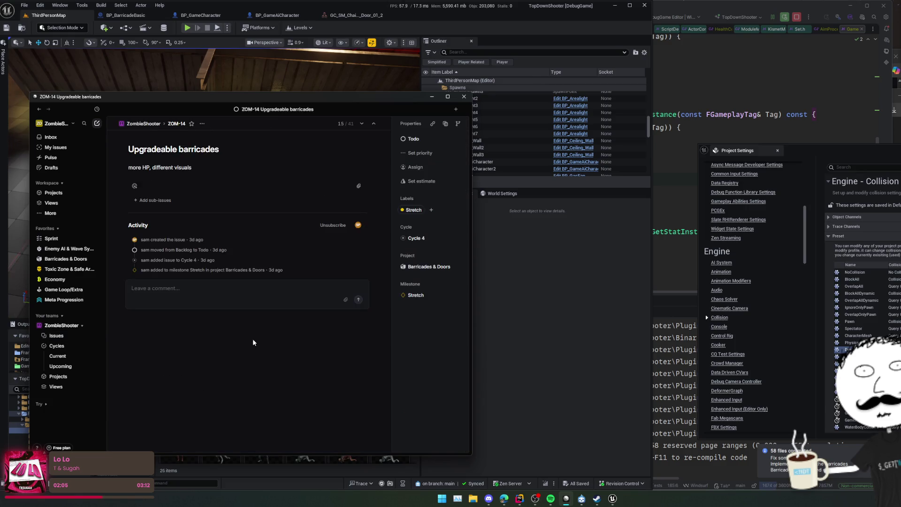
click(448, 266)
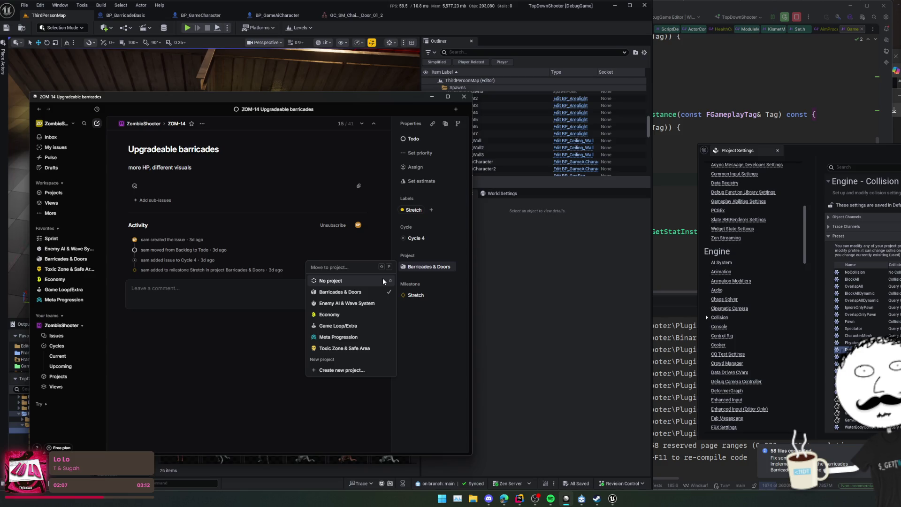
click(456, 310)
click(249, 270)
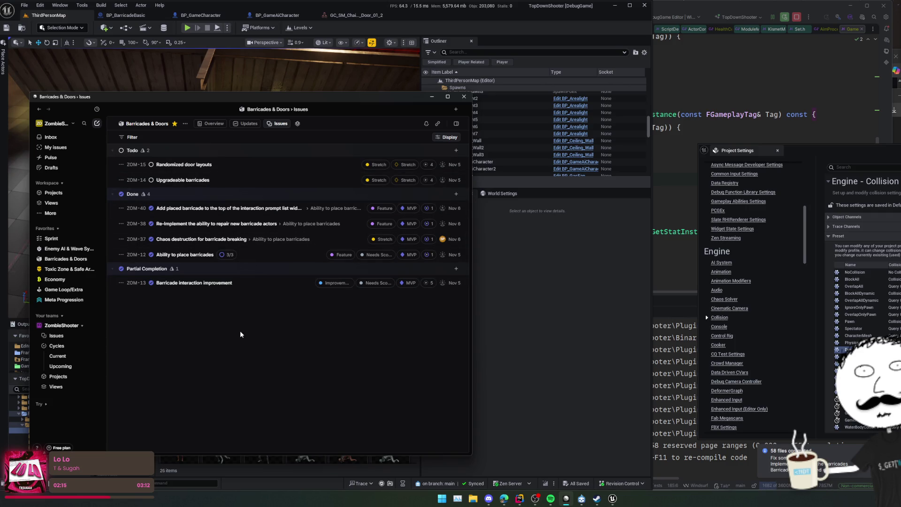
text(c)
text(Abi)
Step: Title the issue 'Ability to open a door if the barricade is a "door type"' and add its description
key(BackSpace)
key(BackSpace)
key(BackSpace)
text(Ability to open a door if the barricade is a ")
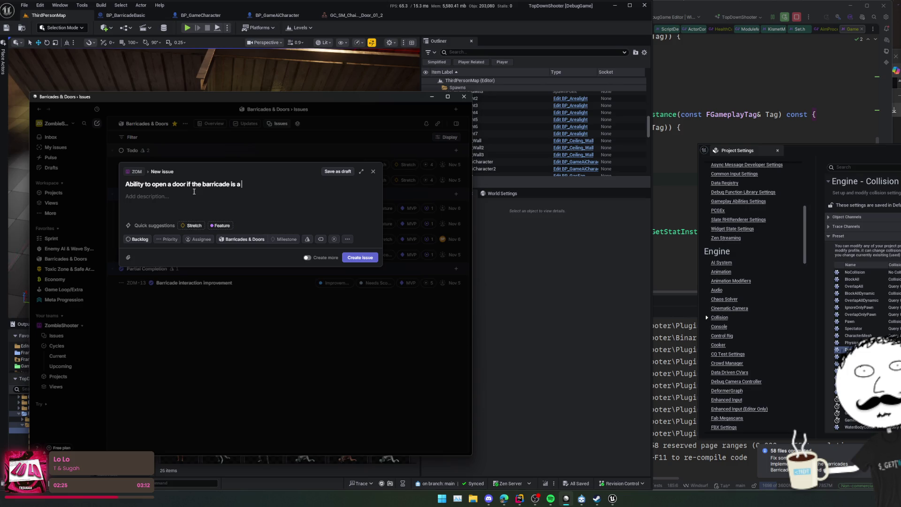
text(door type")
click(224, 212)
text(Needs exten)
text(s)
text(ions to the )
text(prompt men)
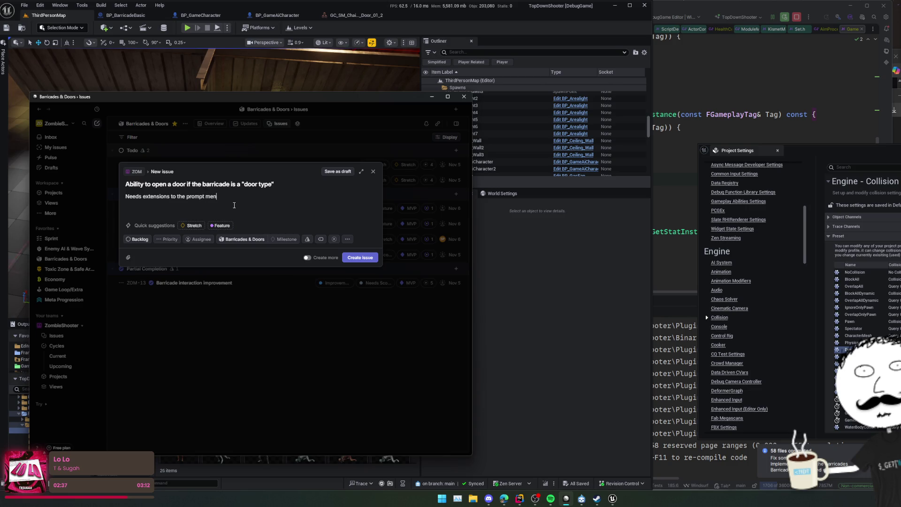
text(u thingy magiggy)
right_click(247, 197)
click(277, 197)
Step: Give the issue the Feature label and MVP milestone, and create it
click(220, 225)
click(286, 240)
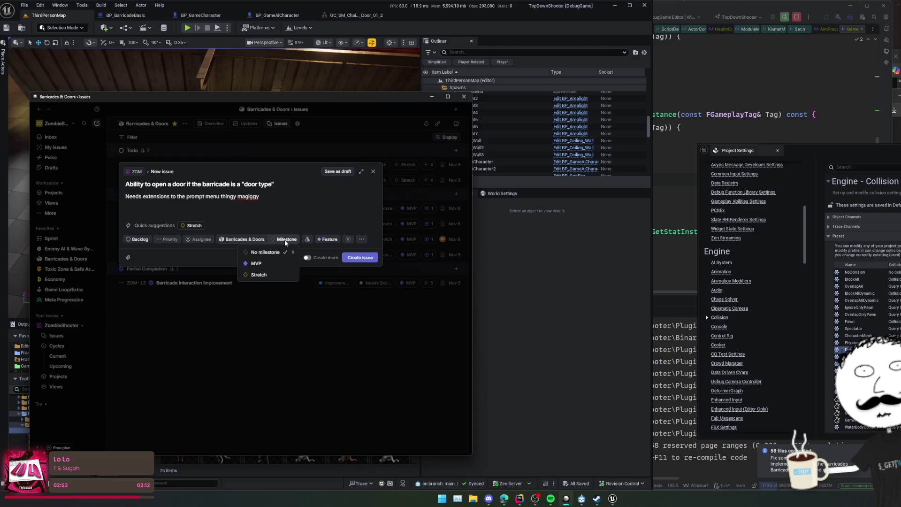
click(257, 263)
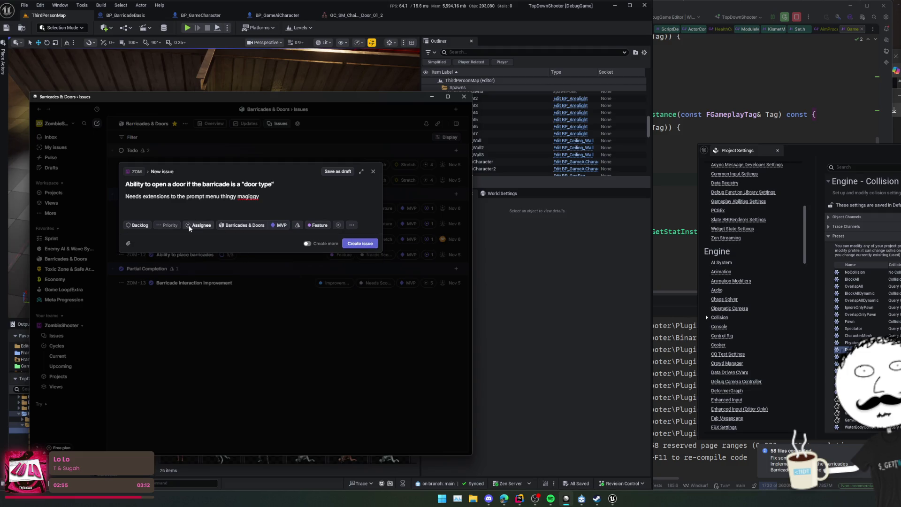
click(359, 244)
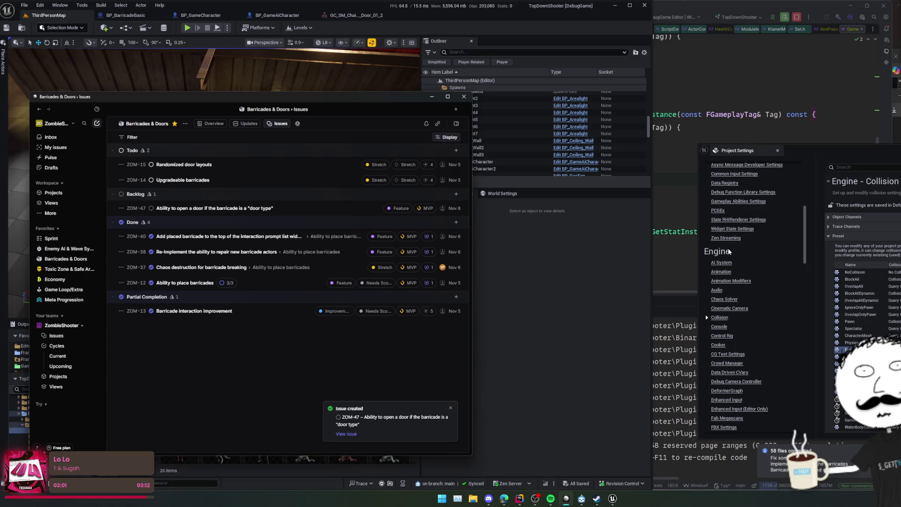
Step: Move the new issue ZOM-47 from Backlog to Todo
click(240, 209)
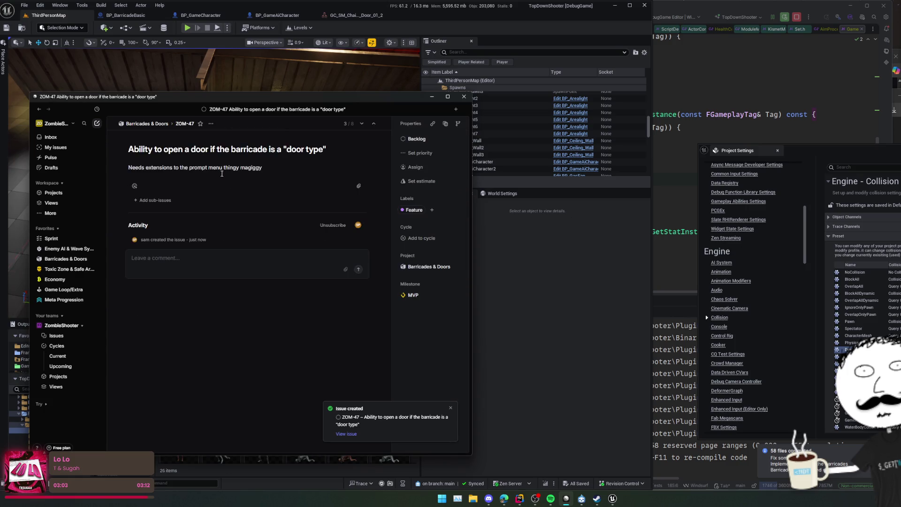
click(430, 138)
click(370, 163)
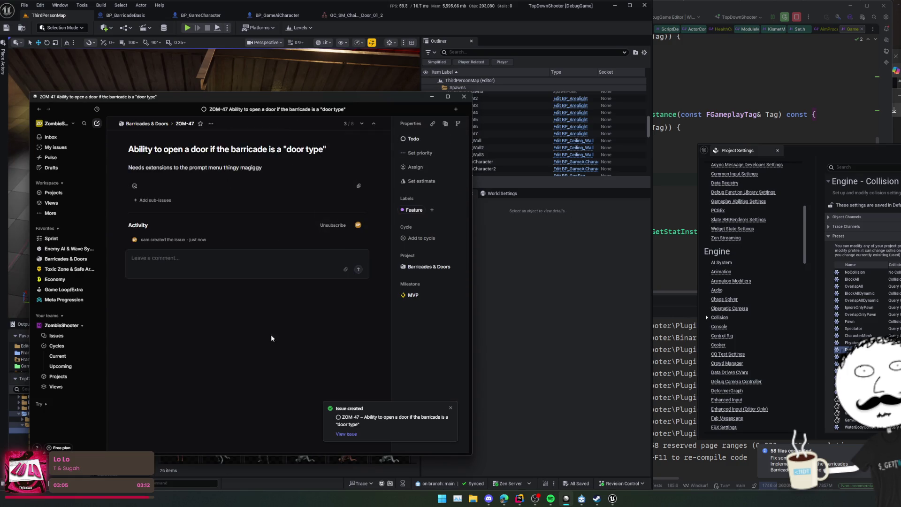
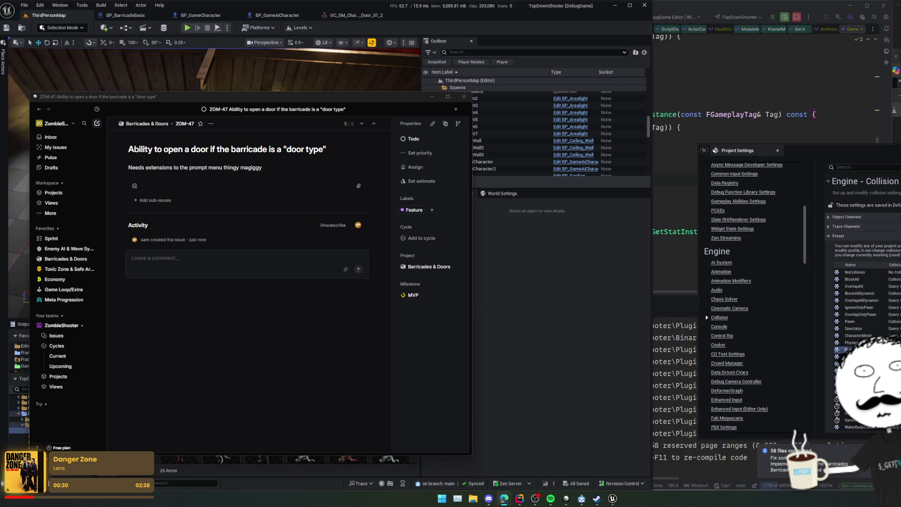
Step: Switch to the browser and scroll through the Unreal Engine & Unity Asset Bundle item grid
key(alt+Tab)
key(ctrl+Tab)
key(ctrl+Tab)
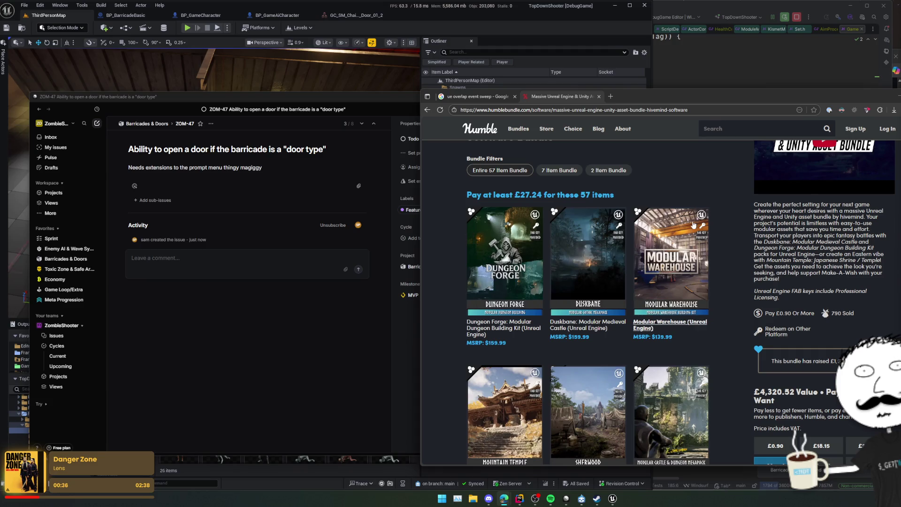
scroll(712, 227, down, 2)
scroll(714, 223, down, 3)
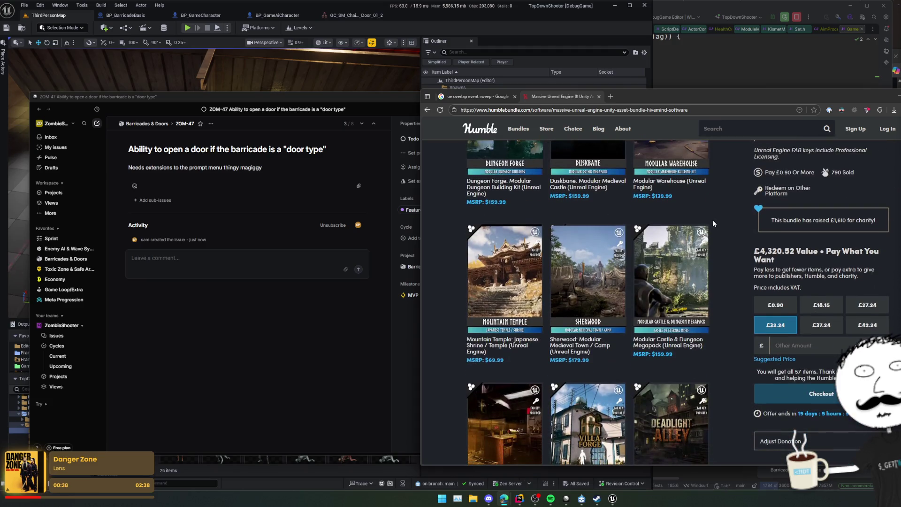
scroll(713, 224, down, 1)
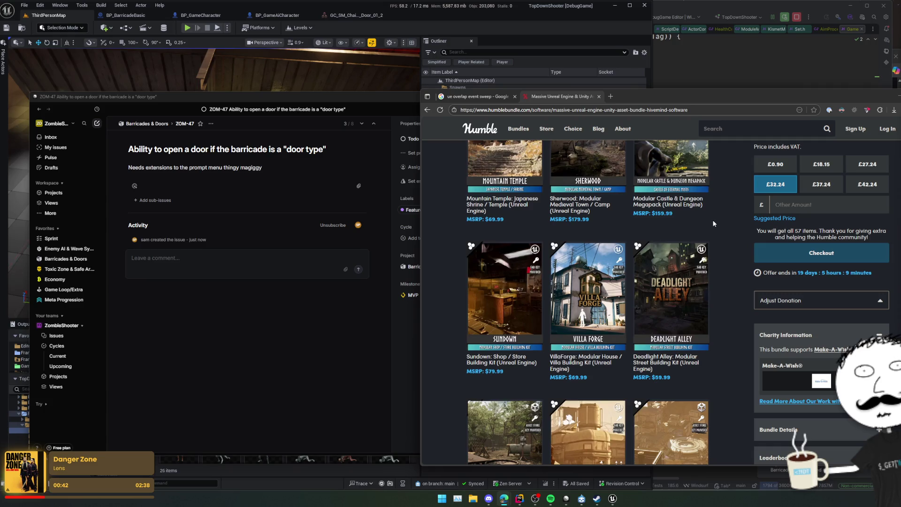
scroll(713, 223, down, 2)
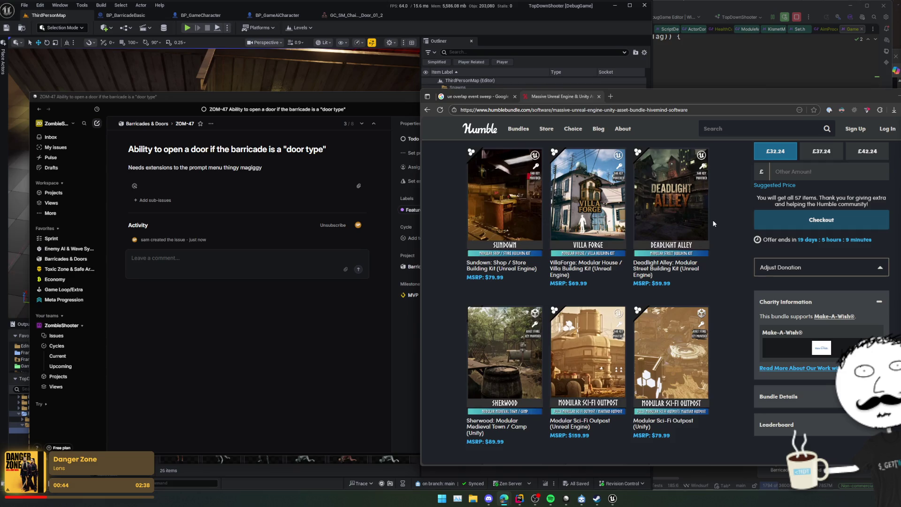
scroll(713, 223, down, 9)
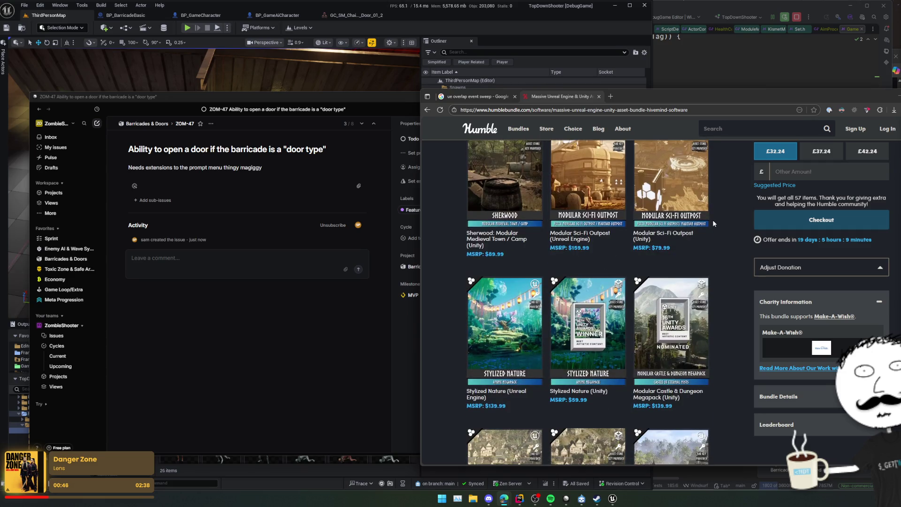
scroll(713, 223, down, 3)
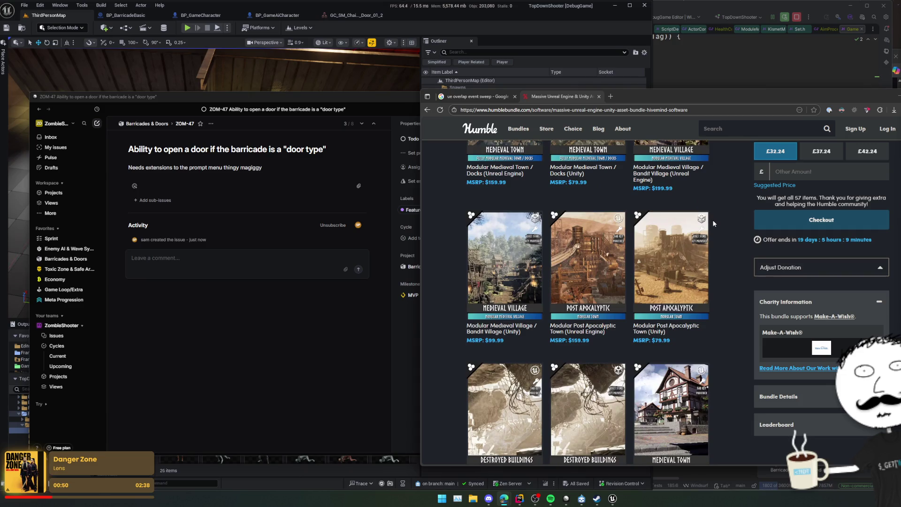
scroll(713, 223, down, 1)
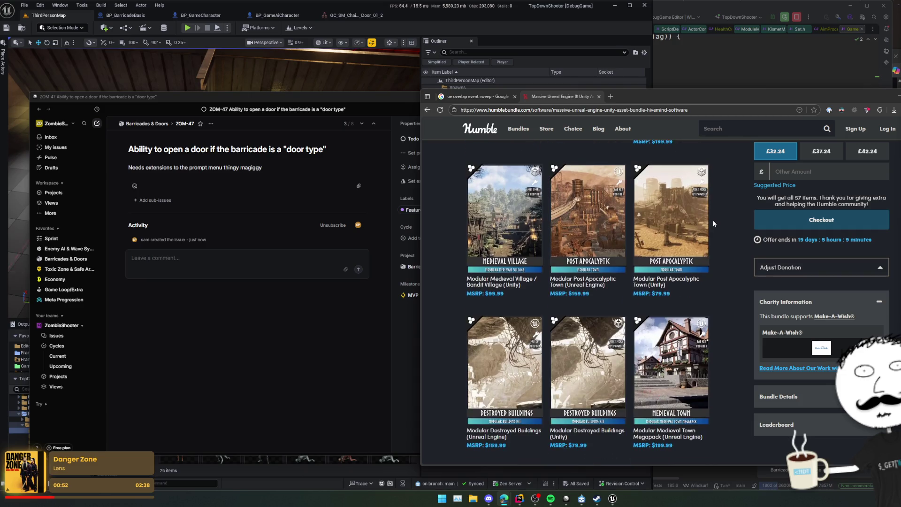
scroll(713, 223, down, 4)
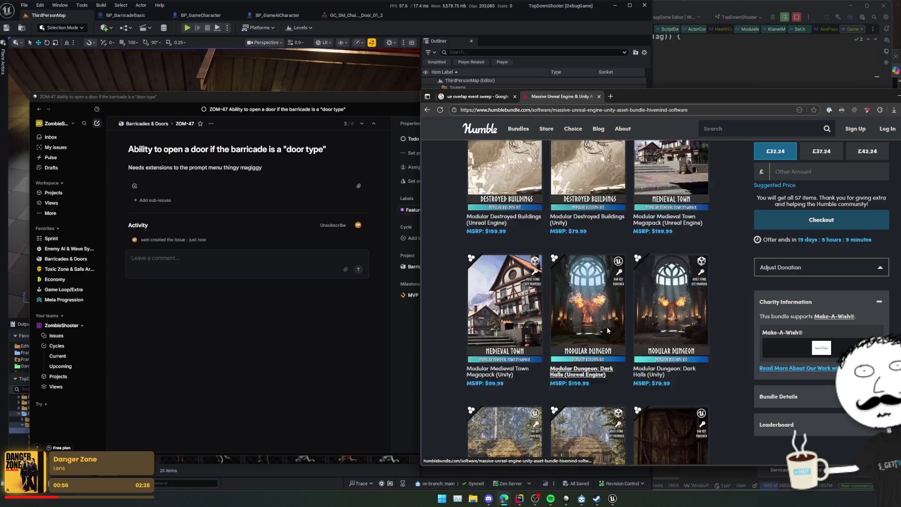
Step: Review the Modular Dungeon: Dark Halls details, then return to the 'ue overlap event sweep' results
click(606, 328)
scroll(626, 319, down, 3)
scroll(607, 329, up, 3)
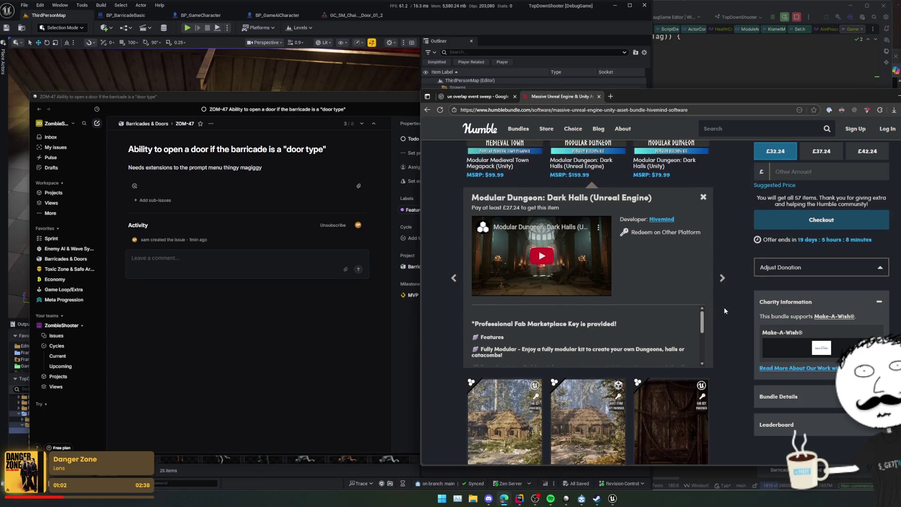
scroll(732, 299, down, 7)
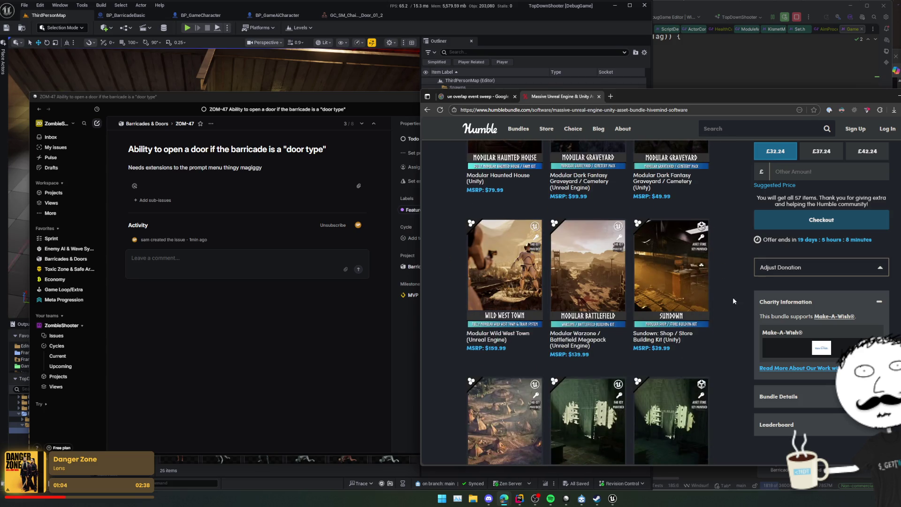
scroll(733, 299, down, 3)
scroll(733, 301, down, 3)
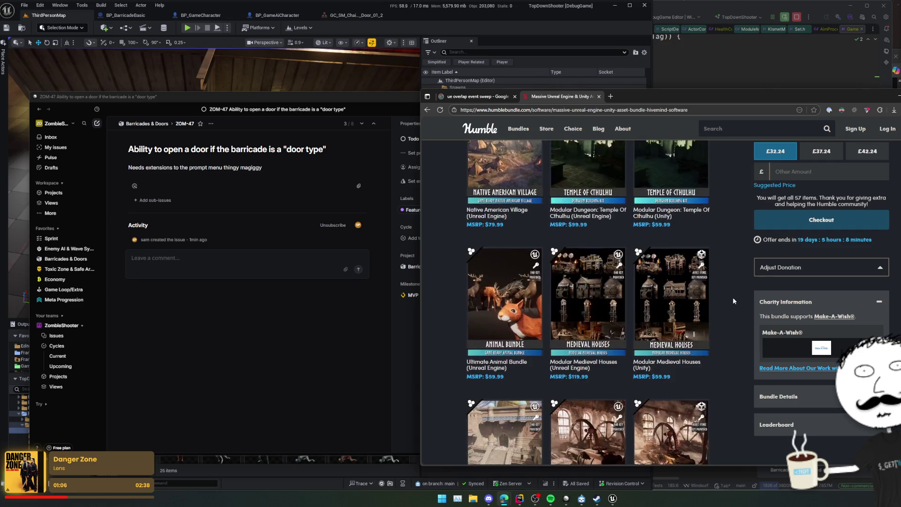
scroll(733, 301, down, 4)
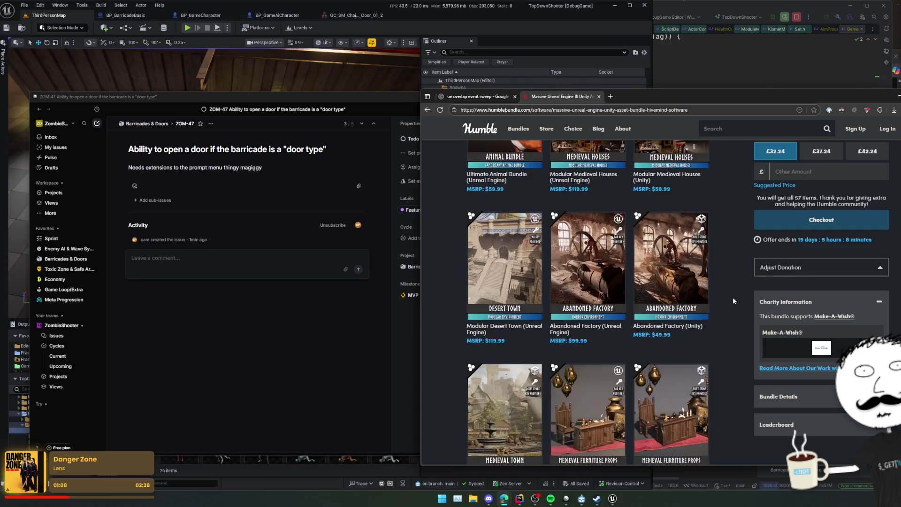
scroll(733, 301, down, 2)
scroll(733, 300, down, 3)
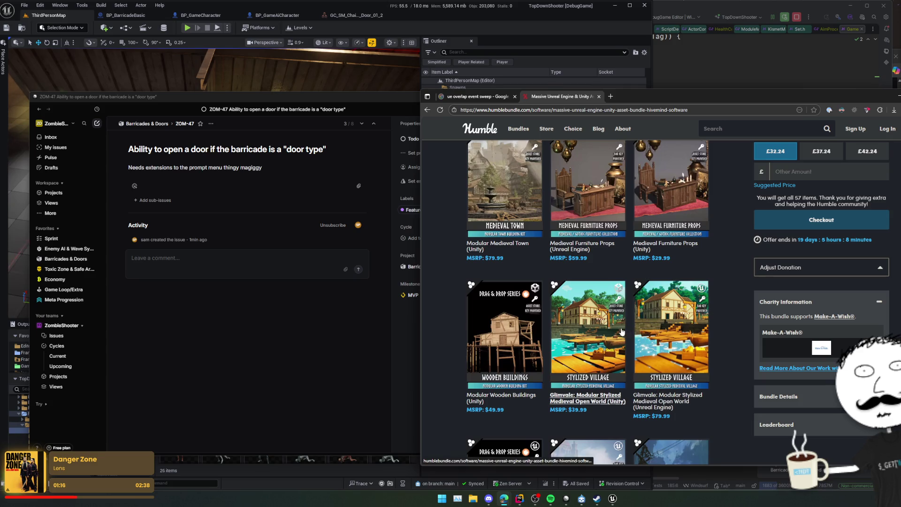
scroll(698, 235, down, 2)
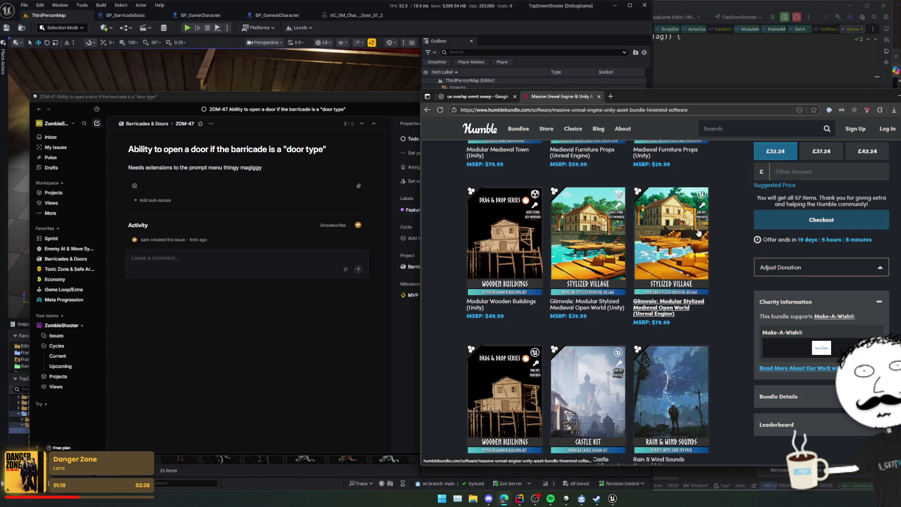
scroll(698, 232, down, 6)
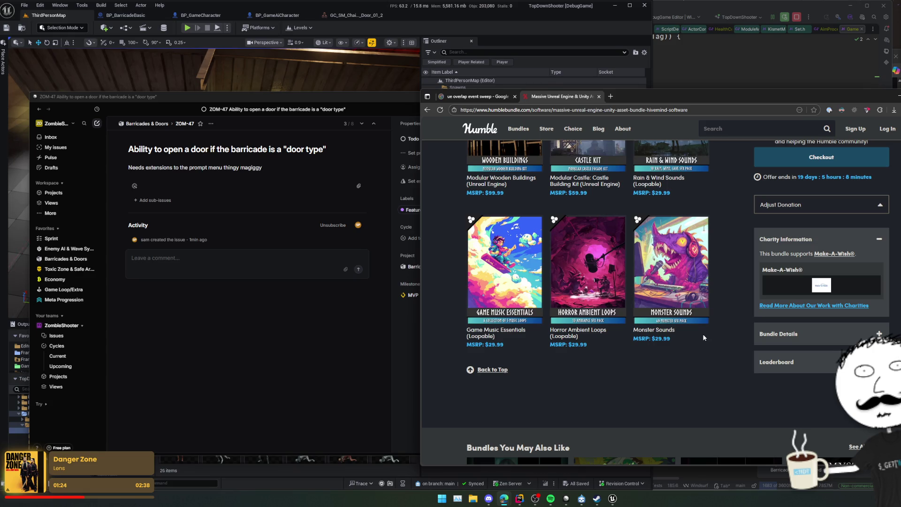
scroll(702, 334, up, 2)
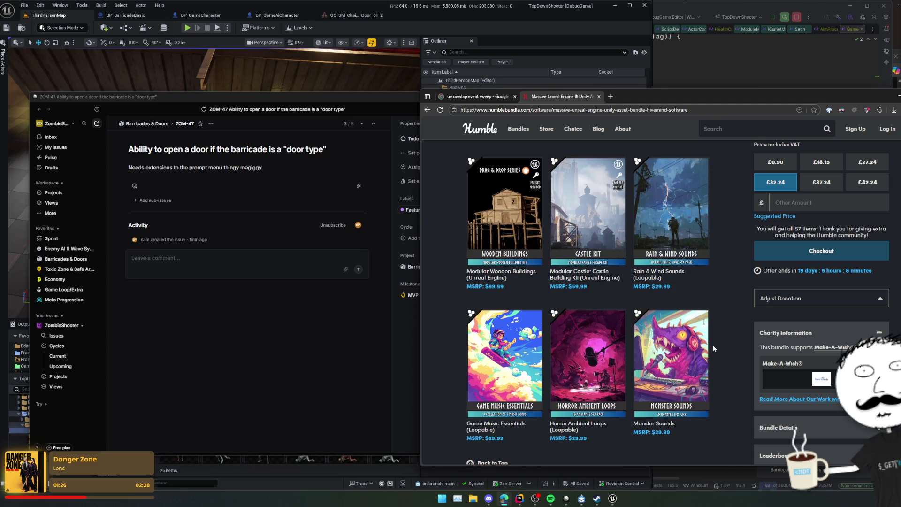
scroll(713, 347, down, 10)
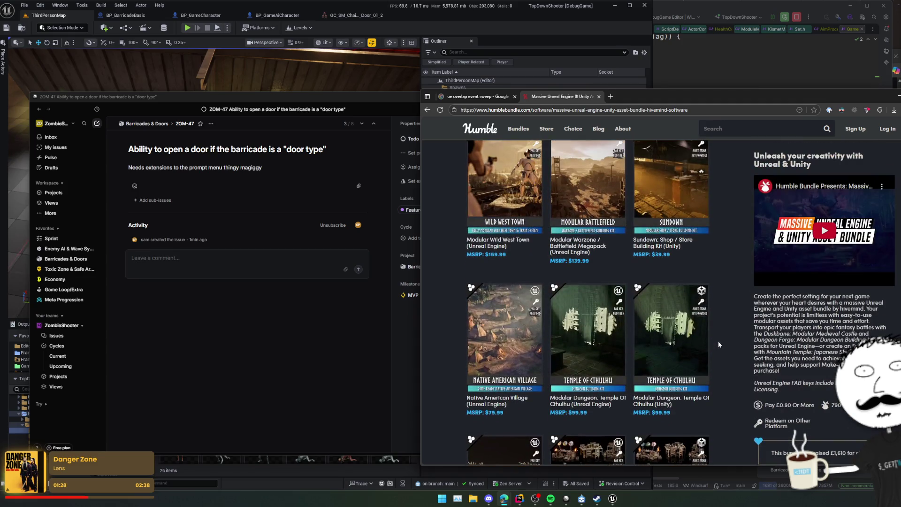
scroll(718, 344, down, 5)
scroll(718, 339, up, 5)
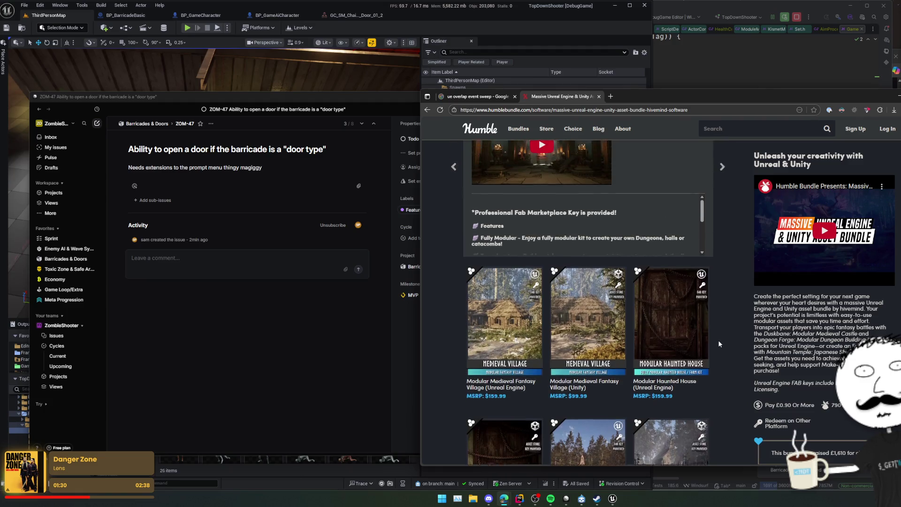
click(481, 97)
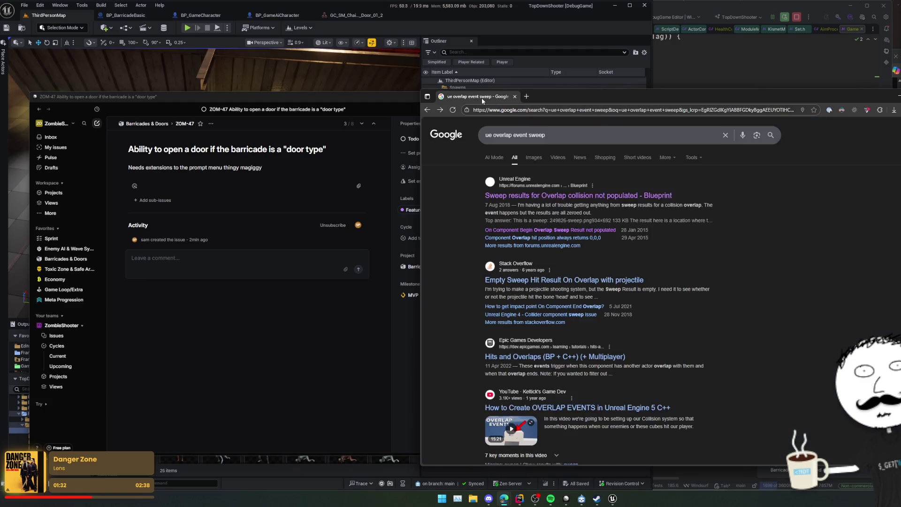
Step: Minimize the browser and briefly check the Unreal editor and the Diversion app
click(504, 498)
mouse_move(507, 502)
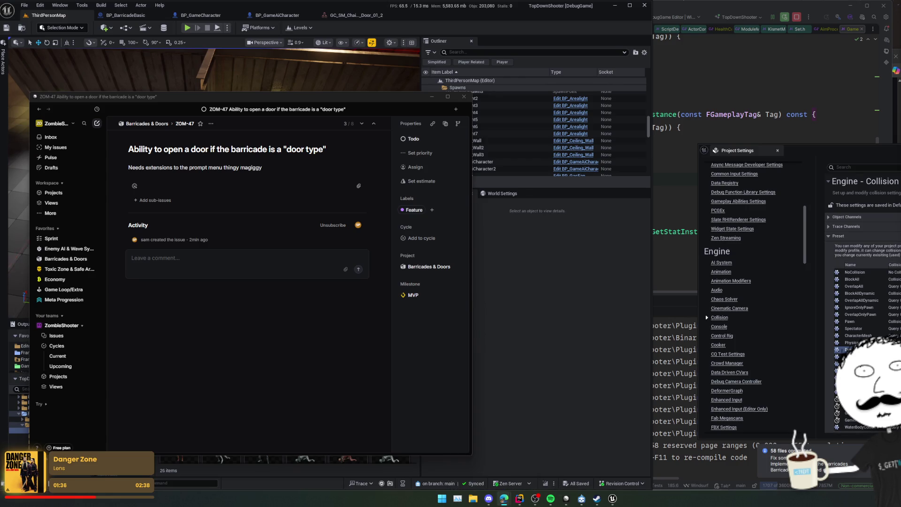
click(552, 185)
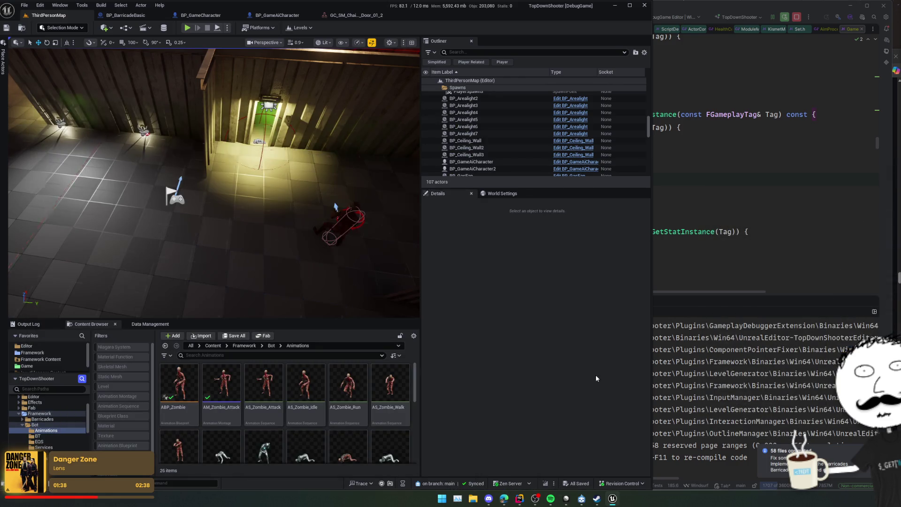
click(582, 499)
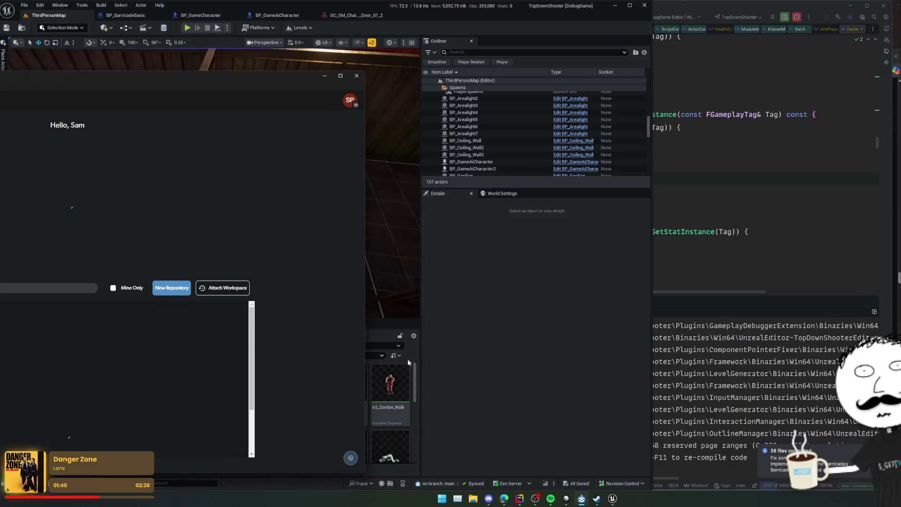
click(324, 76)
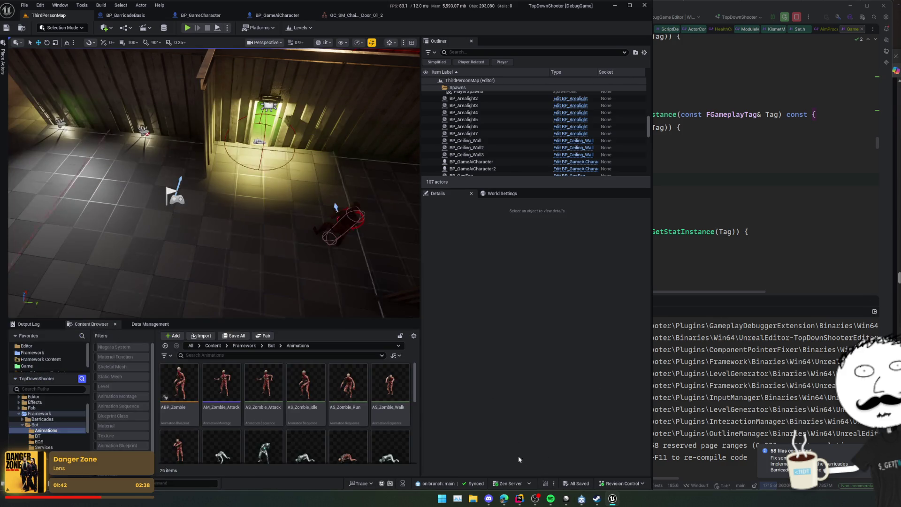
Step: Return Linear from issue ZOM-47 to the Barricades & Doors issue list, moved further right
click(566, 499)
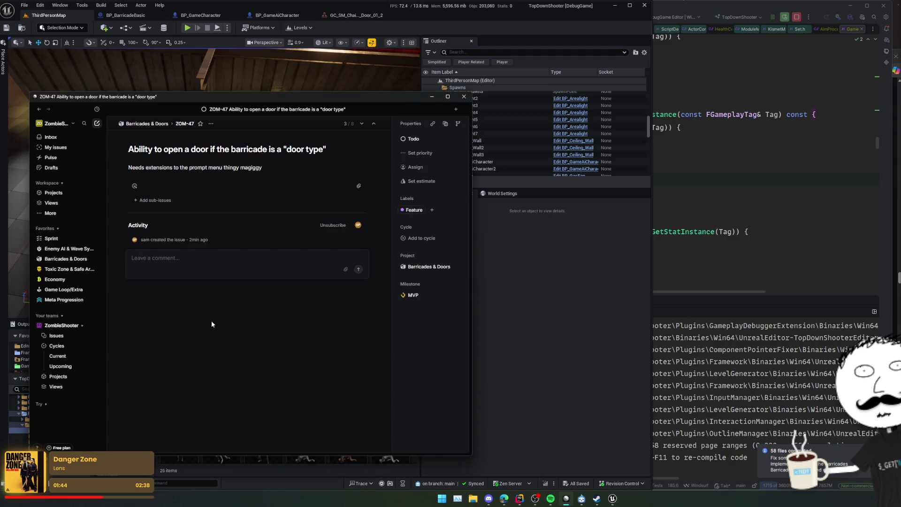
key(Escape)
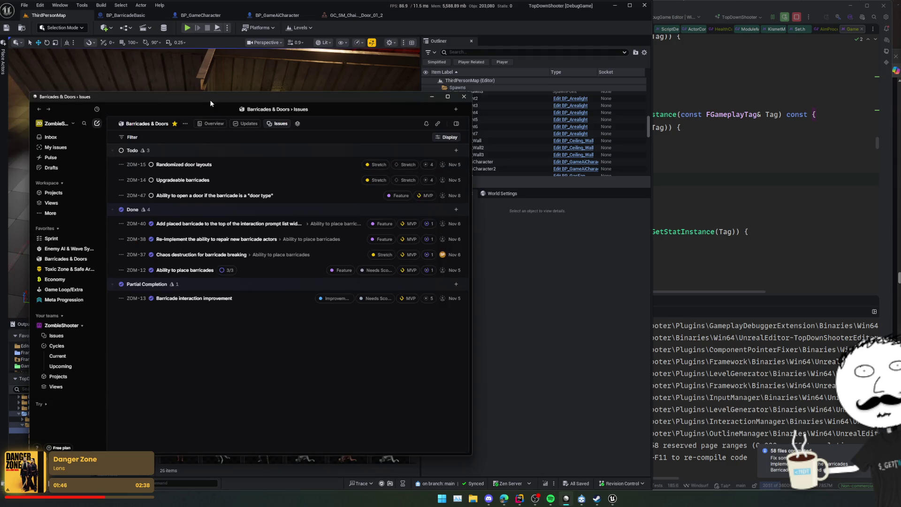
drag(209, 99, 304, 101)
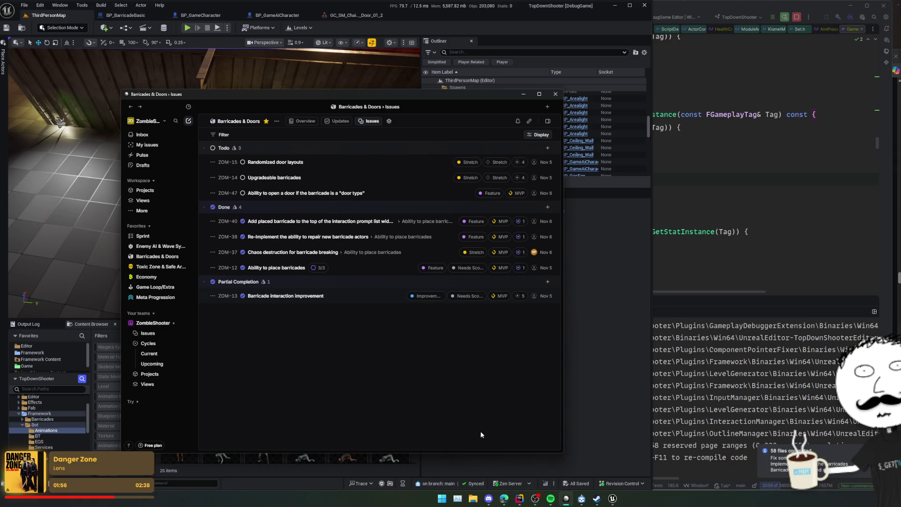
Step: Switch back to the Humble Bundle asset bundle page, nudge the window left, and reach the Bundles menu
mouse_move(499, 501)
click(478, 467)
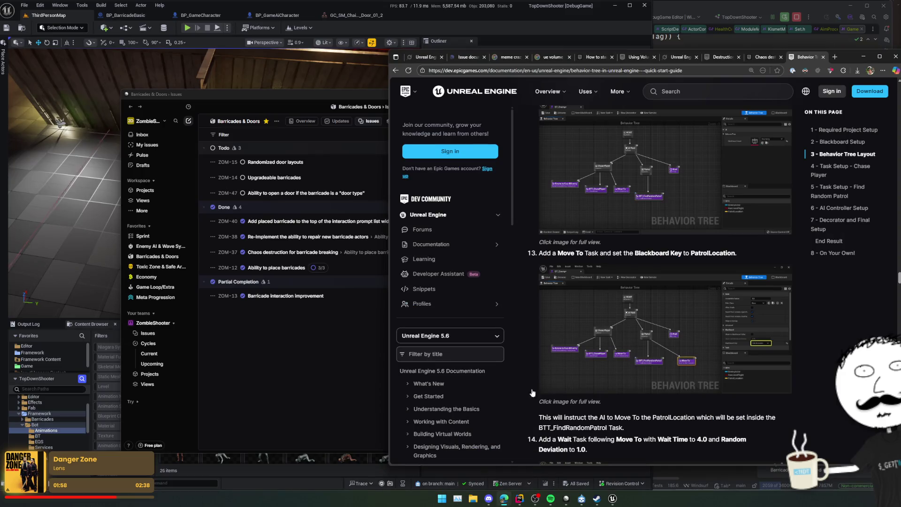
key(alt+Tab)
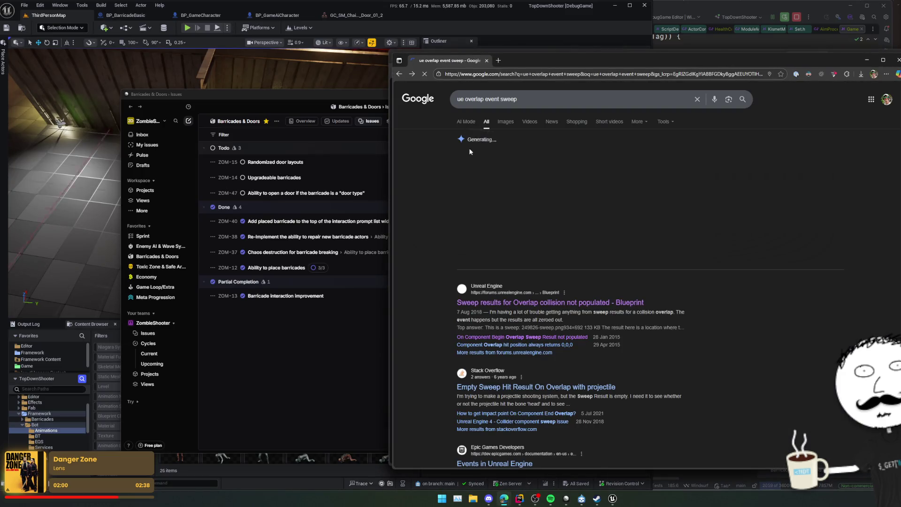
click(468, 145)
drag(595, 60, 583, 63)
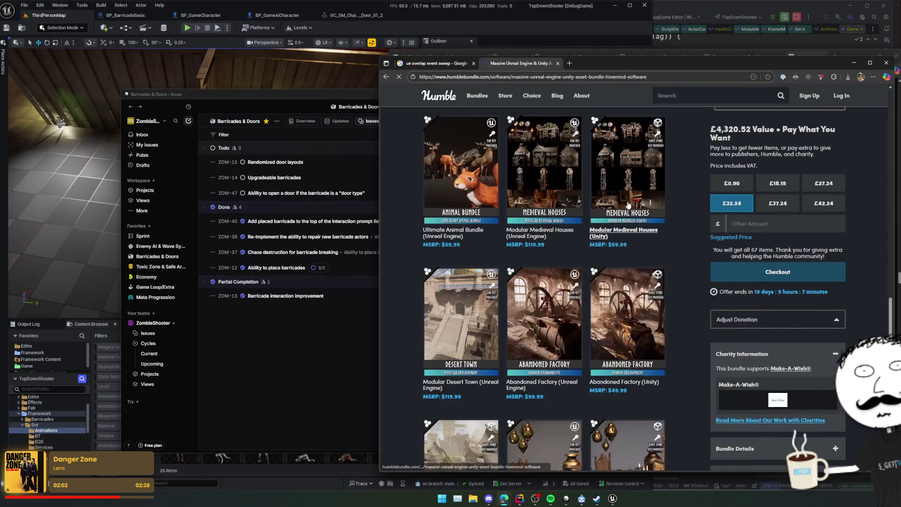
scroll(670, 221, up, 10)
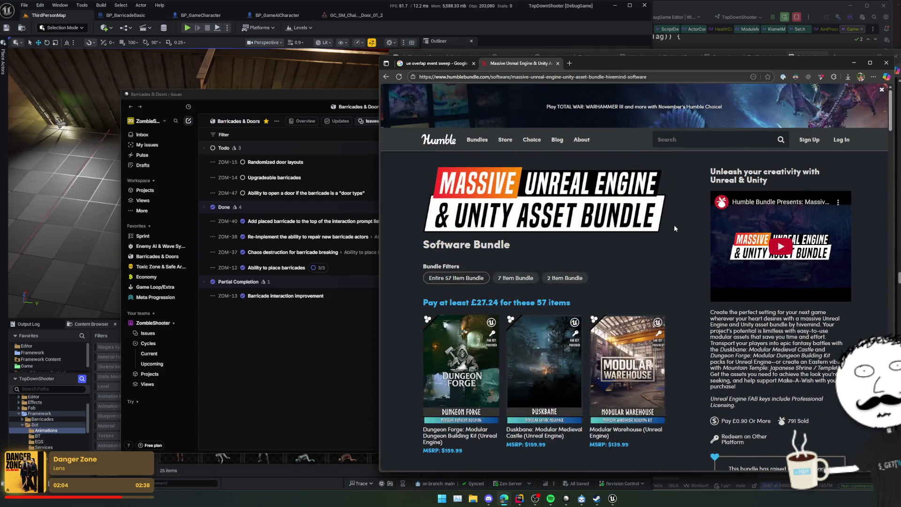
mouse_move(477, 138)
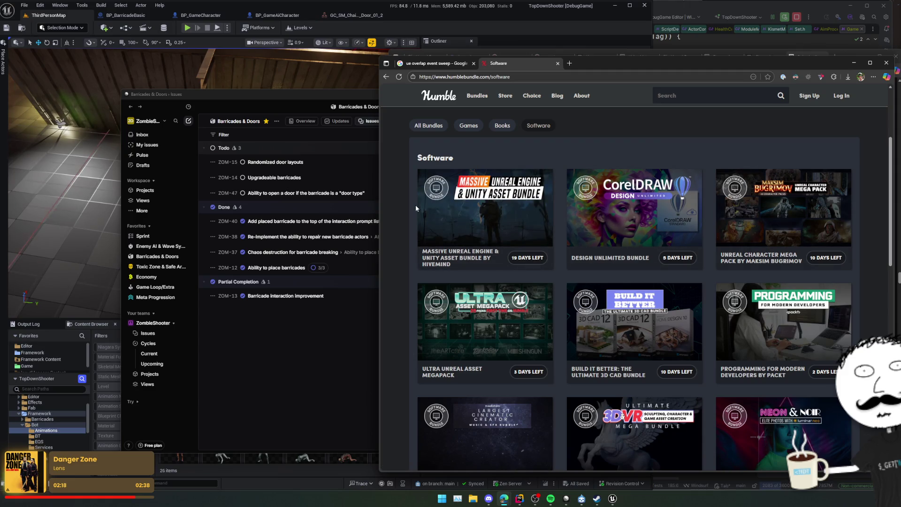
Step: Open the Unreal Character Mega Pack bundle and scroll through its character pack grid
click(756, 202)
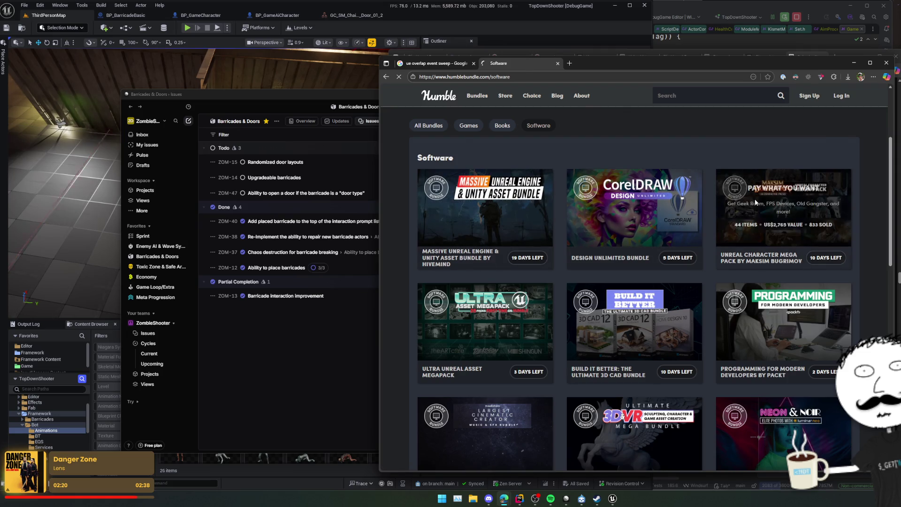
scroll(648, 209, down, 2)
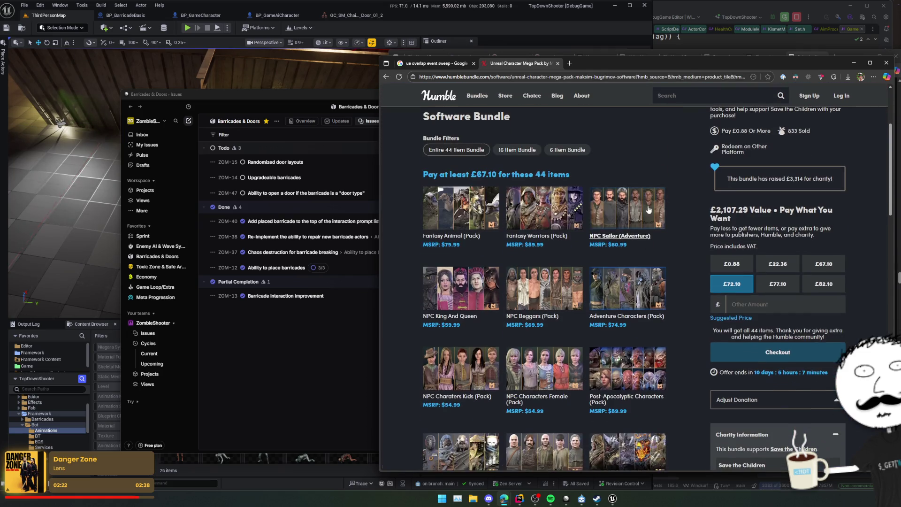
scroll(683, 202, down, 3)
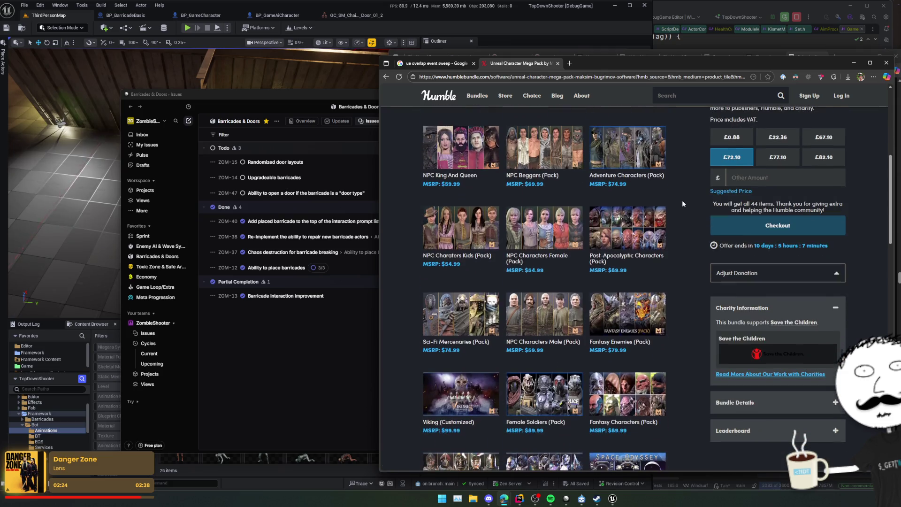
scroll(684, 198, down, 1)
scroll(688, 195, down, 3)
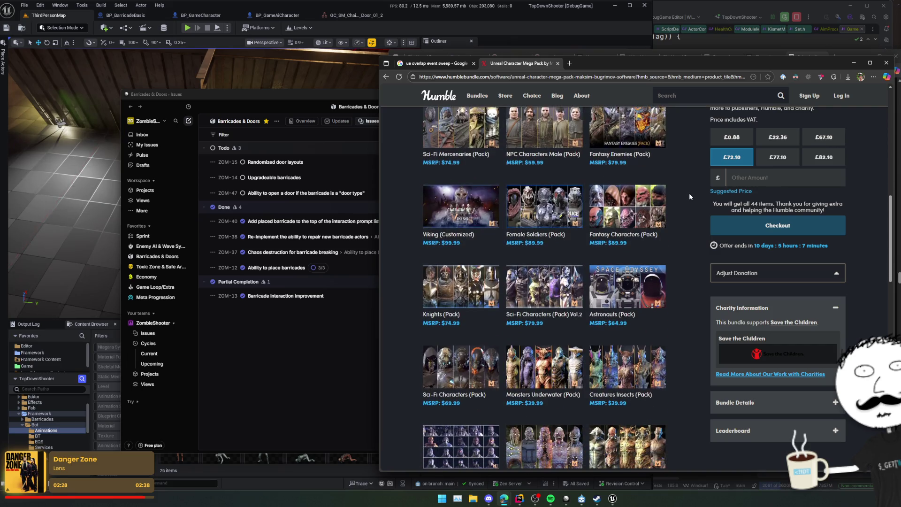
scroll(691, 193, down, 5)
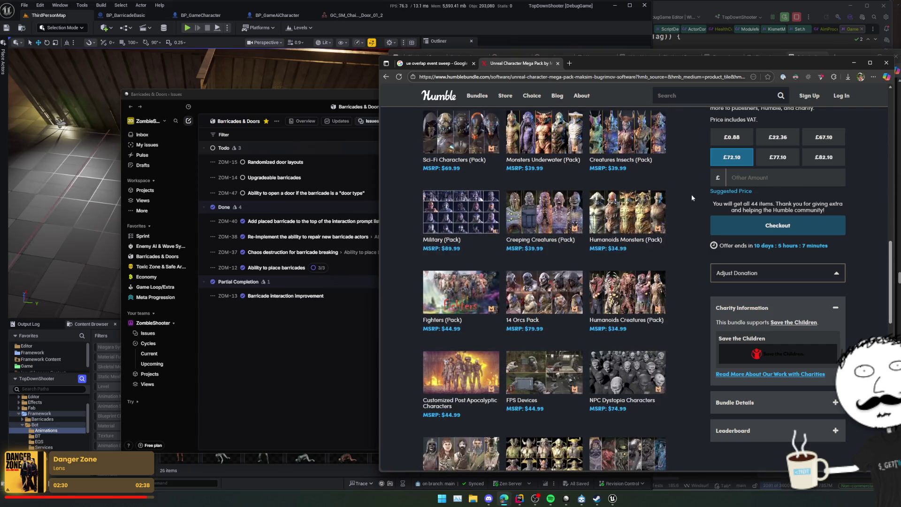
scroll(691, 198, down, 2)
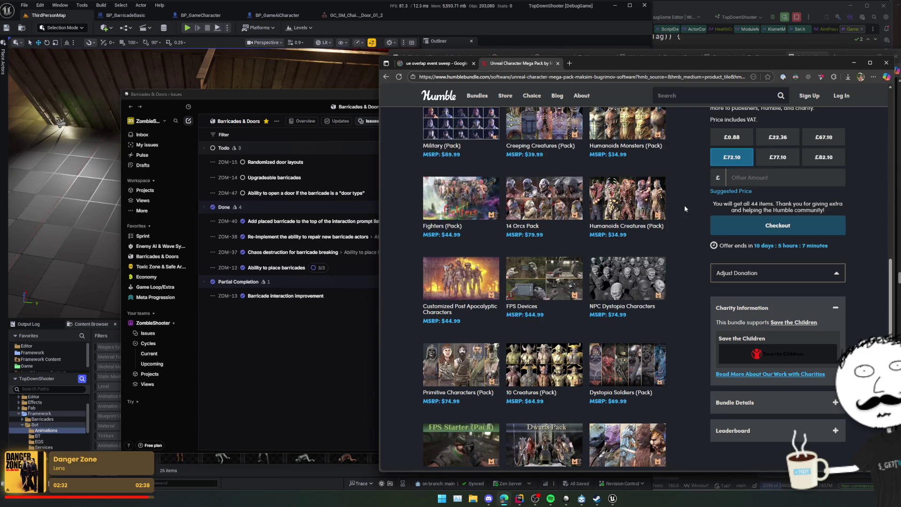
scroll(683, 204, down, 4)
scroll(682, 207, down, 2)
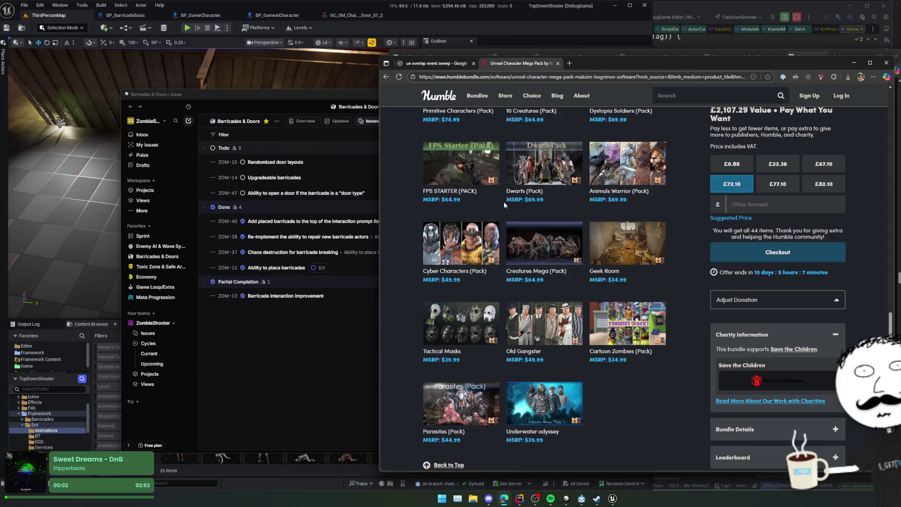
Step: Open the FPS Starter item in a new tab and scroll to the end of the pack list
middle_click(471, 191)
scroll(547, 189, down, 1)
scroll(693, 234, down, 1)
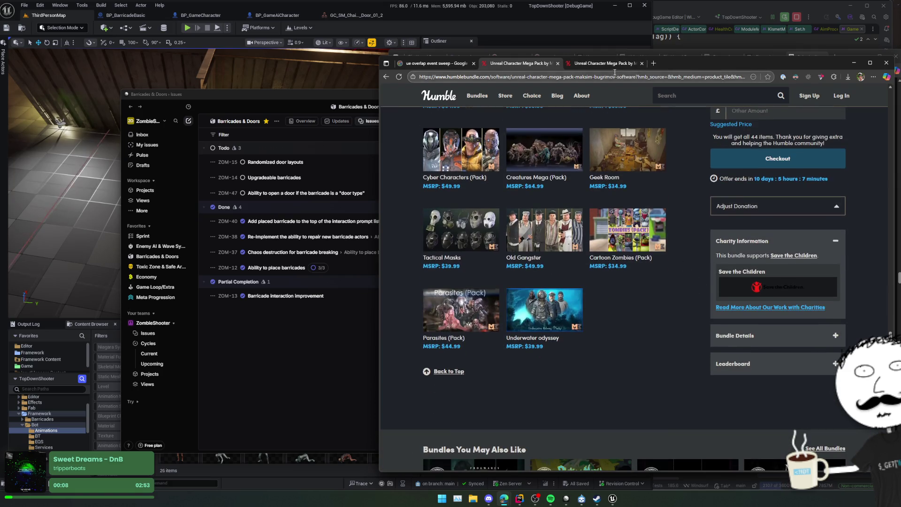
scroll(516, 225, up, 3)
Step: Open the FPS Starter (Pack) Fab listing and page through its previews: drinks, blades, riot shields, arms
click(459, 202)
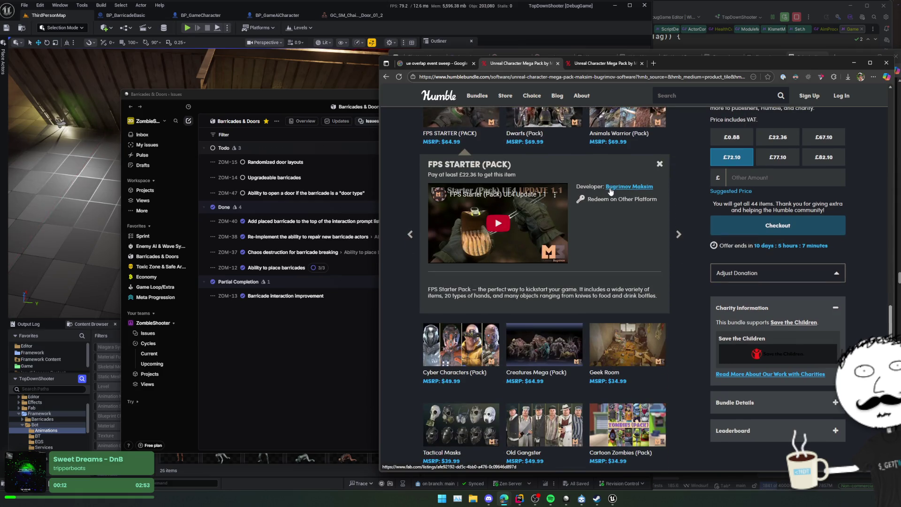
middle_click(596, 64)
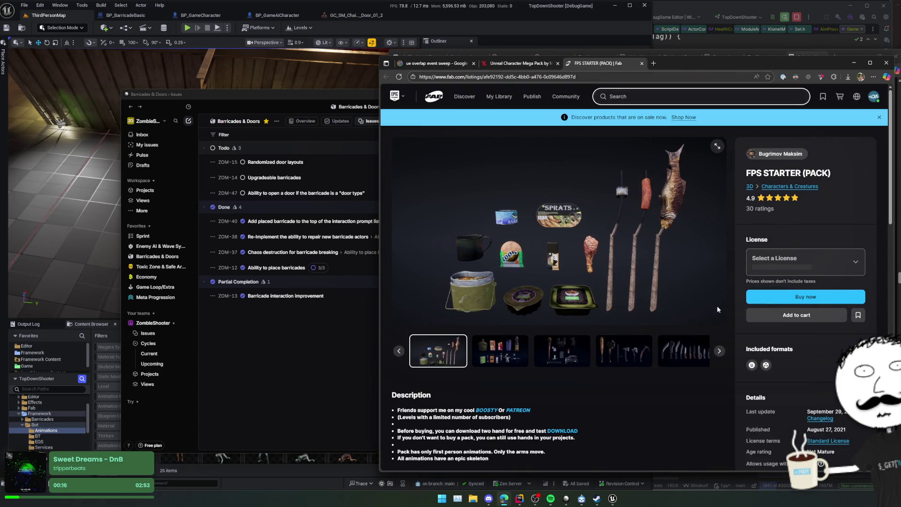
click(718, 351)
click(718, 351)
click(718, 351)
click(718, 352)
click(718, 351)
click(719, 351)
click(718, 351)
click(718, 352)
click(718, 352)
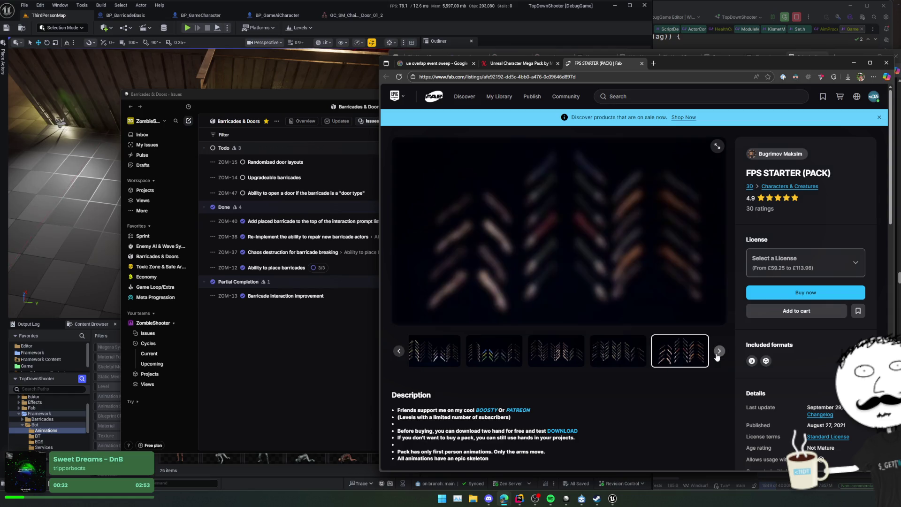
click(718, 352)
click(718, 352)
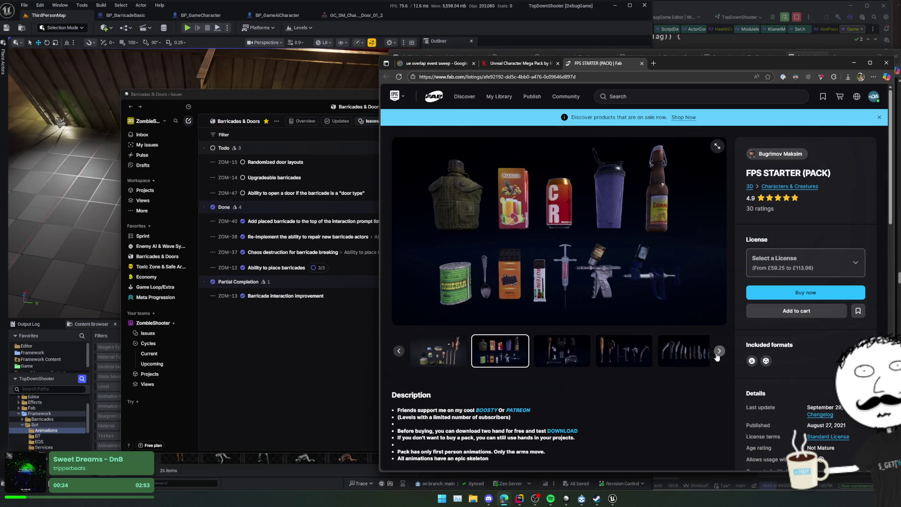
click(718, 351)
click(718, 351)
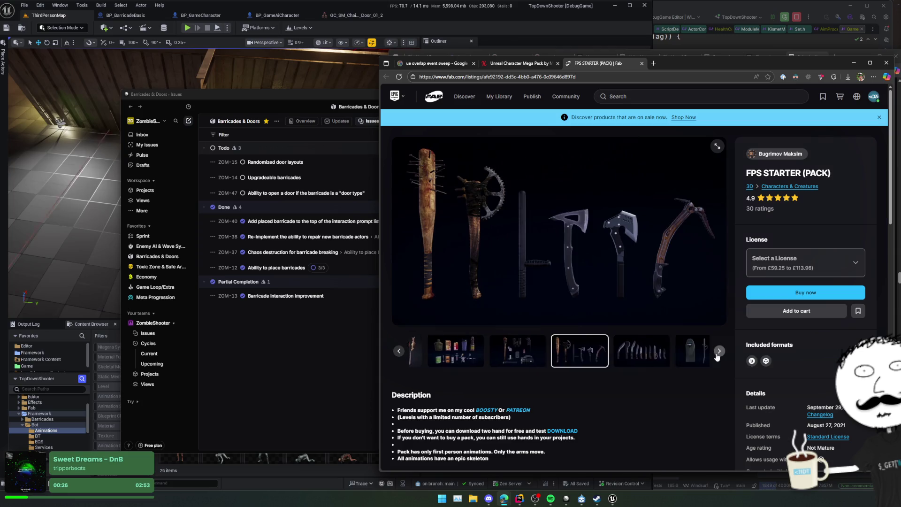
click(717, 355)
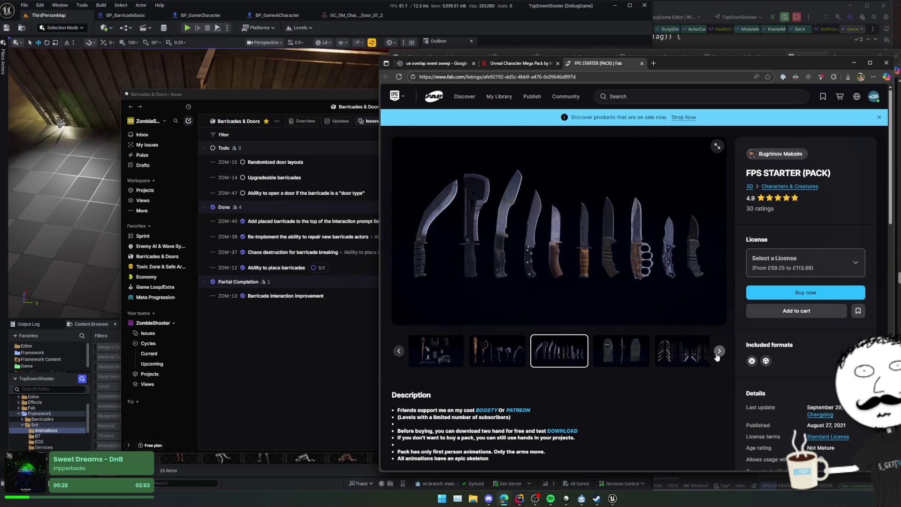
click(717, 355)
click(718, 355)
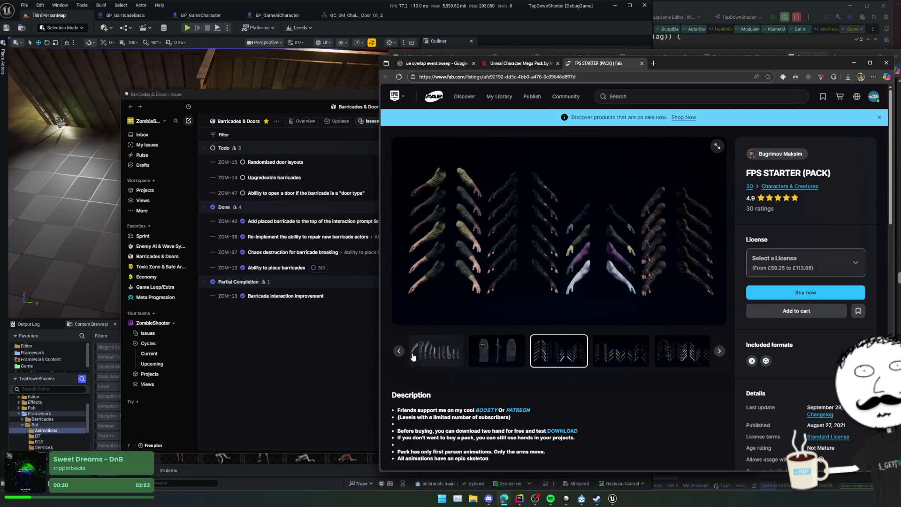
click(496, 351)
Step: Read the epic skeleton technical detail, cycle through more previews, and close the Fab tab
scroll(551, 378, down, 1)
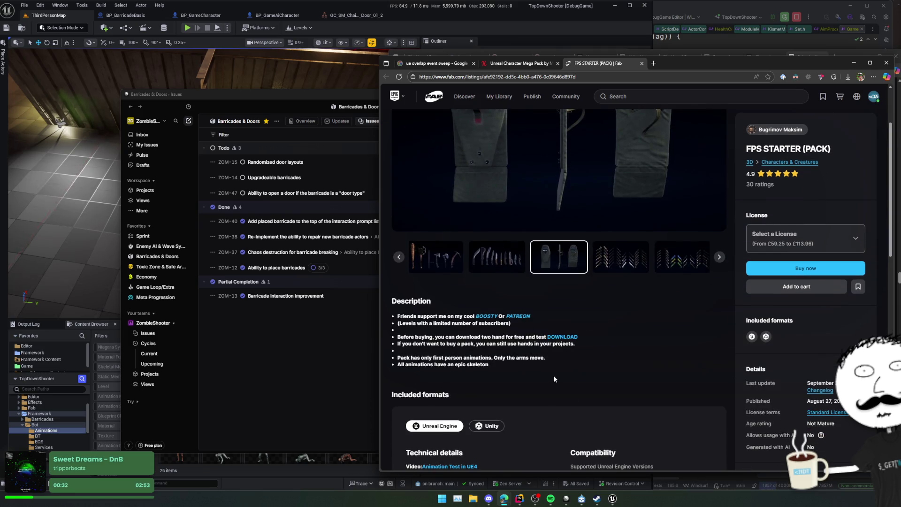
triple_click(565, 362)
scroll(566, 360, up, 1)
scroll(676, 360, up, 1)
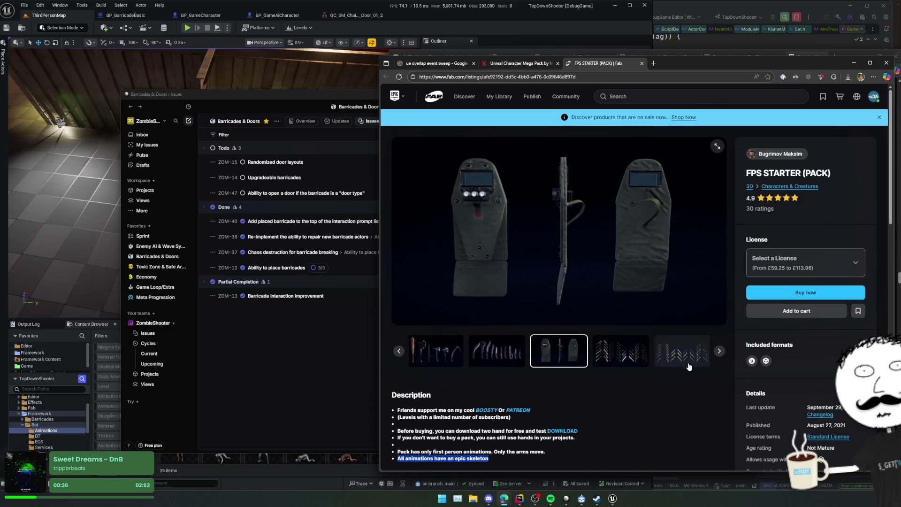
click(717, 353)
click(716, 355)
click(718, 351)
click(717, 351)
click(717, 351)
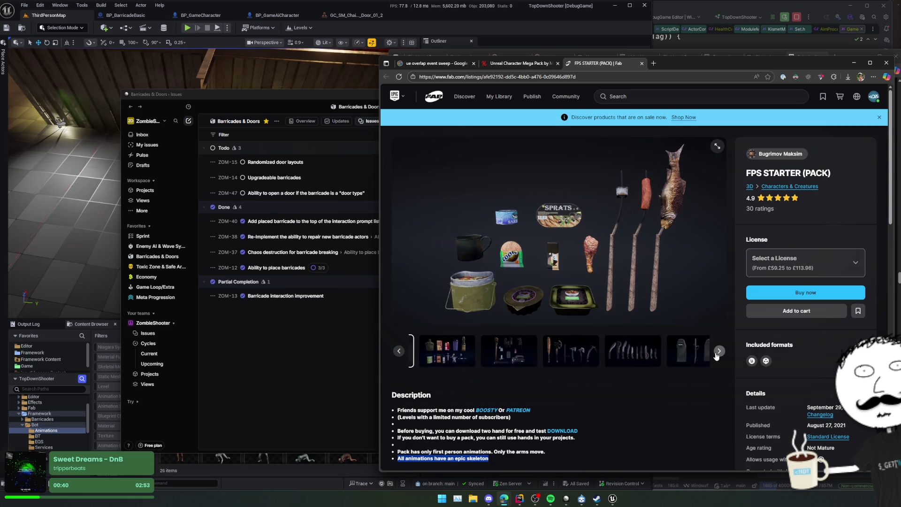
scroll(619, 373, down, 2)
scroll(620, 371, down, 8)
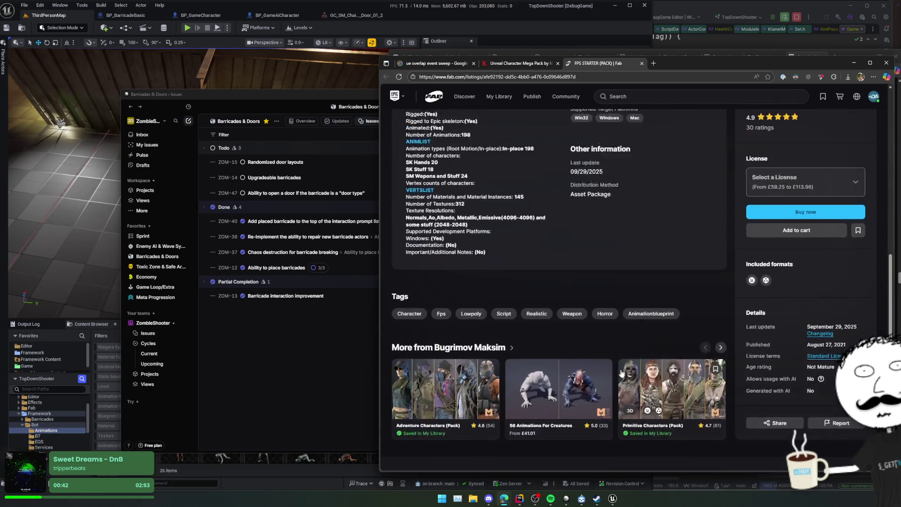
scroll(637, 359, up, 3)
key(ctrl+w)
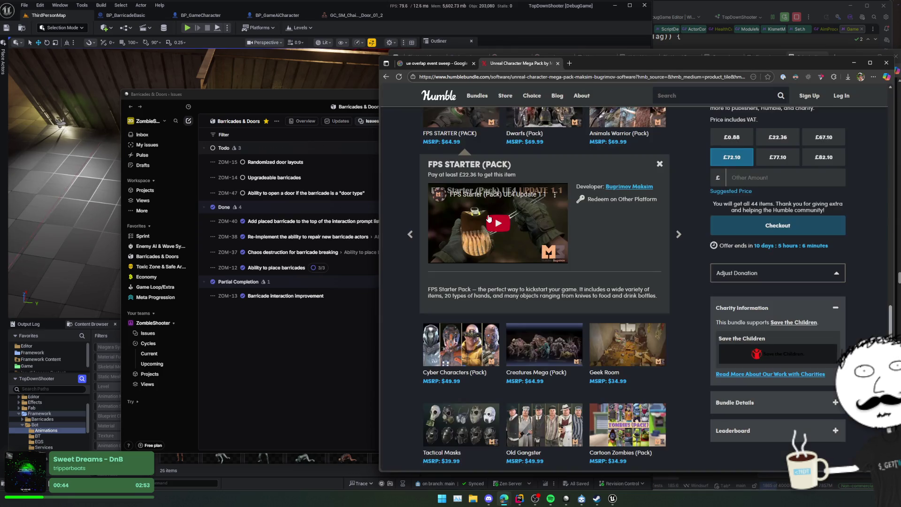
Step: View the Military (Pack) Fab listing's preview images through the vehicle and crowd scene, then close it
scroll(670, 345, down, 4)
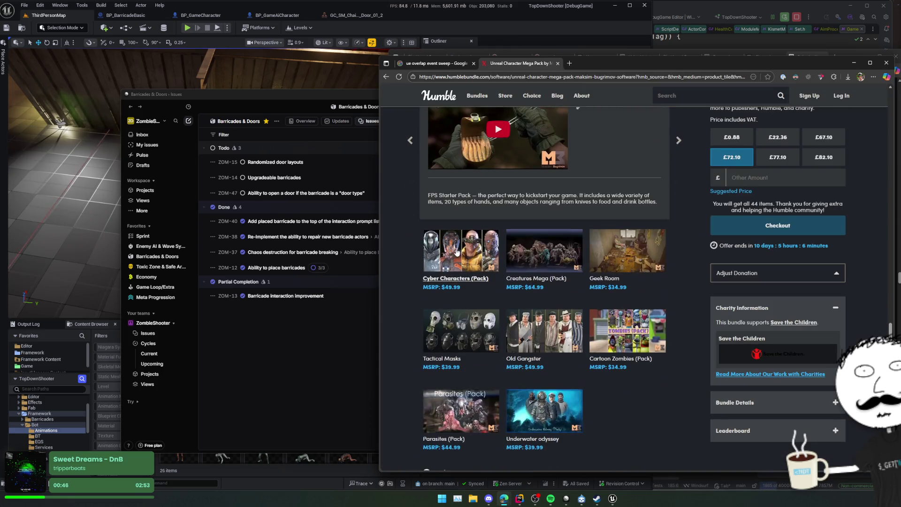
scroll(671, 342, up, 6)
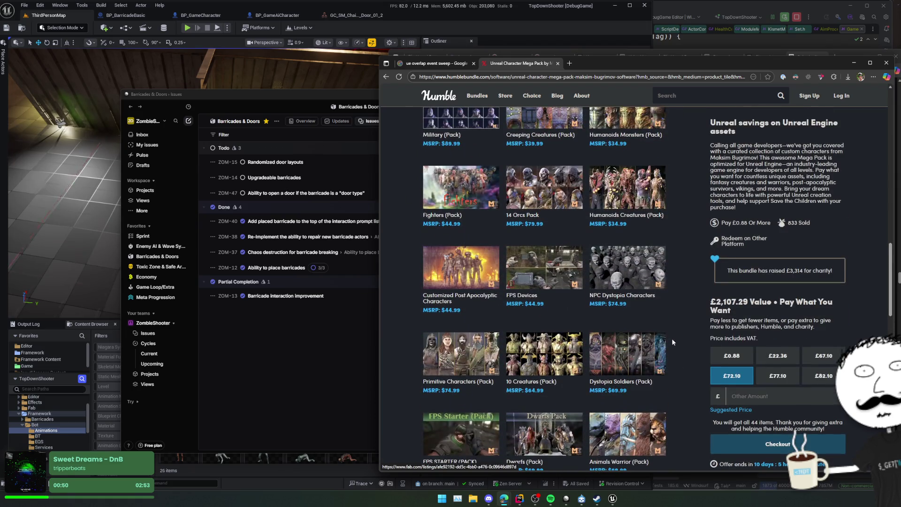
scroll(553, 266, up, 2)
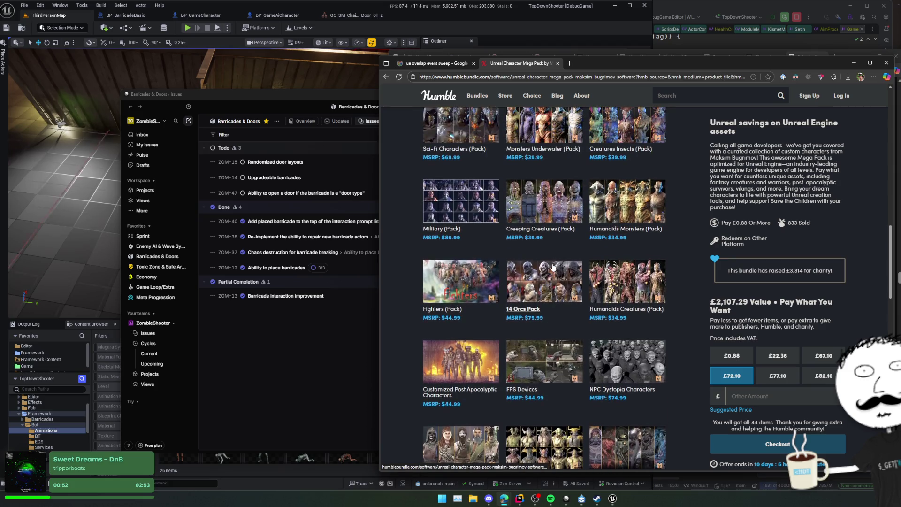
click(460, 200)
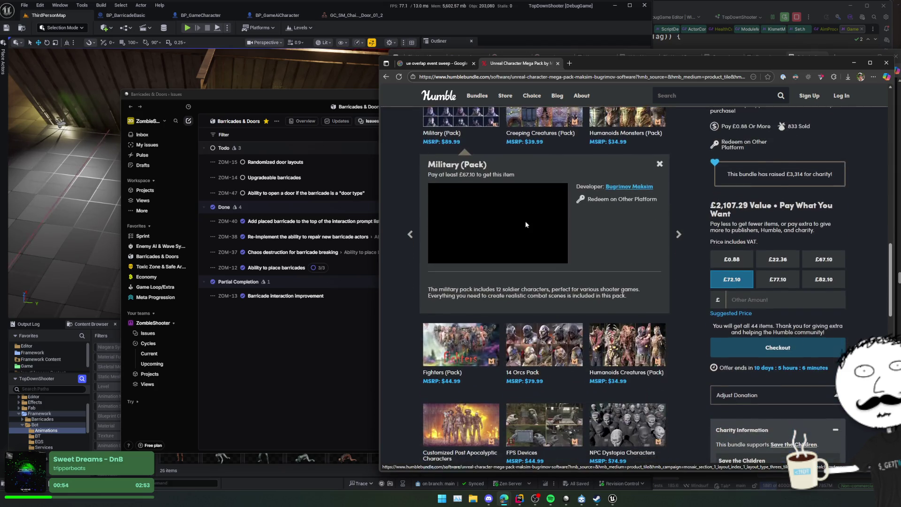
click(605, 63)
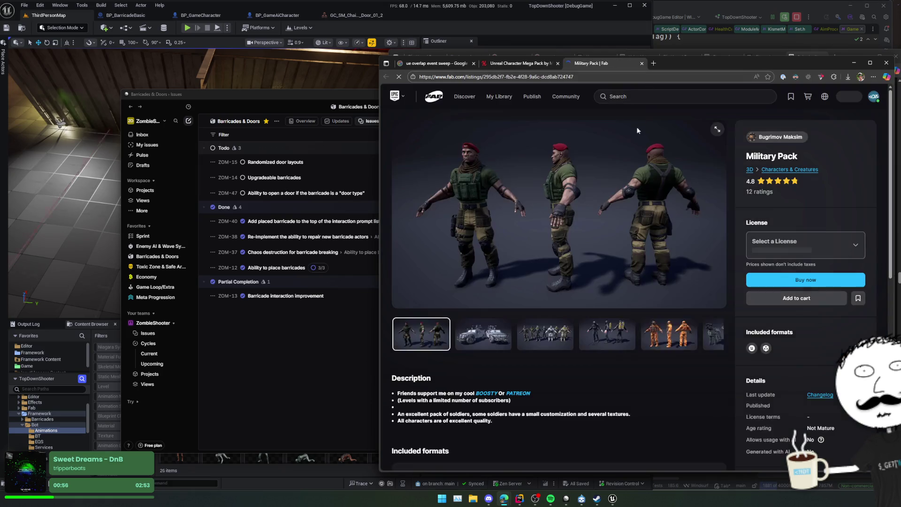
click(718, 352)
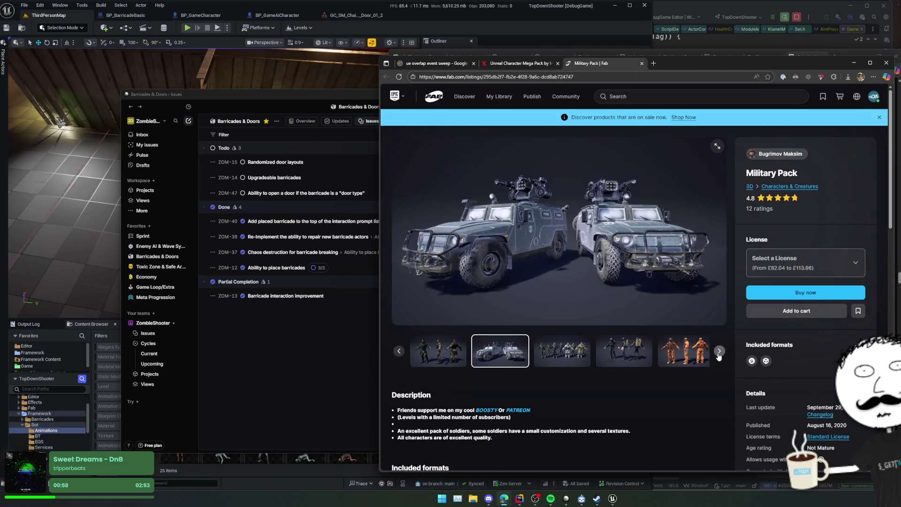
click(719, 352)
click(718, 352)
click(718, 355)
click(718, 354)
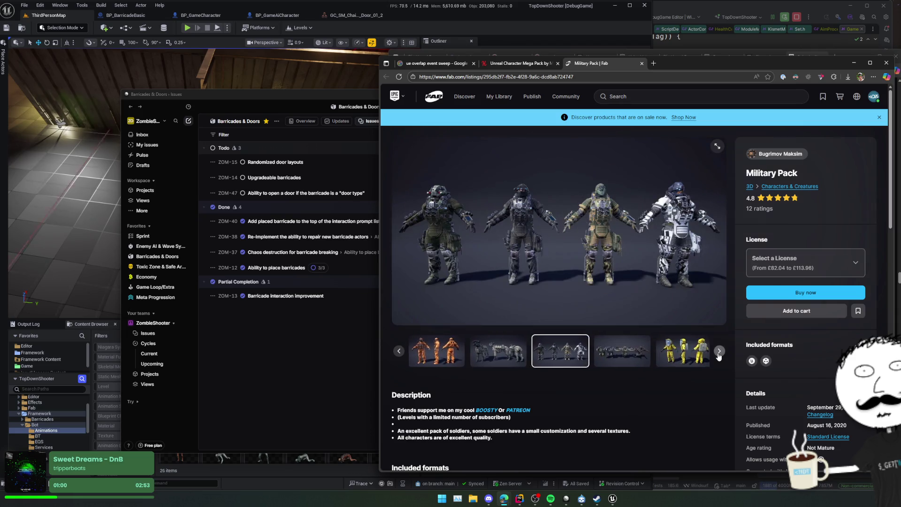
click(718, 354)
click(718, 355)
click(718, 354)
click(718, 355)
click(718, 355)
click(719, 355)
click(719, 355)
click(718, 354)
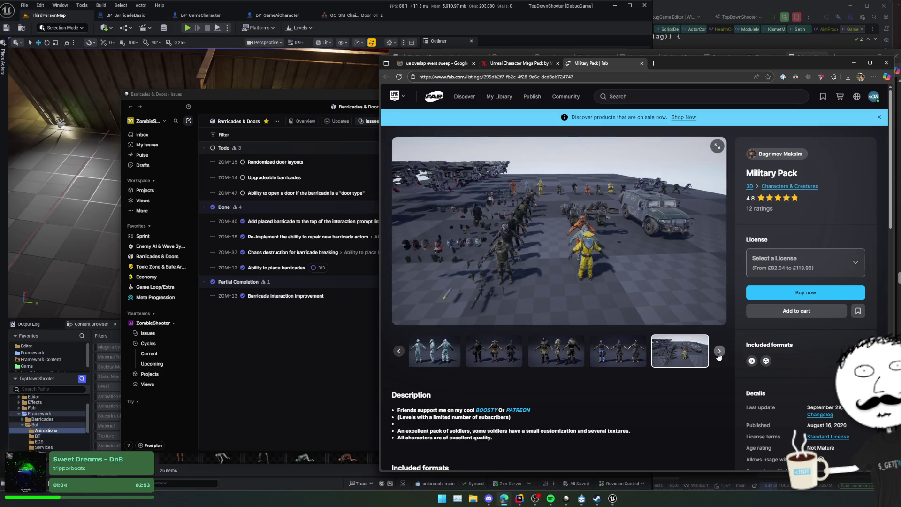
click(719, 355)
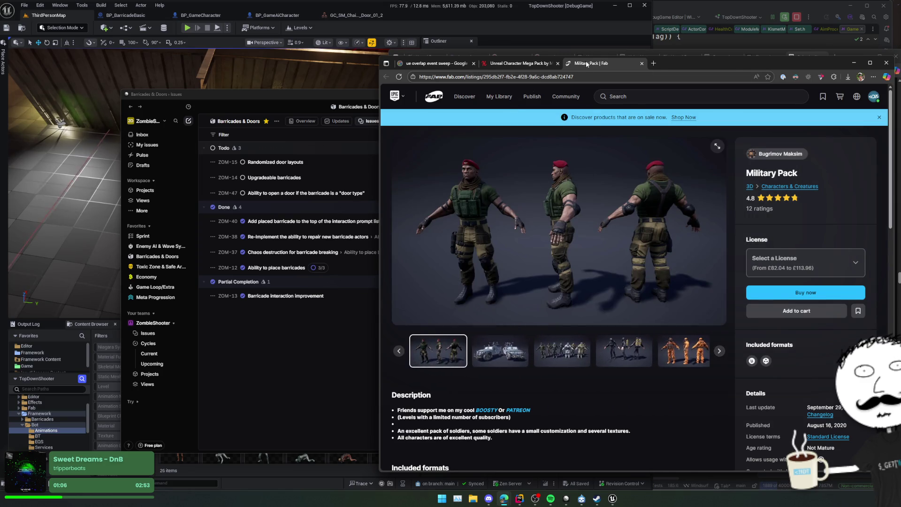
middle_click(584, 66)
Step: Preview the Sci-Fi Characters pack's images on Fab, then close that listing
scroll(562, 219, up, 3)
scroll(690, 231, up, 1)
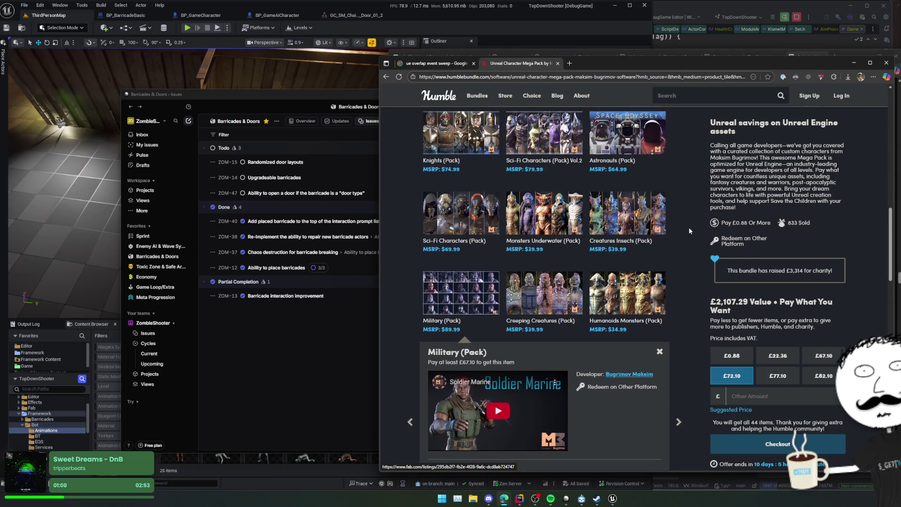
scroll(689, 231, up, 1)
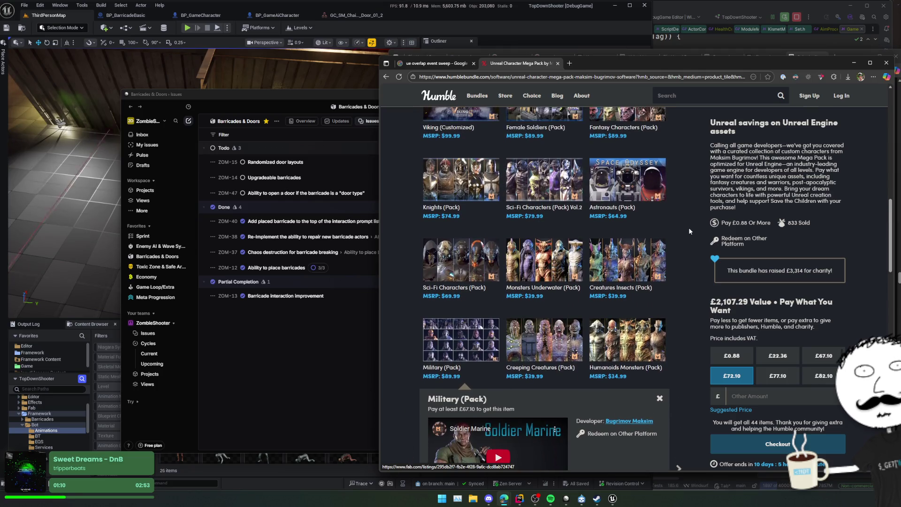
scroll(688, 227, up, 1)
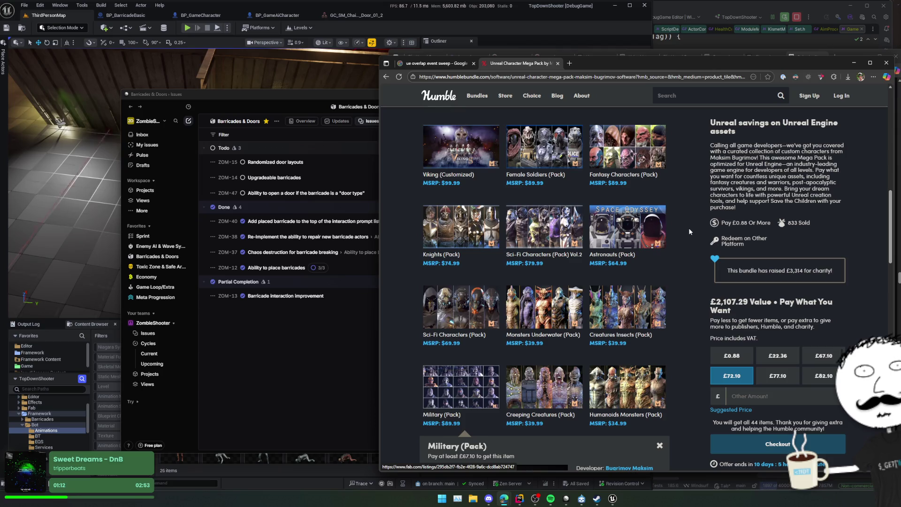
scroll(688, 227, up, 1)
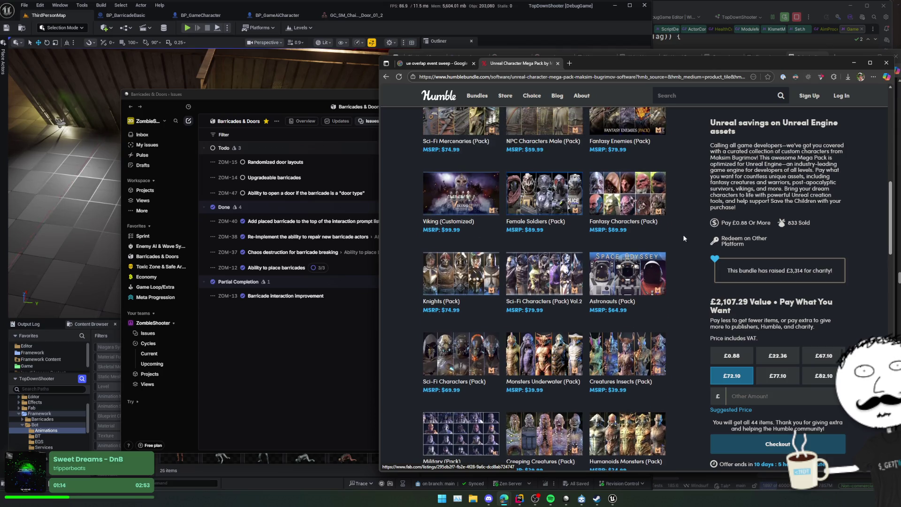
click(474, 356)
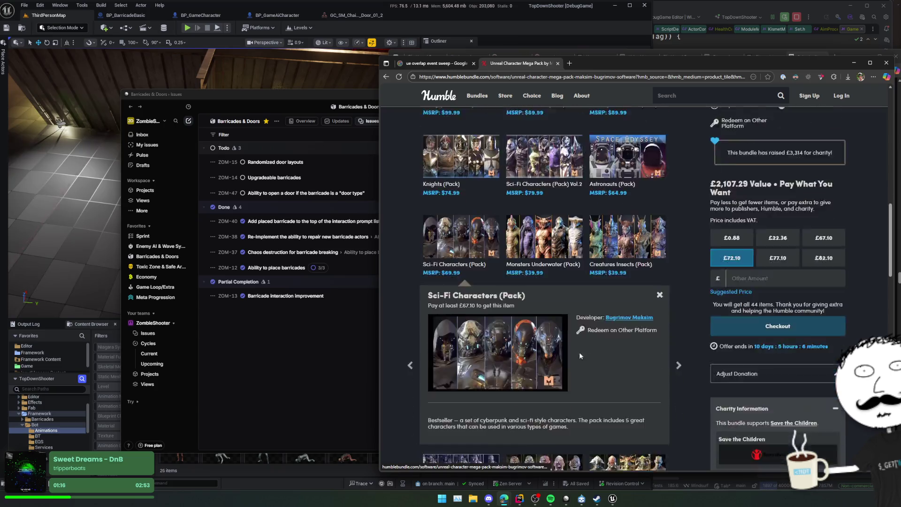
click(616, 187)
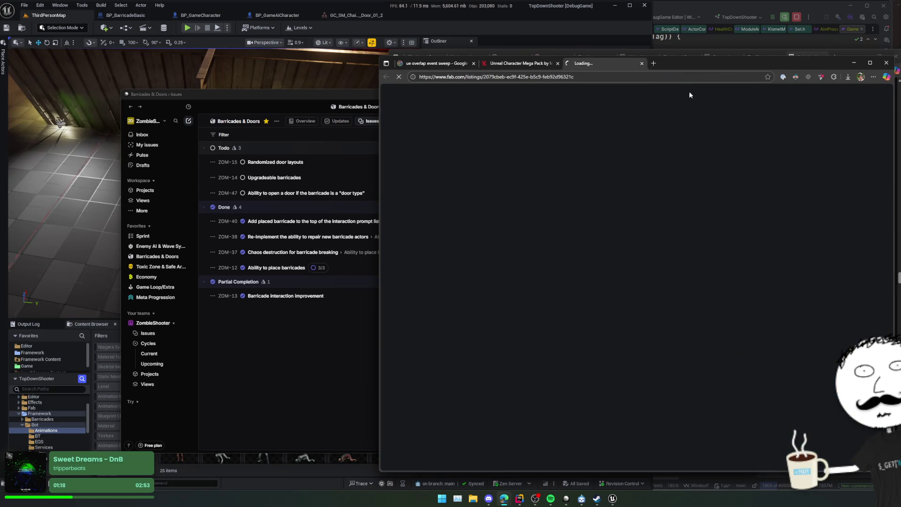
click(722, 354)
click(718, 351)
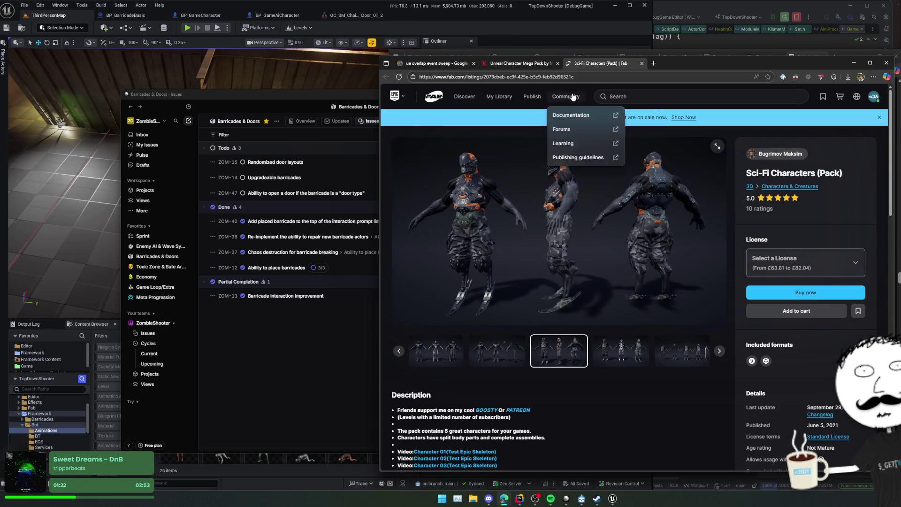
middle_click(583, 66)
Step: Settle on the £67.10 price tier for all 44 items and close the Humble Bundle tab
scroll(835, 277, up, 2)
click(830, 277)
click(788, 276)
click(821, 277)
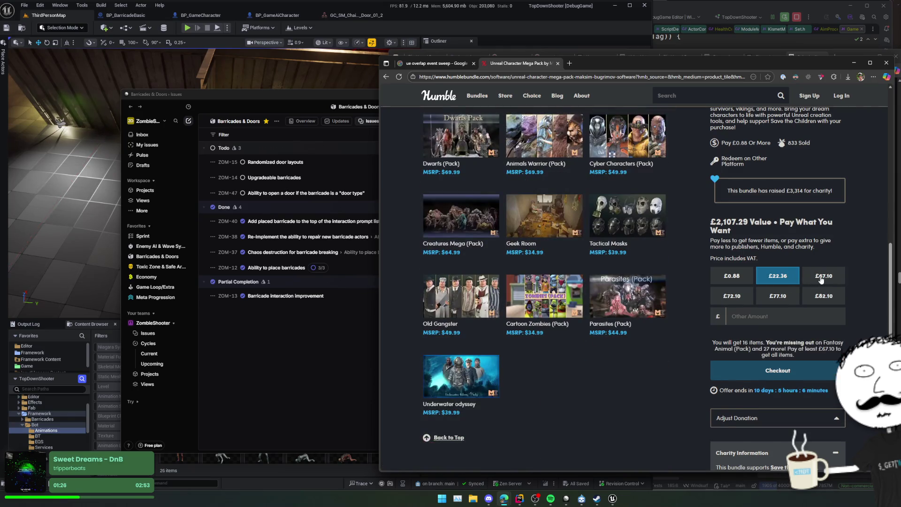
scroll(852, 286, up, 4)
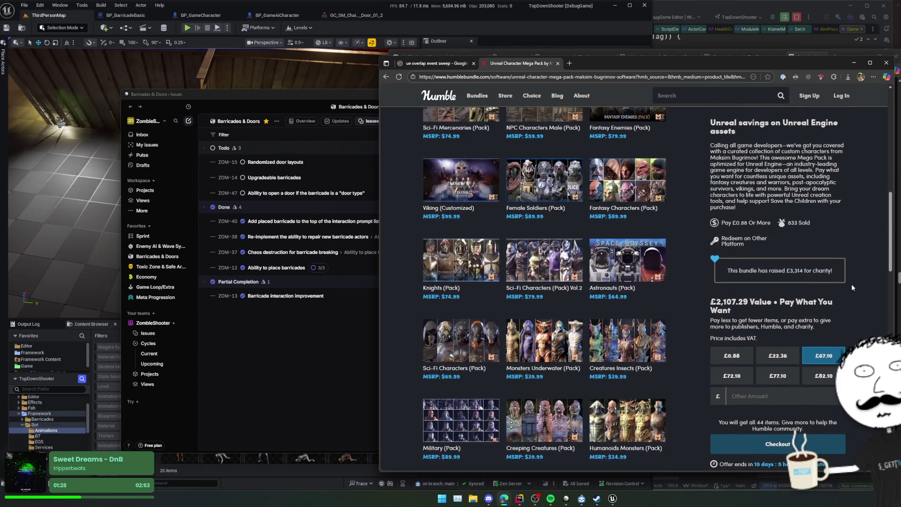
click(557, 62)
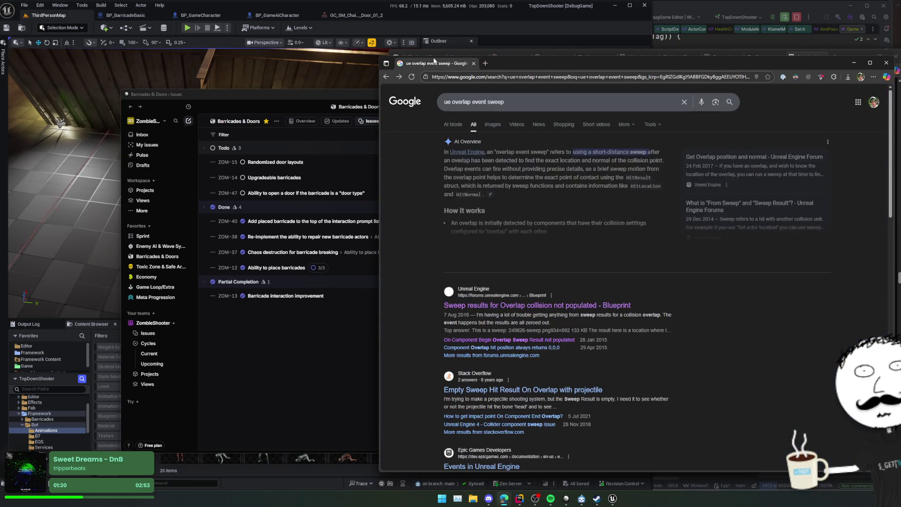
Step: Close the search results window and show all ZombieShooter issues in Linear
click(473, 63)
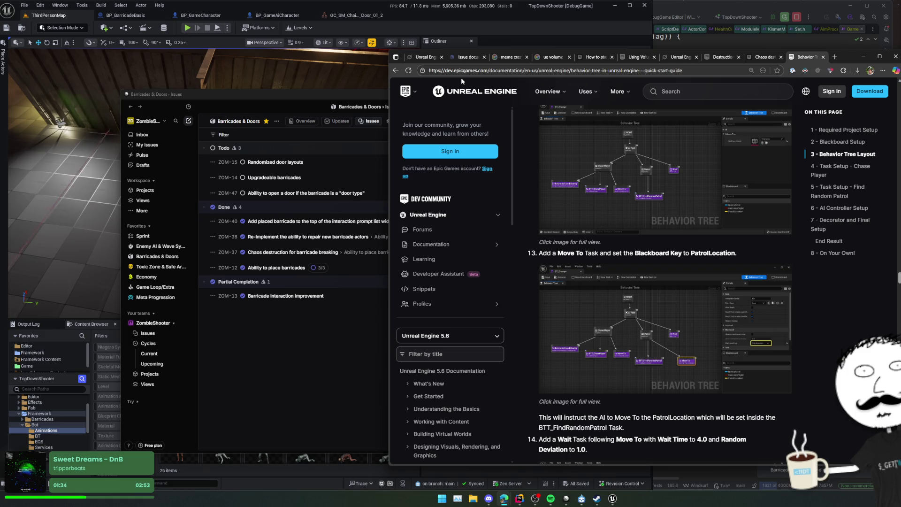
click(255, 349)
click(141, 332)
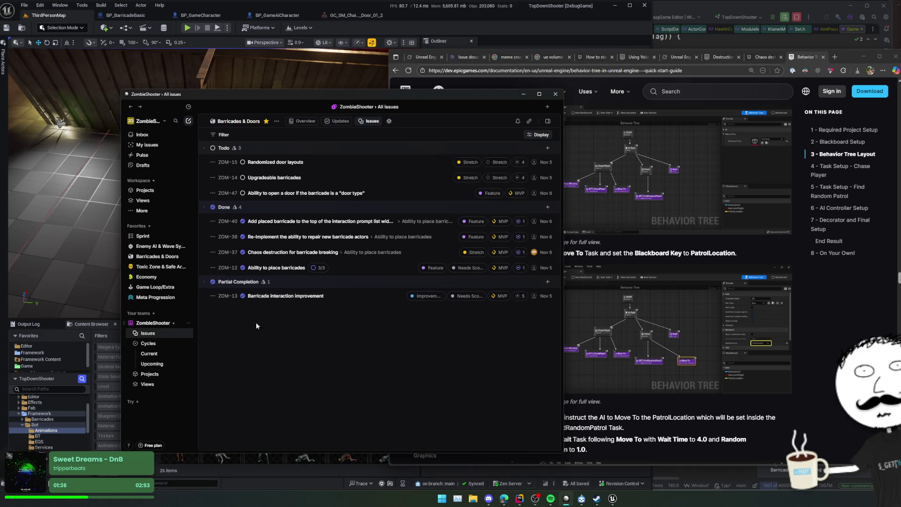
mouse_move(432, 318)
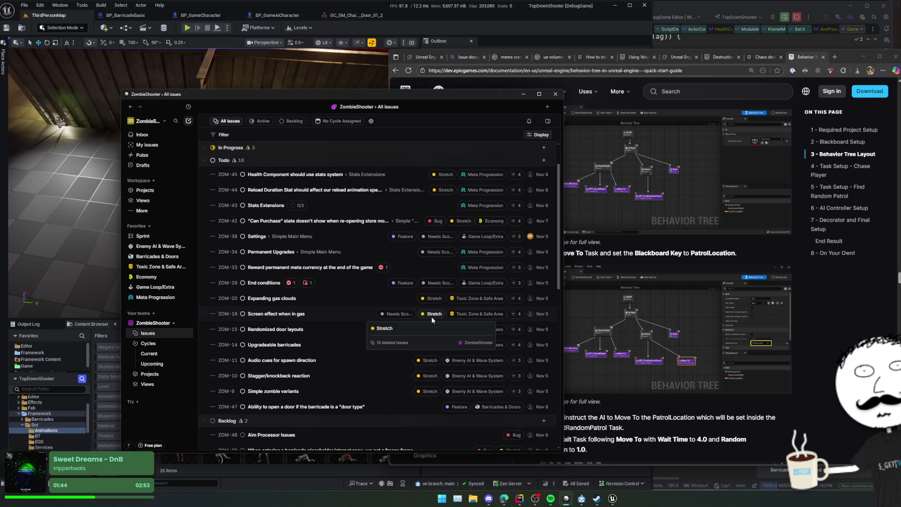
Step: Close the leftover Behavior Tree, Chaos destruction, Unreal Engine, Volume and volumetric material tabs
click(806, 57)
key(ctrl+w)
click(823, 56)
click(798, 57)
click(760, 56)
click(750, 55)
click(735, 59)
key(ctrl+w)
key(ctrl+w)
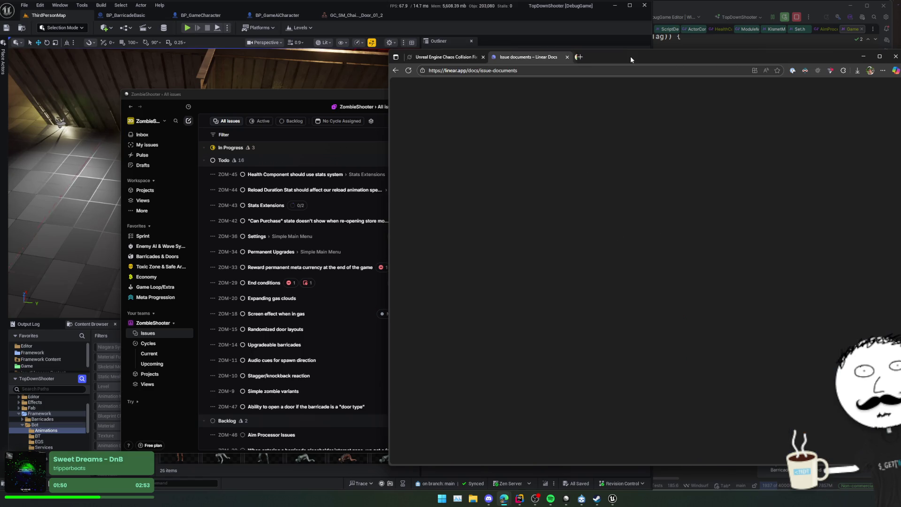
Step: Search Google for a random number generator, and select all 16 Todo issues in Linear starting from ZOM-47
key(ctrl+t)
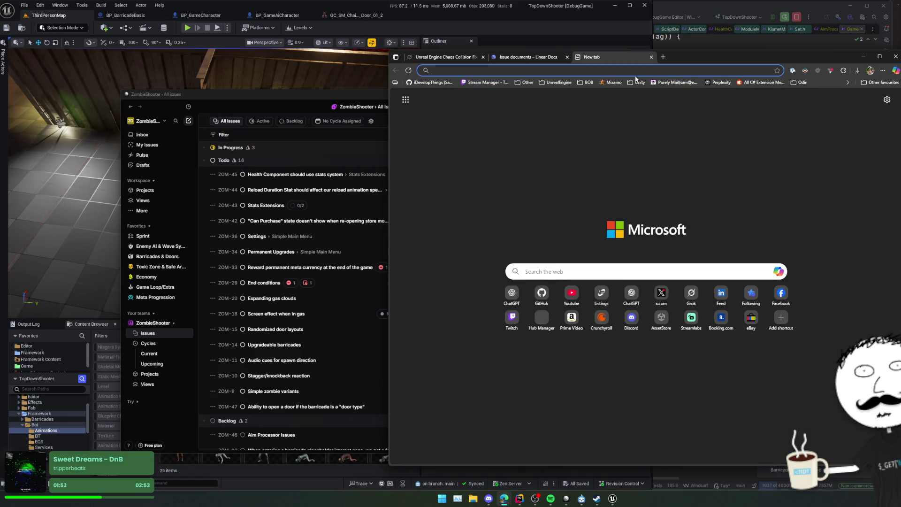
text(random number generator)
key(Return)
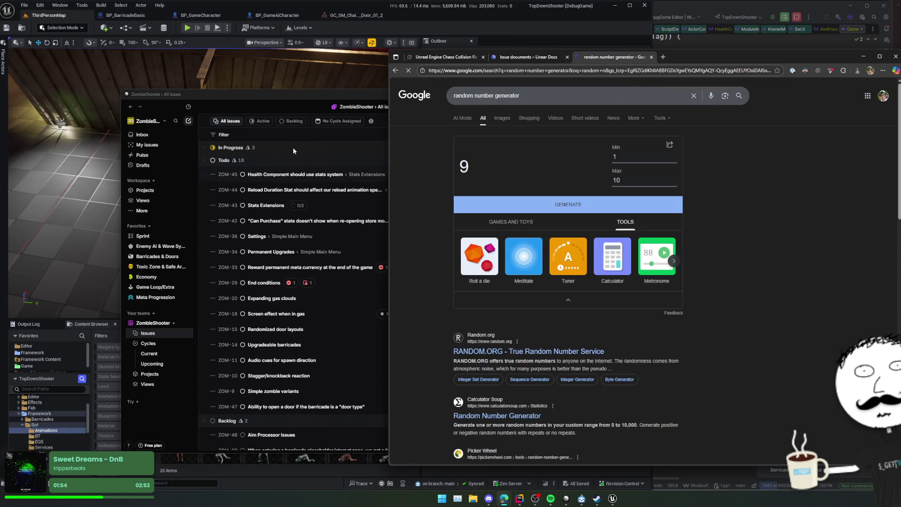
click(286, 409)
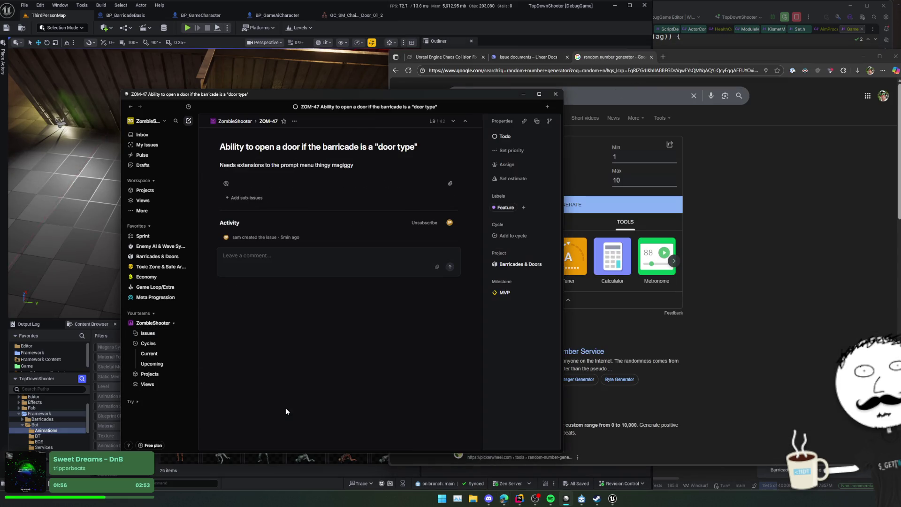
key(Escape)
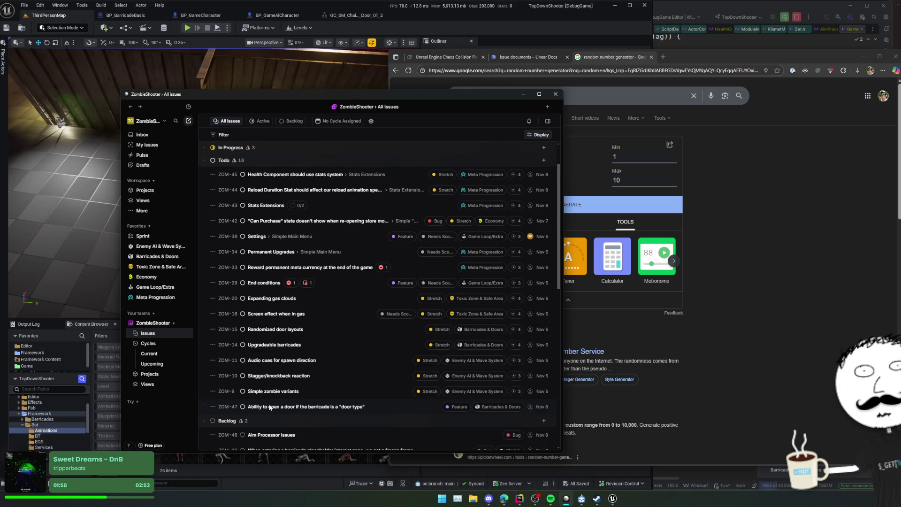
key(x)
key(shift+Up)
key(shift+Up)
key(shift+Up)
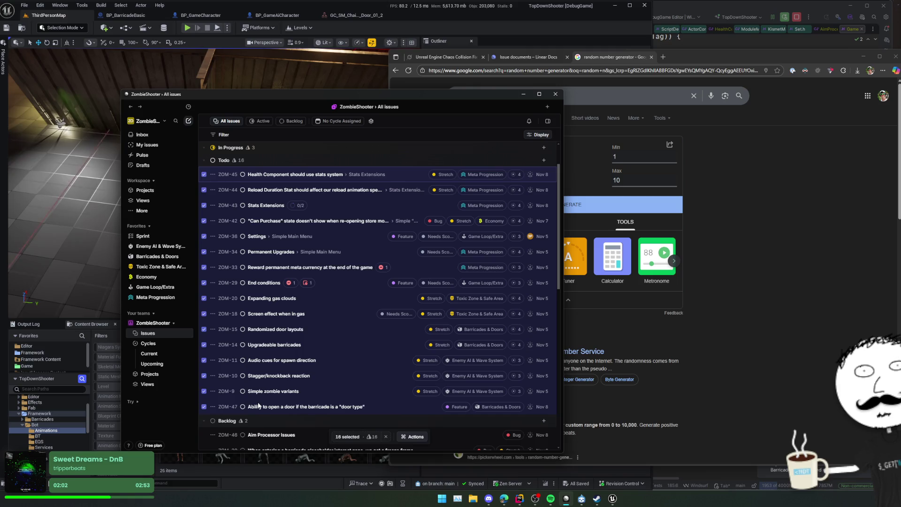
Step: Set the random number generator's maximum to 16 and generate a number
click(750, 219)
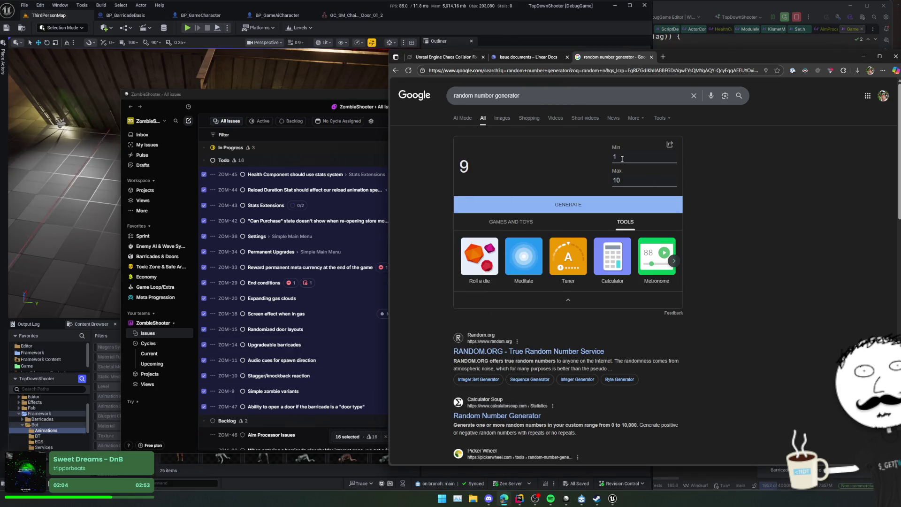
click(634, 178)
text(6)
key(Return)
Step: Review the chosen issue ZOM-11 'Audio cues for spawn direction', then return to the issue list
click(328, 363)
key(Escape)
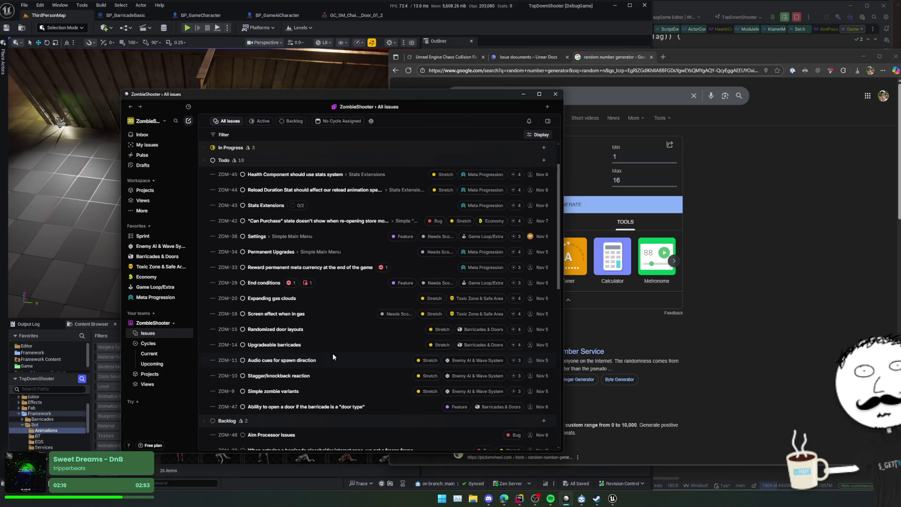
click(798, 265)
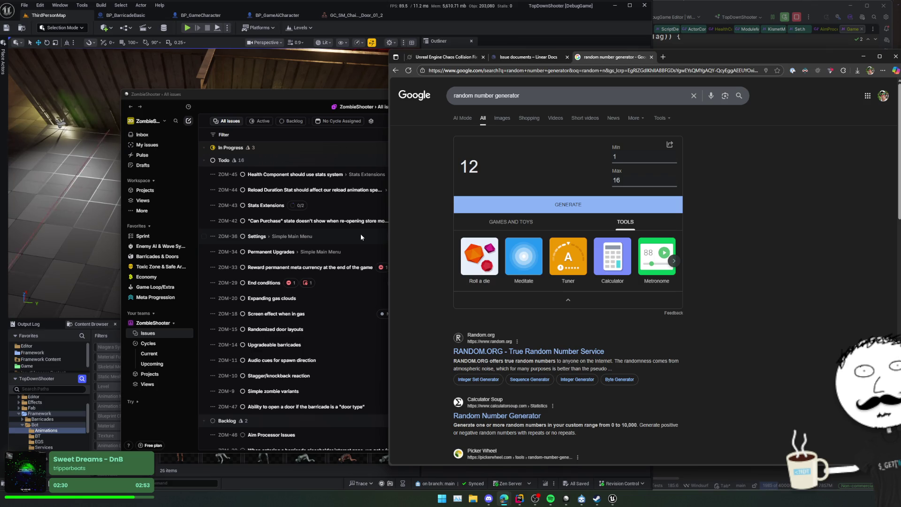
click(295, 98)
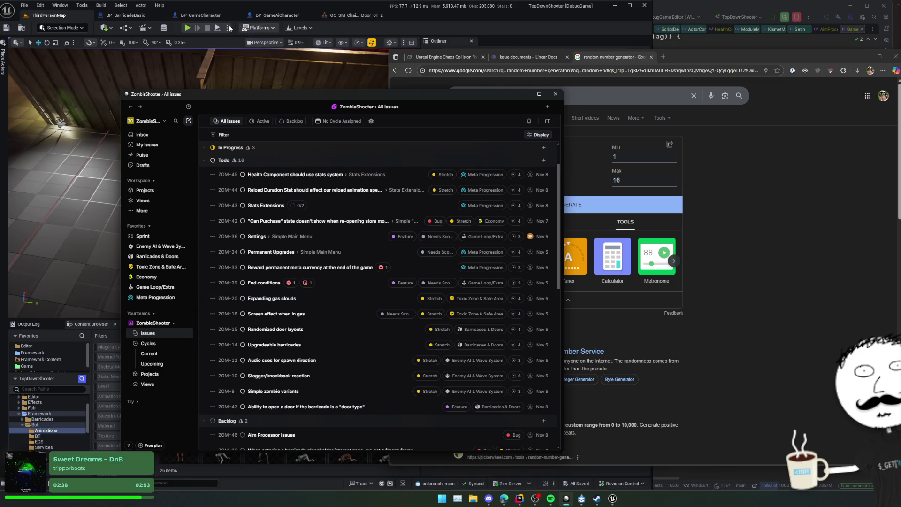
Step: Close the BP_BarricadeBasic, BP_GameCharacter, BP_GameAiCharacter and GC door tabs, leaving ThirdPersonMap open
click(166, 27)
middle_click(126, 15)
middle_click(126, 15)
middle_click(128, 16)
middle_click(129, 17)
drag(211, 183, 145, 127)
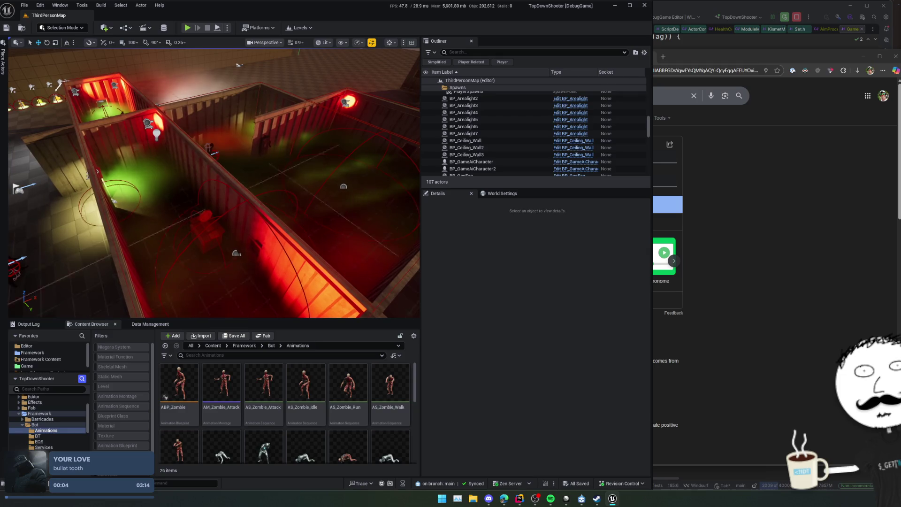
Step: Delete five beam wall panels, including SM_Wall_Panel_Beams_4x4M6 and SM_Wall_Panel_Beams_4x2M4, from ThirdPersonMap
click(311, 268)
key(Delete)
click(311, 267)
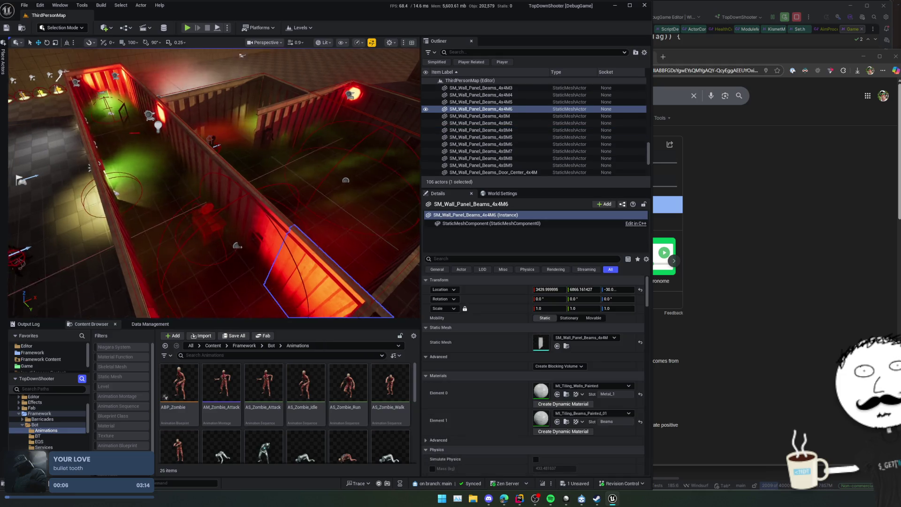
key(Delete)
click(362, 247)
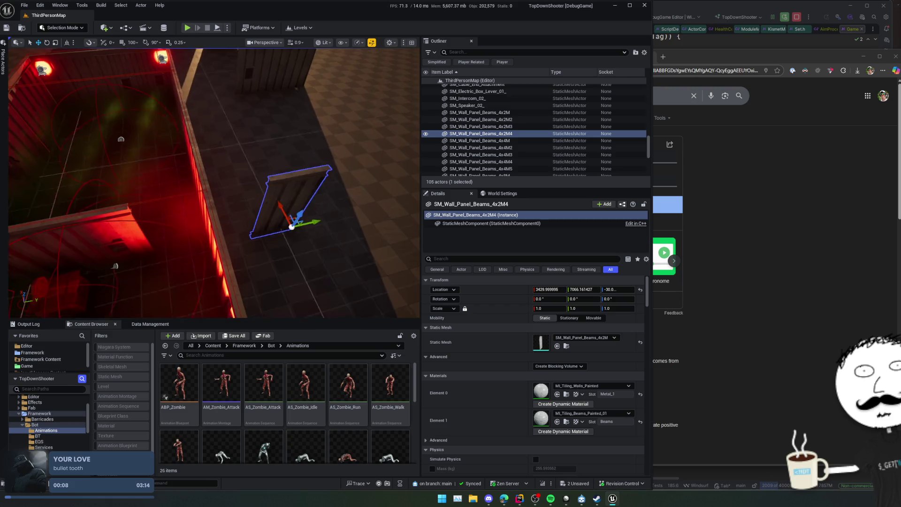
key(Delete)
click(211, 211)
key(Delete)
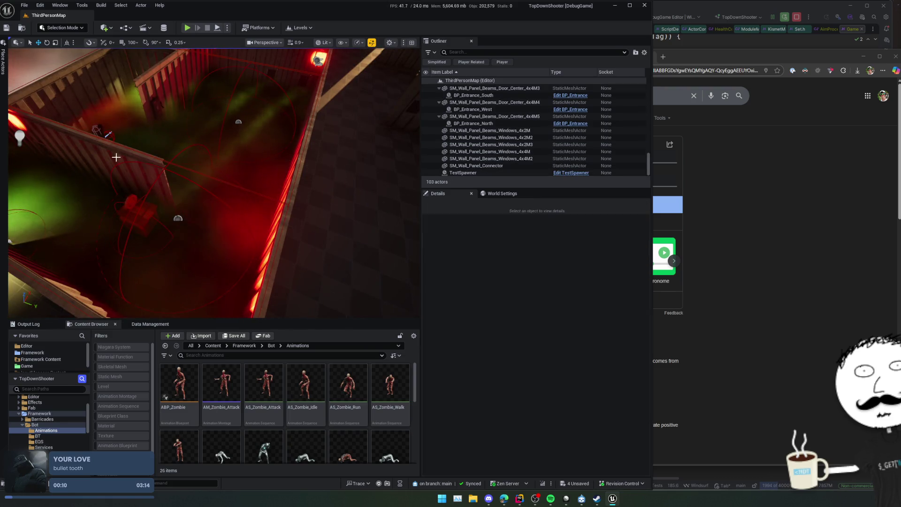
click(131, 197)
key(Delete)
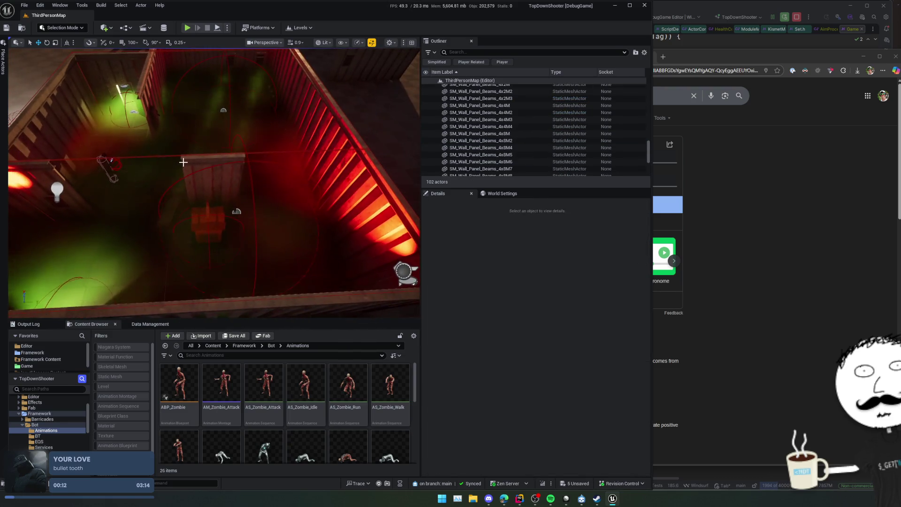